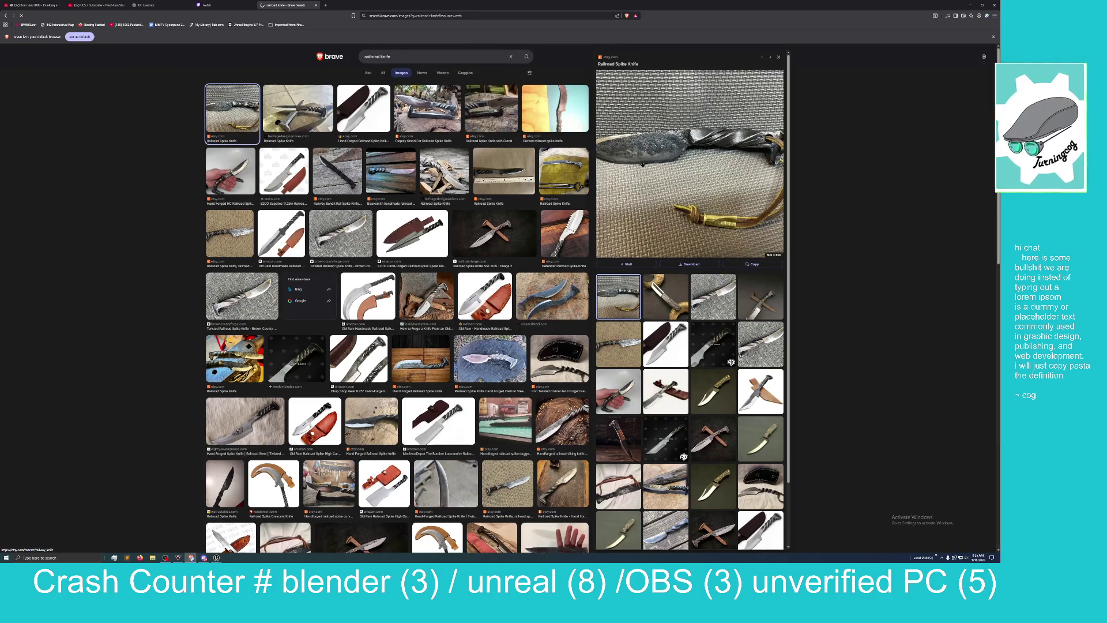
Step: Check an Etsy railroad knife listing, then preview the spike forging and Old Ram spike knife images
click(637, 161)
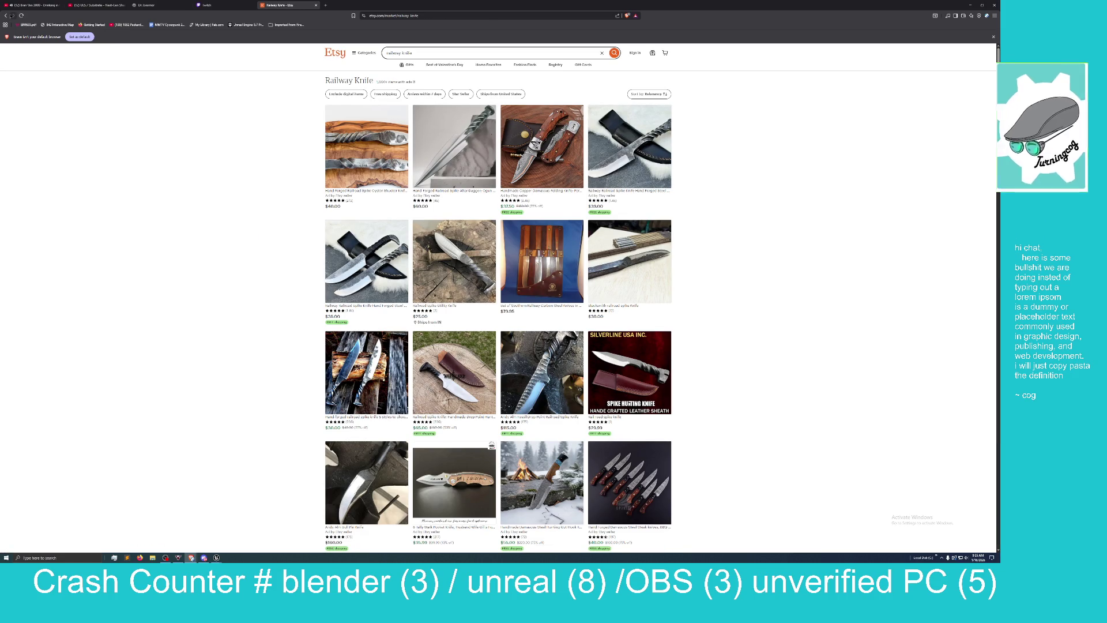
click(6, 16)
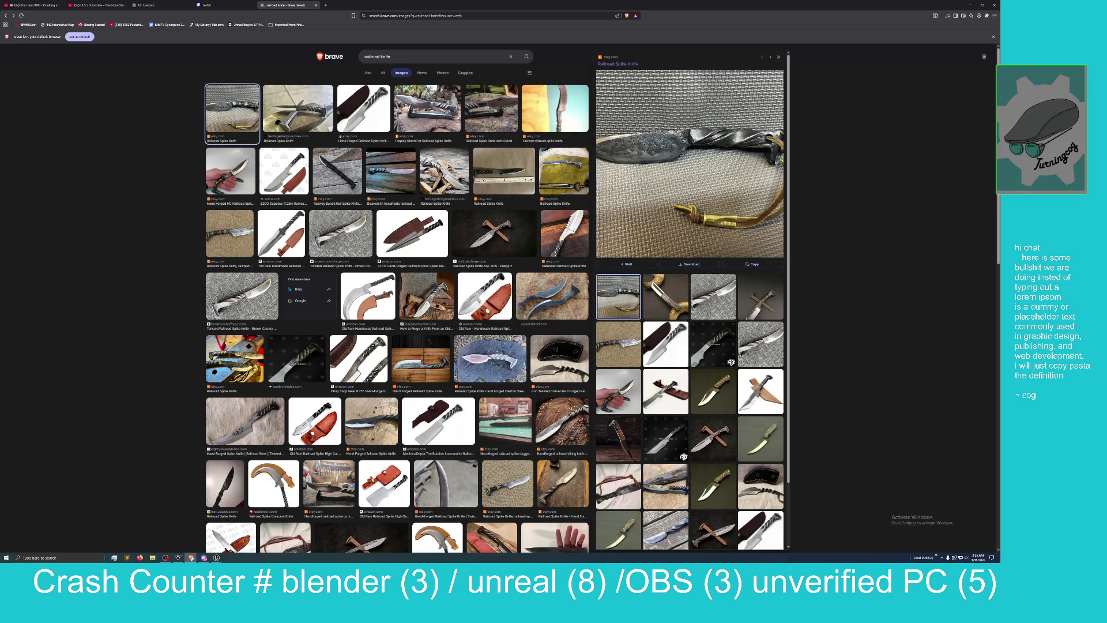
click(427, 295)
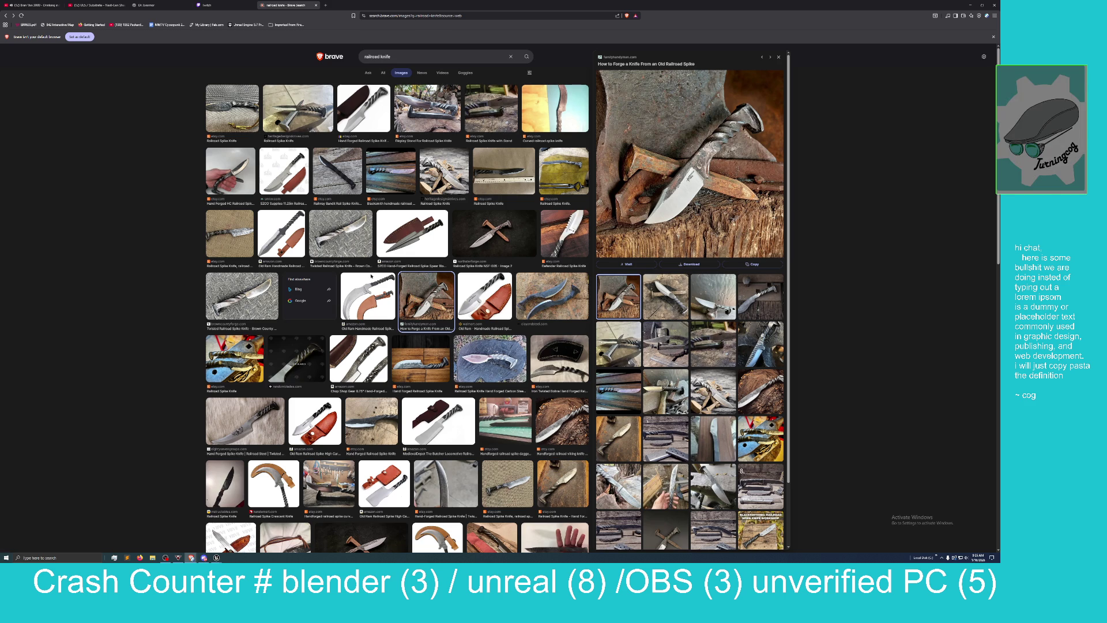
click(290, 229)
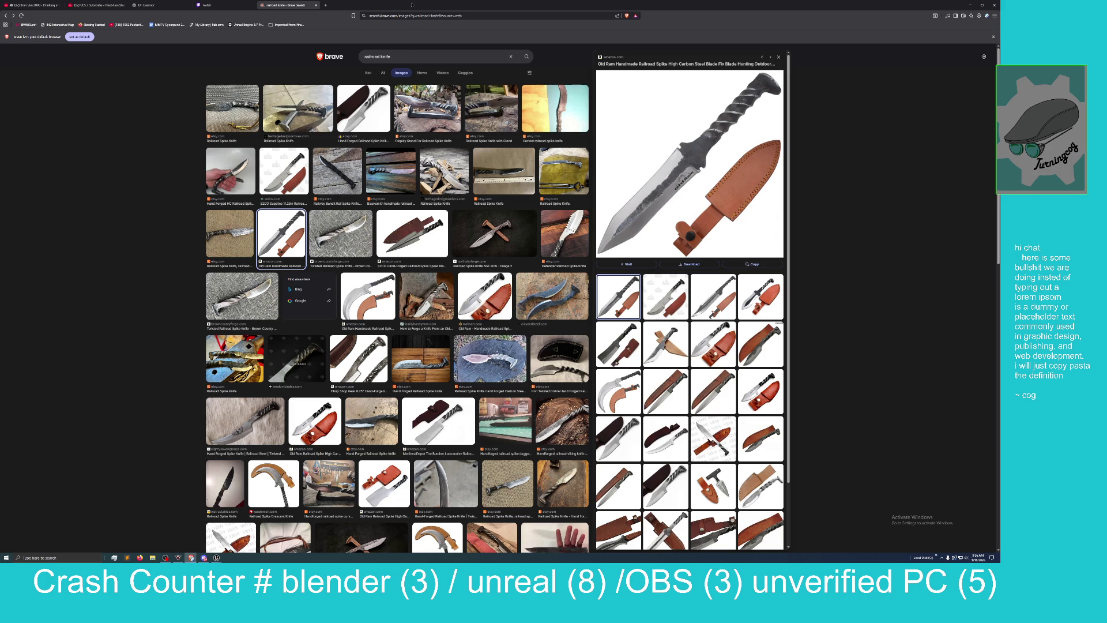
Step: Darken MM_Metal's ColorF0 grey to a value of about 0.152
click(971, 4)
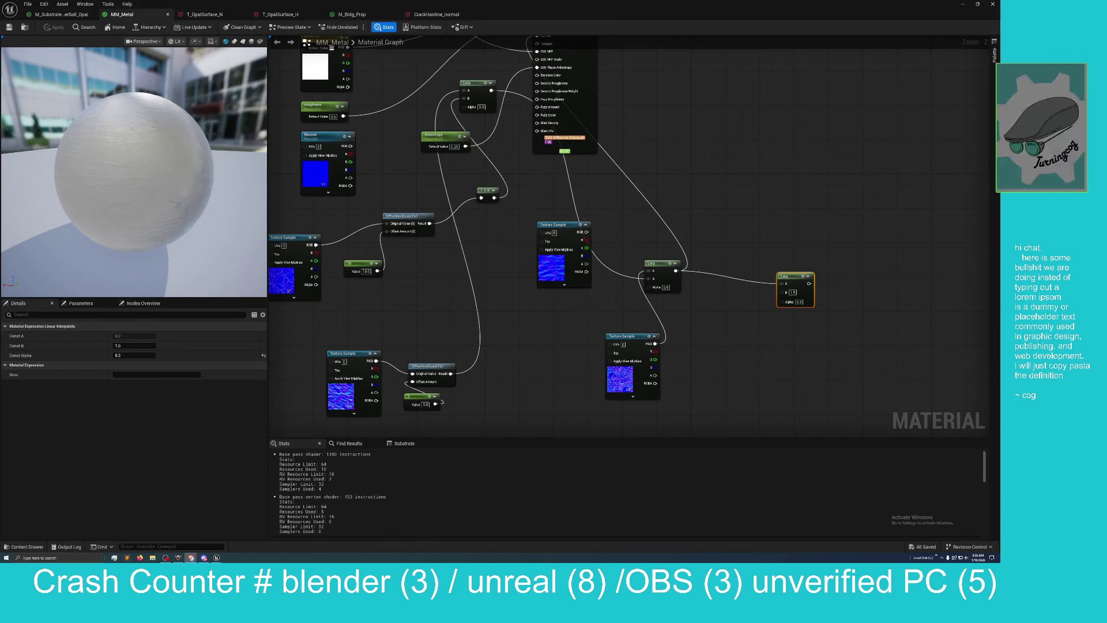
drag(486, 254, 513, 445)
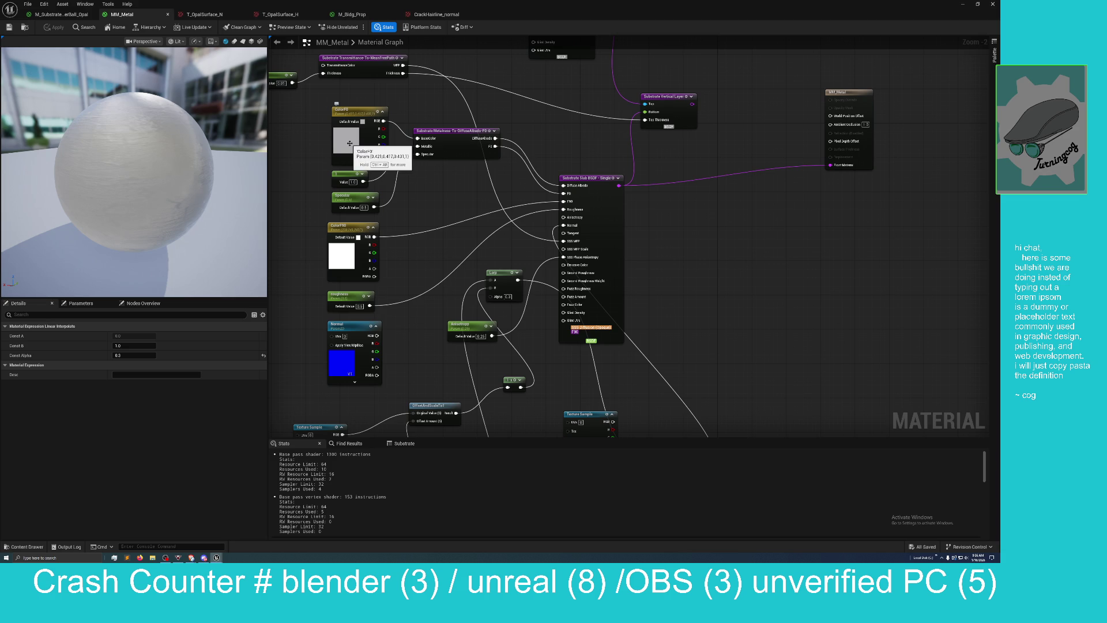
double_click(349, 141)
drag(456, 199, 461, 222)
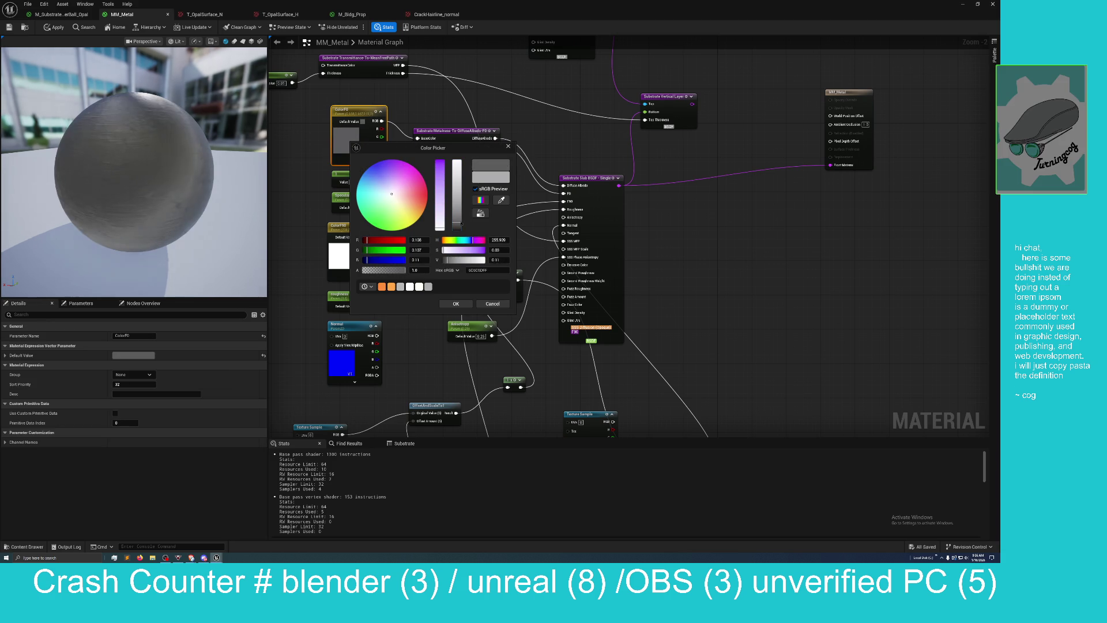
click(462, 304)
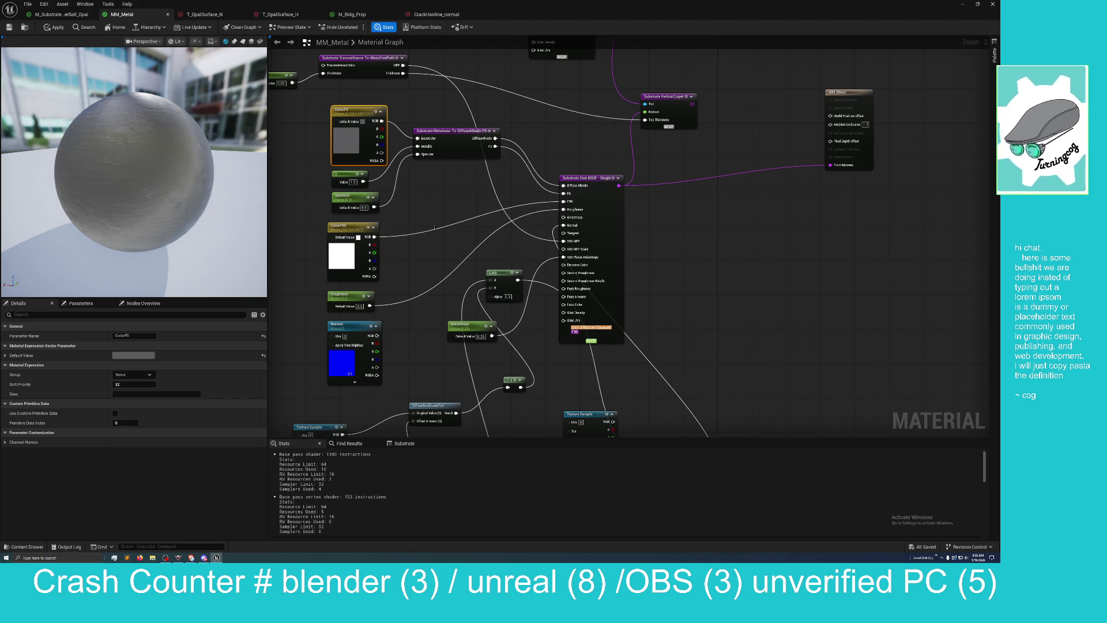
Step: Check the finish on the preview sphere, apply and save MM_Metal, and float the editor window
drag(403, 218, 425, 181)
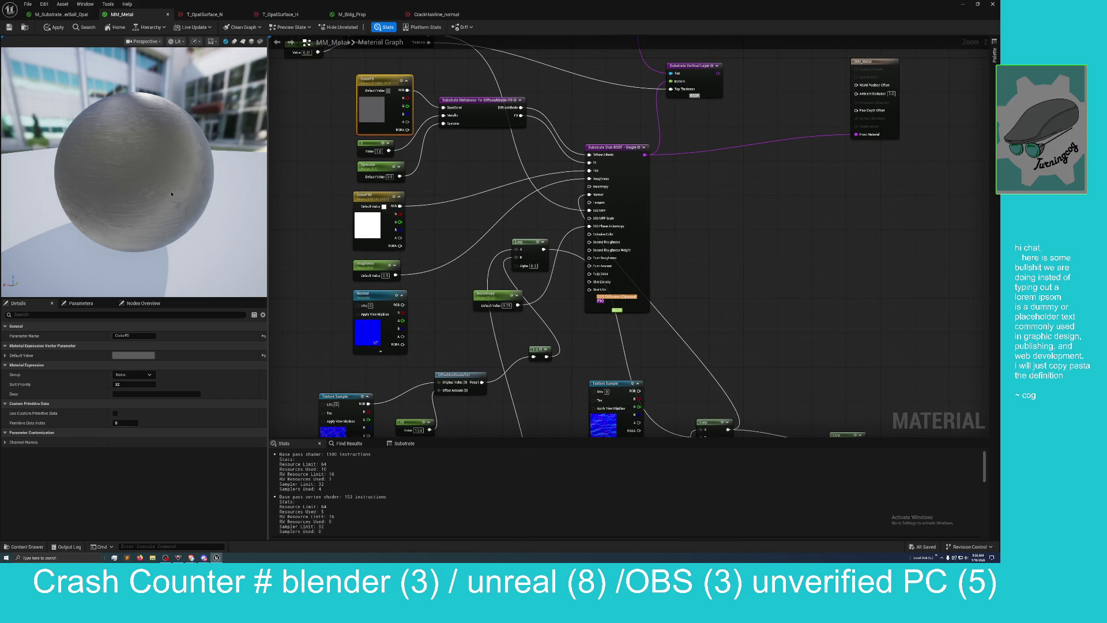
drag(133, 173, 236, 173)
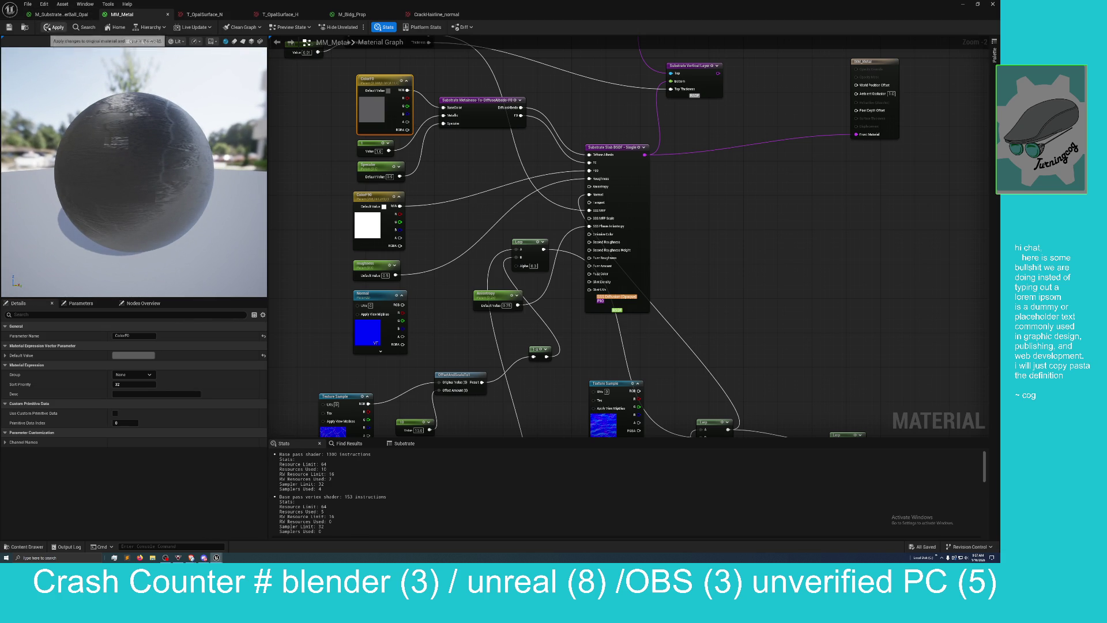
click(53, 27)
click(9, 28)
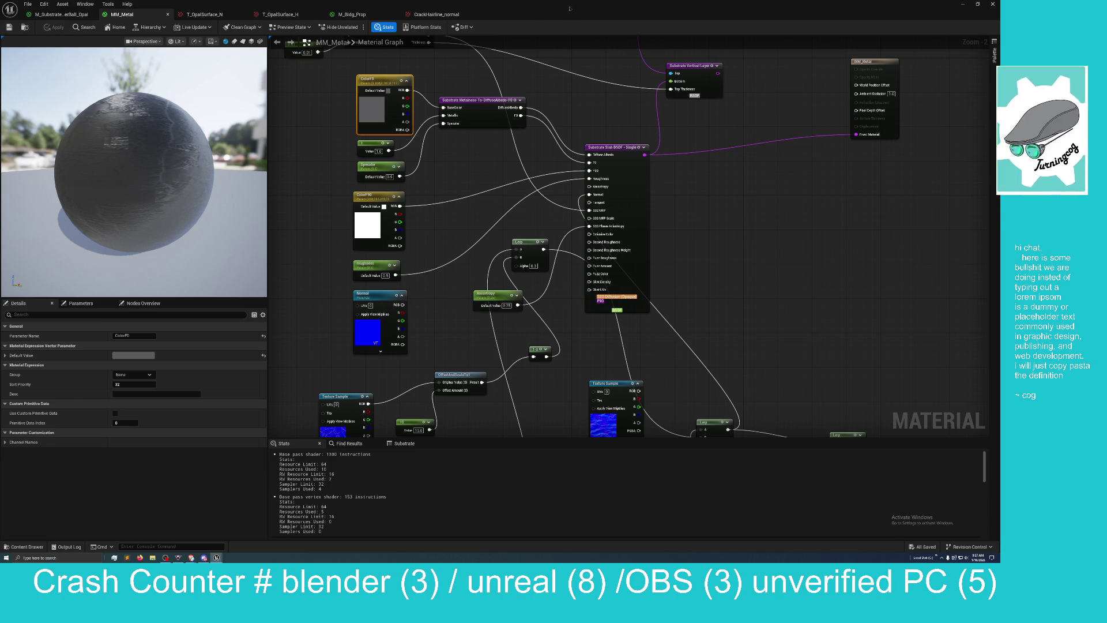
mouse_move(502, 14)
mouse_down()
mouse_move(622, 128)
mouse_move(713, 165)
mouse_move(736, 157)
mouse_up()
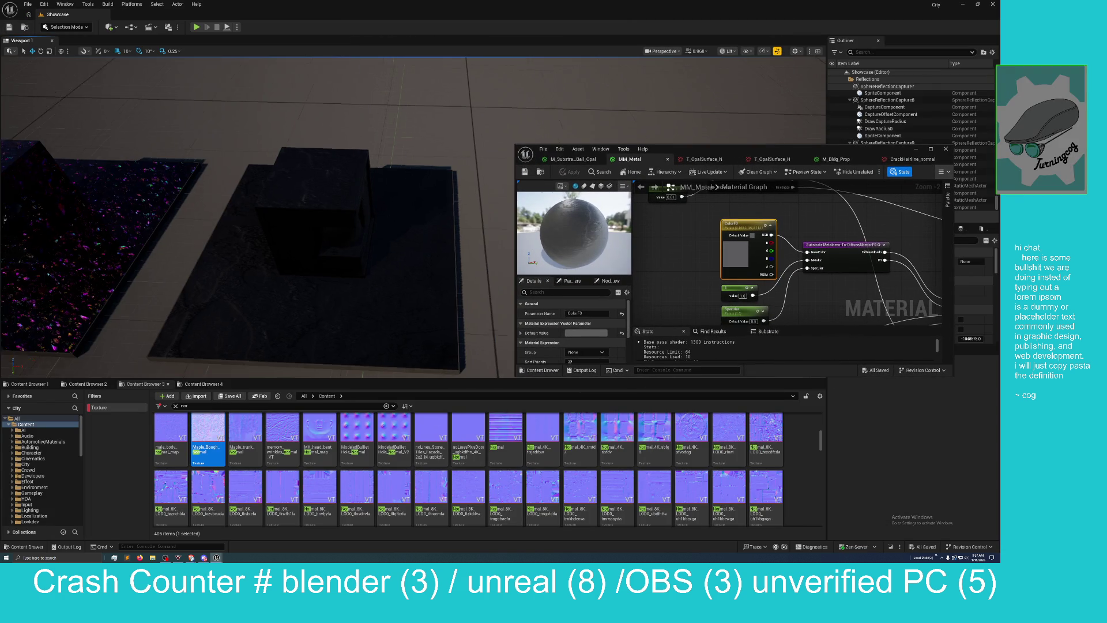
Step: Raise ColorF0 slightly to about 0.152 while viewing the sample tiles in the level
key(s)
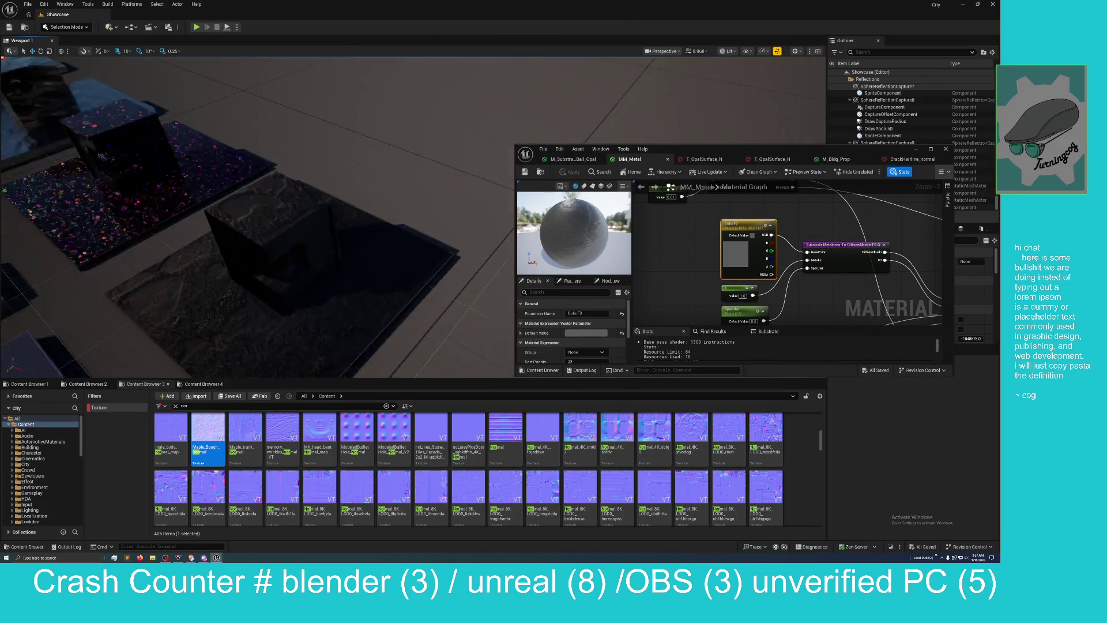
key(w)
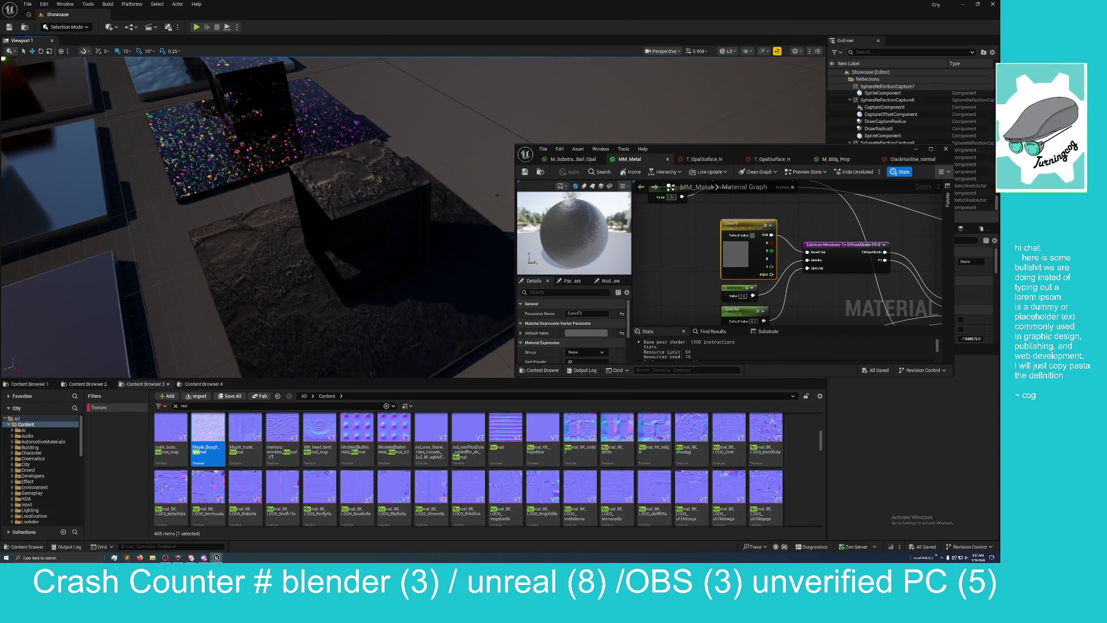
double_click(738, 257)
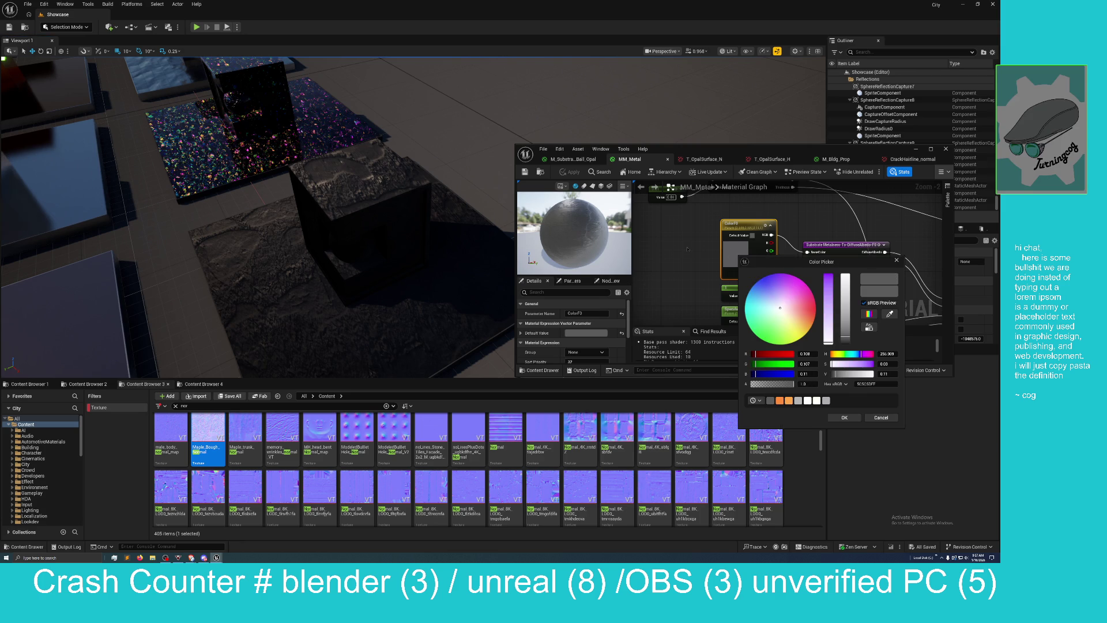
drag(842, 337, 812, 264)
click(844, 417)
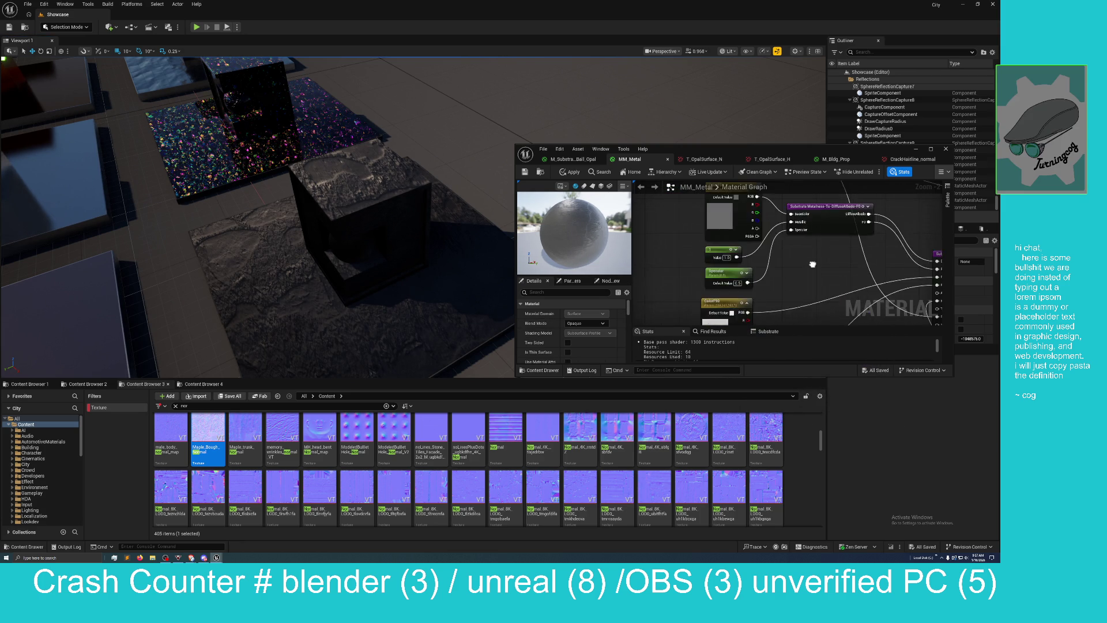
Step: Tint ColorF90 from white to a saturated light blue and survey the cubes
scroll(812, 264, down, 2)
drag(691, 227, 729, 229)
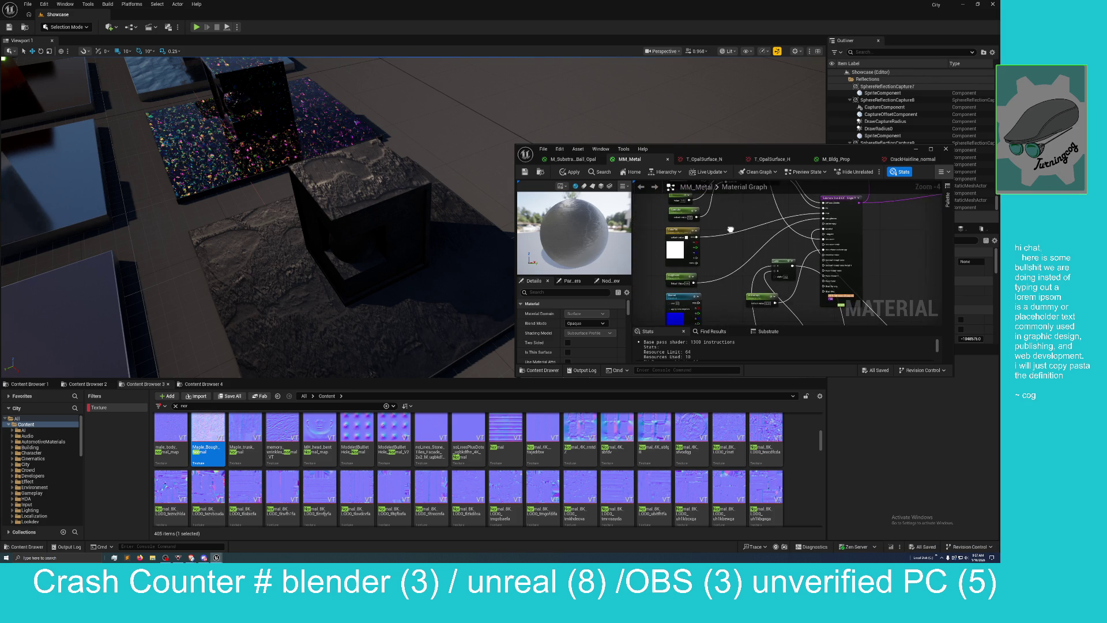
double_click(674, 249)
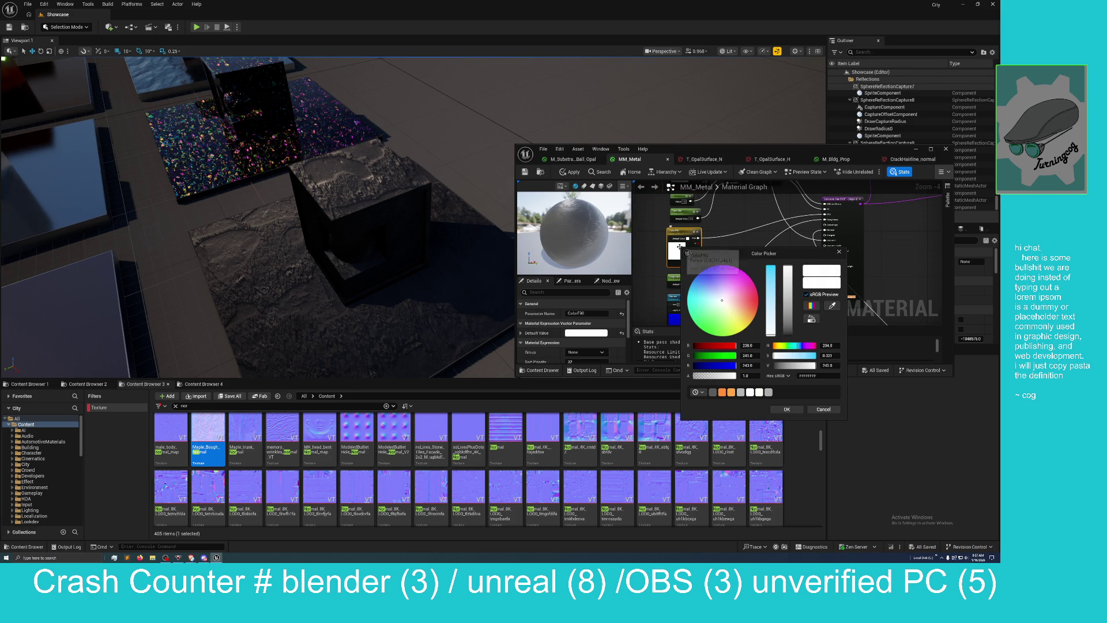
click(714, 297)
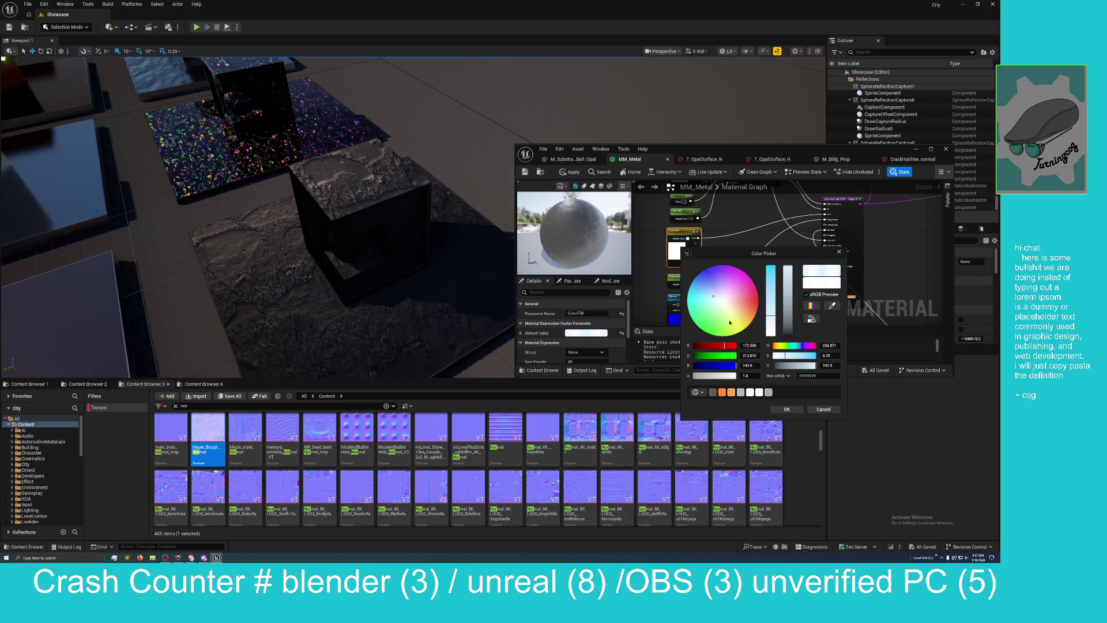
click(708, 296)
click(800, 411)
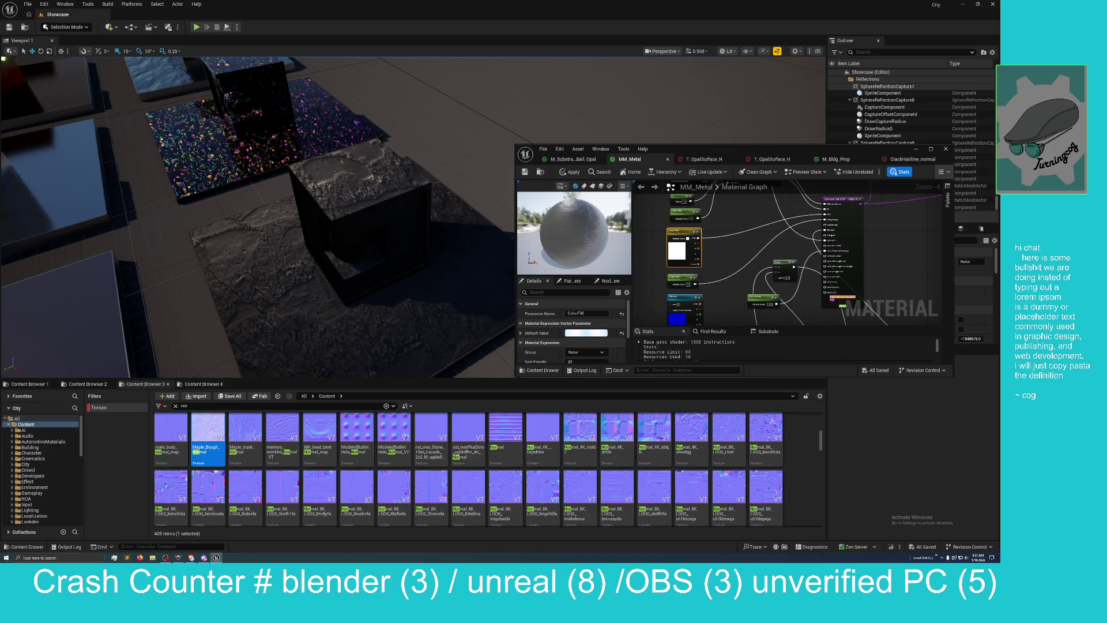
mouse_move(259, 219)
mouse_down()
mouse_move(262, 196)
mouse_move(263, 219)
mouse_move(263, 205)
mouse_move(235, 232)
mouse_up()
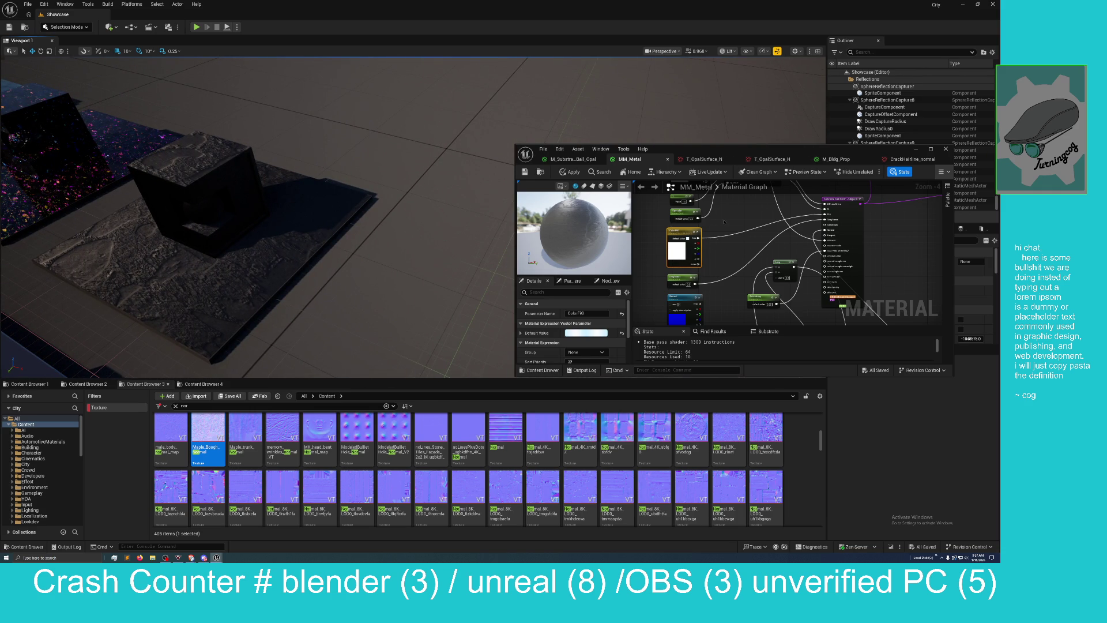
Step: Raise ColorF0 to about 0.198, apply and save MM_Metal, and maximize the material editor
drag(726, 222, 721, 290)
double_click(677, 242)
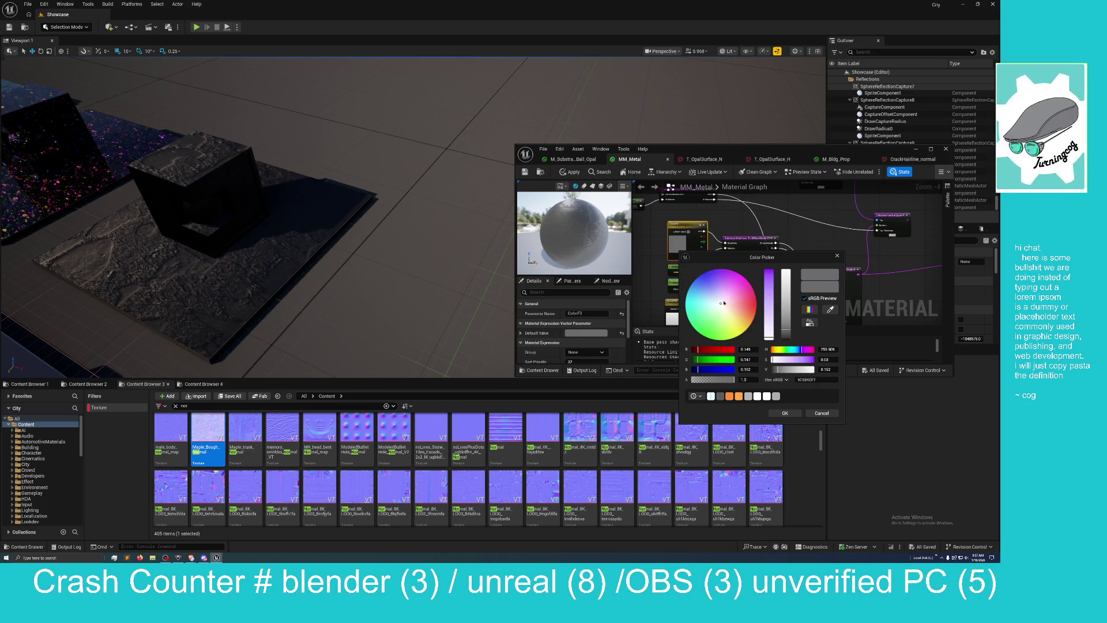
drag(789, 330, 788, 322)
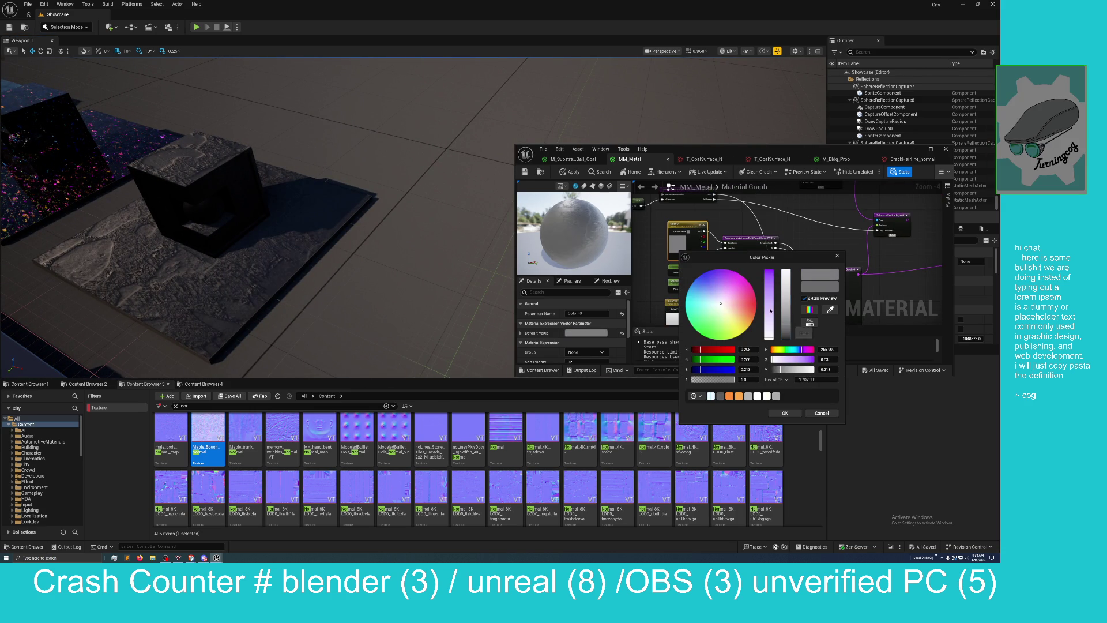
click(573, 172)
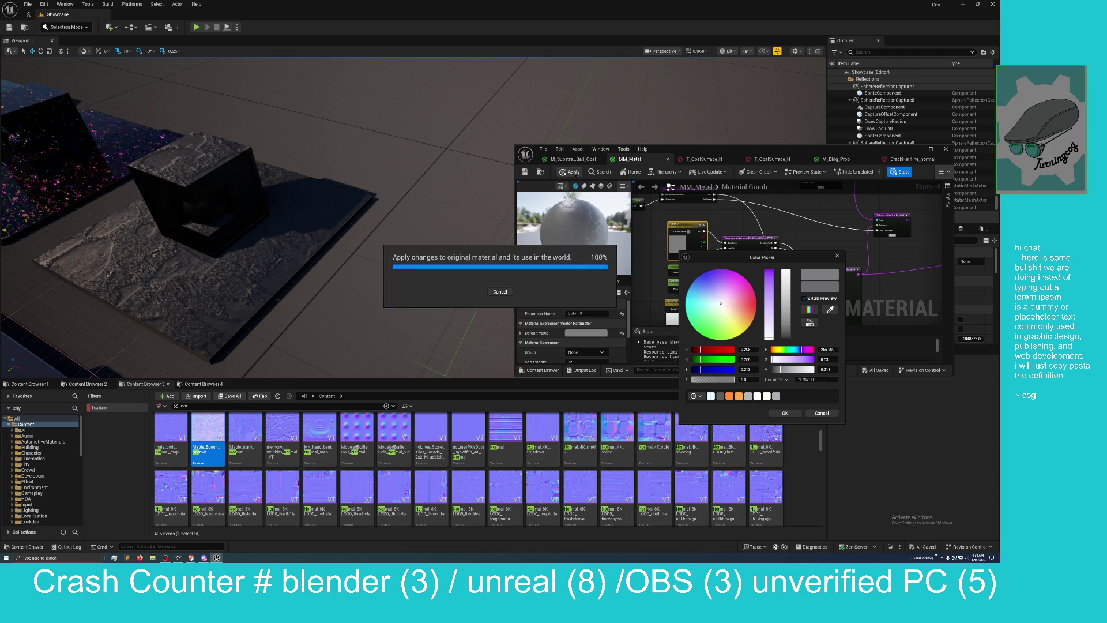
click(524, 172)
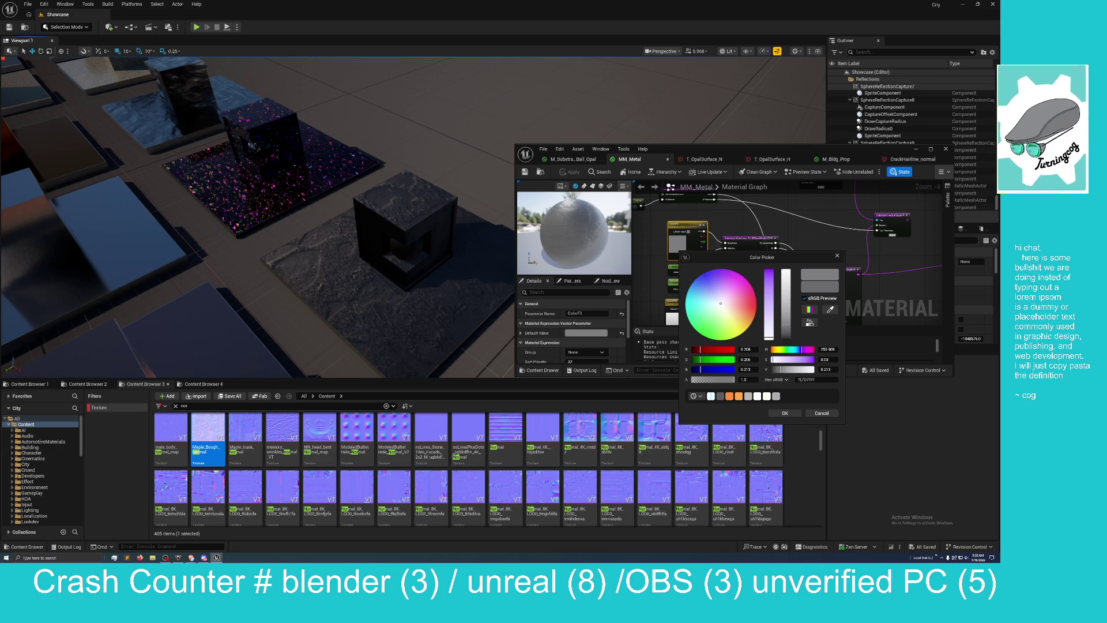
drag(785, 154, 788, 151)
double_click(787, 151)
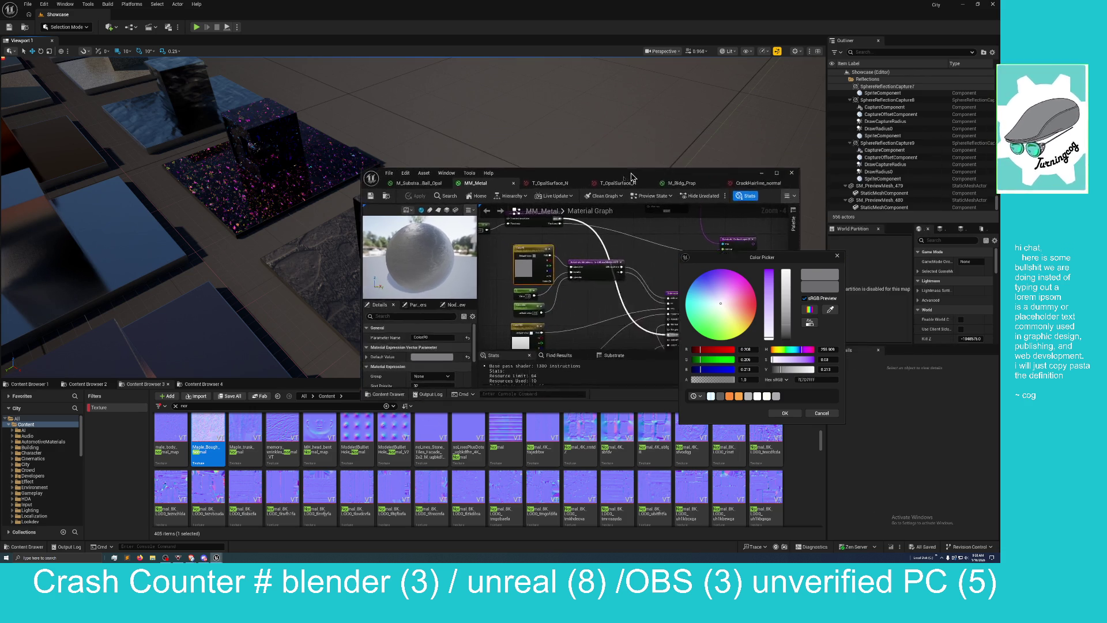
Step: Duplicate the OffsetAndScaleTo1 node and its 3.0 constant and place the copies beside the Texture Sample
scroll(472, 369, up, 2)
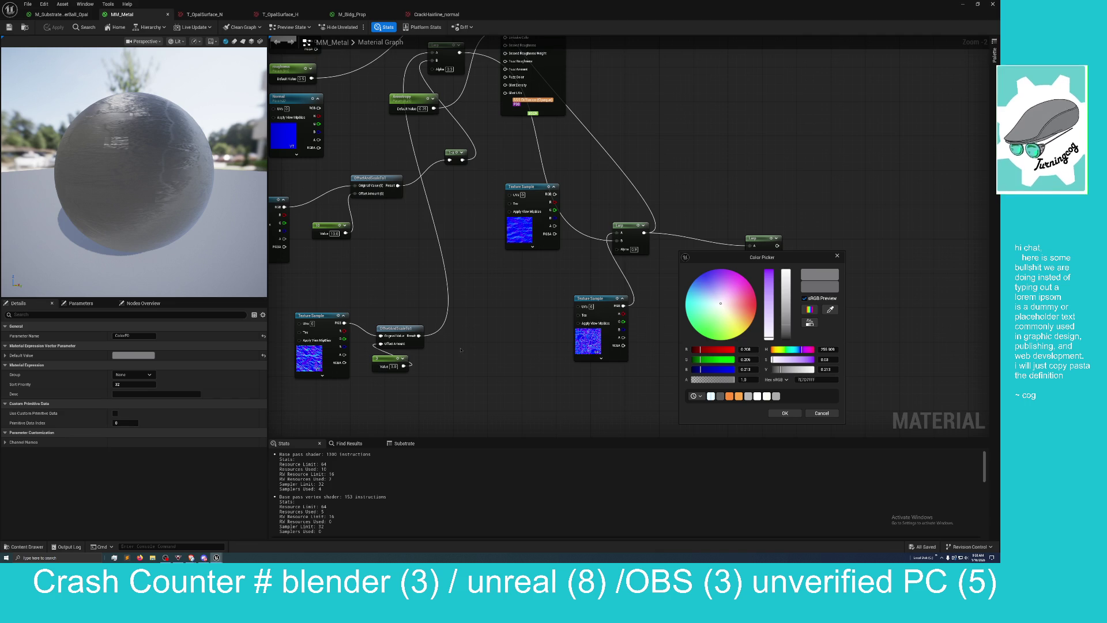
mouse_move(463, 347)
mouse_down()
mouse_move(436, 334)
mouse_move(467, 301)
mouse_move(465, 313)
mouse_move(518, 291)
mouse_up()
drag(372, 249, 416, 328)
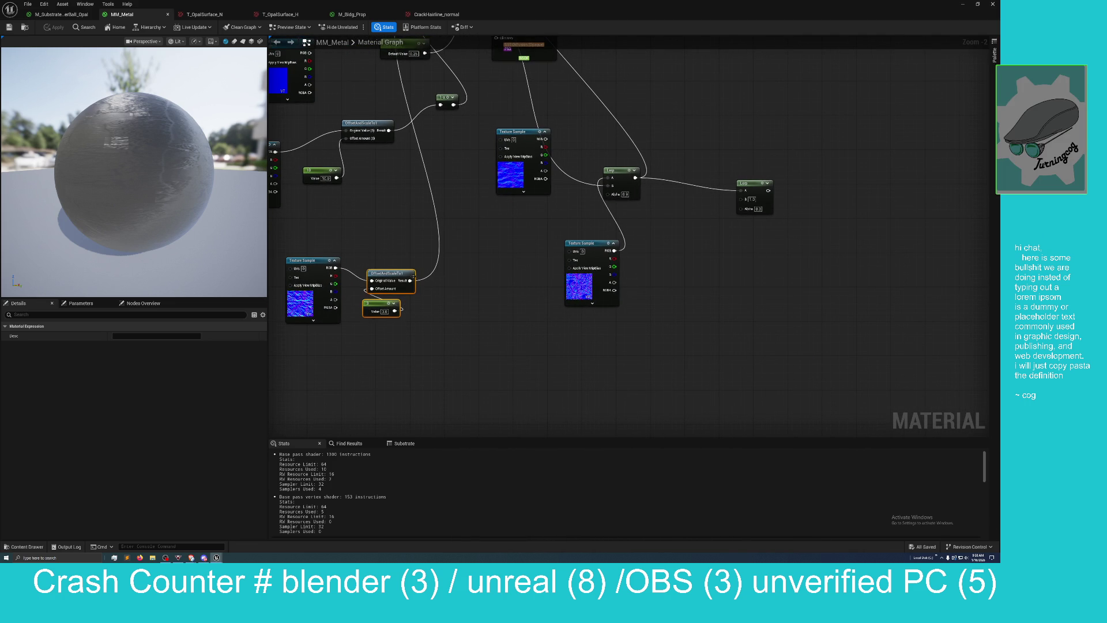
right_click(450, 292)
right_click(489, 266)
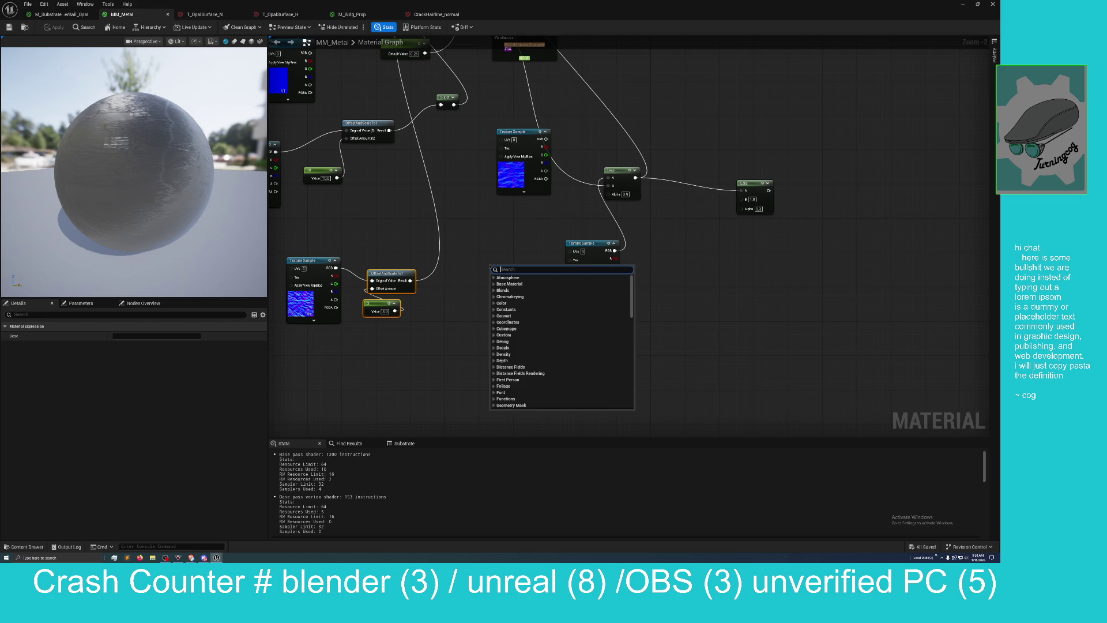
click(450, 247)
drag(373, 247, 430, 373)
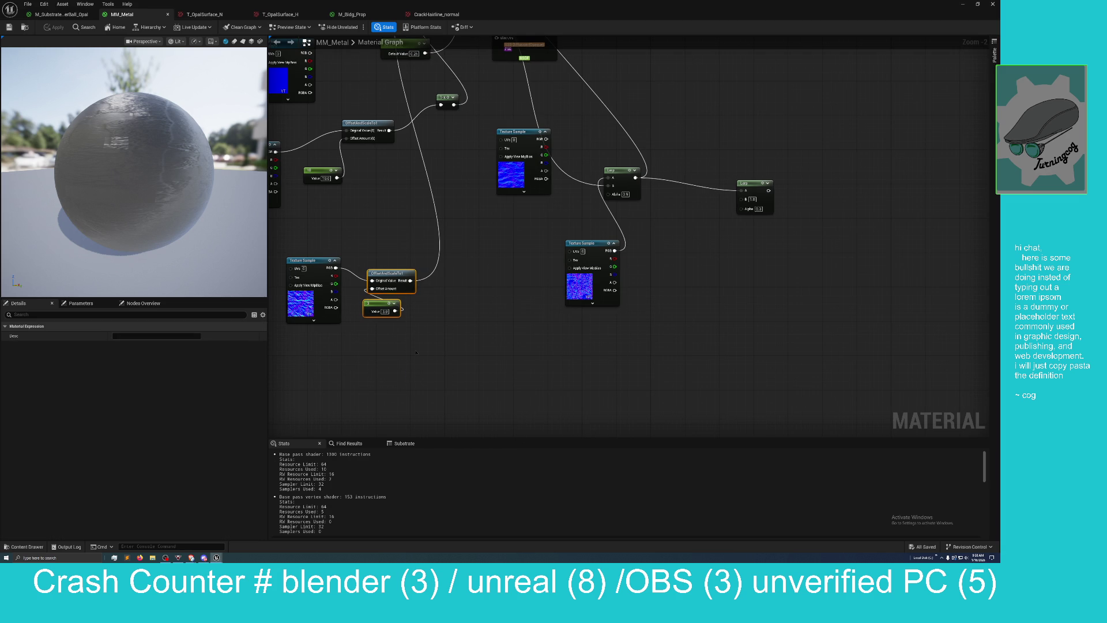
key(ctrl+d)
mouse_move(433, 337)
mouse_down()
mouse_move(705, 270)
mouse_move(669, 252)
mouse_up()
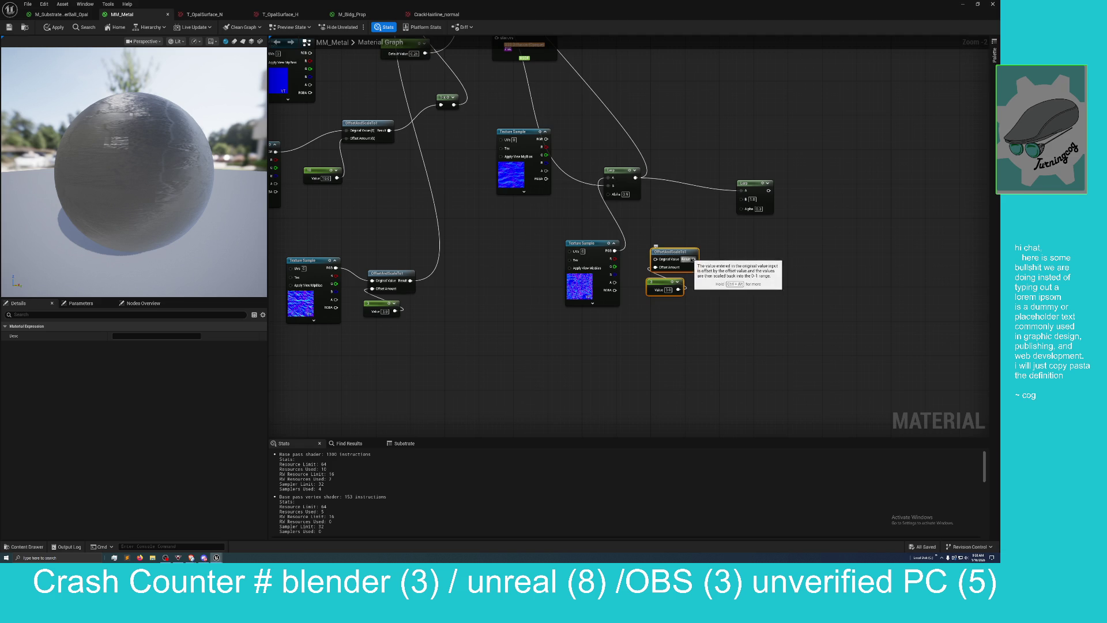
Step: Wire the lower texture's color into the copied OffsetAndScaleTo1 and change its constant to 1.0
drag(694, 259, 608, 194)
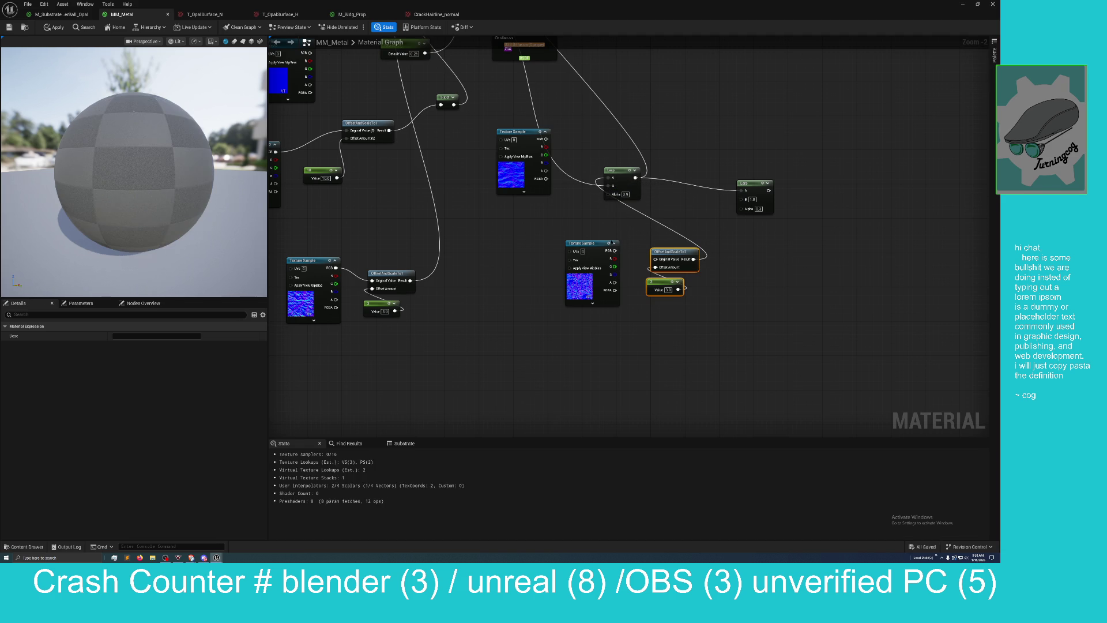
drag(614, 252, 655, 258)
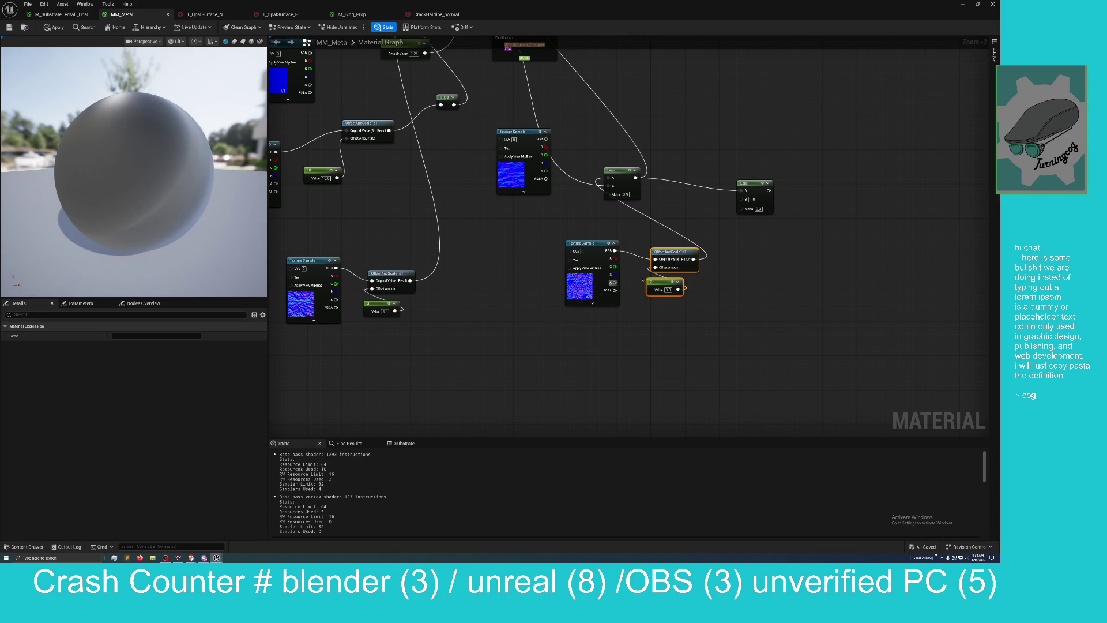
click(668, 289)
text(1)
key(Return)
Step: Show the Substrate details panel, reposition a texture sample node, and apply the material
click(399, 444)
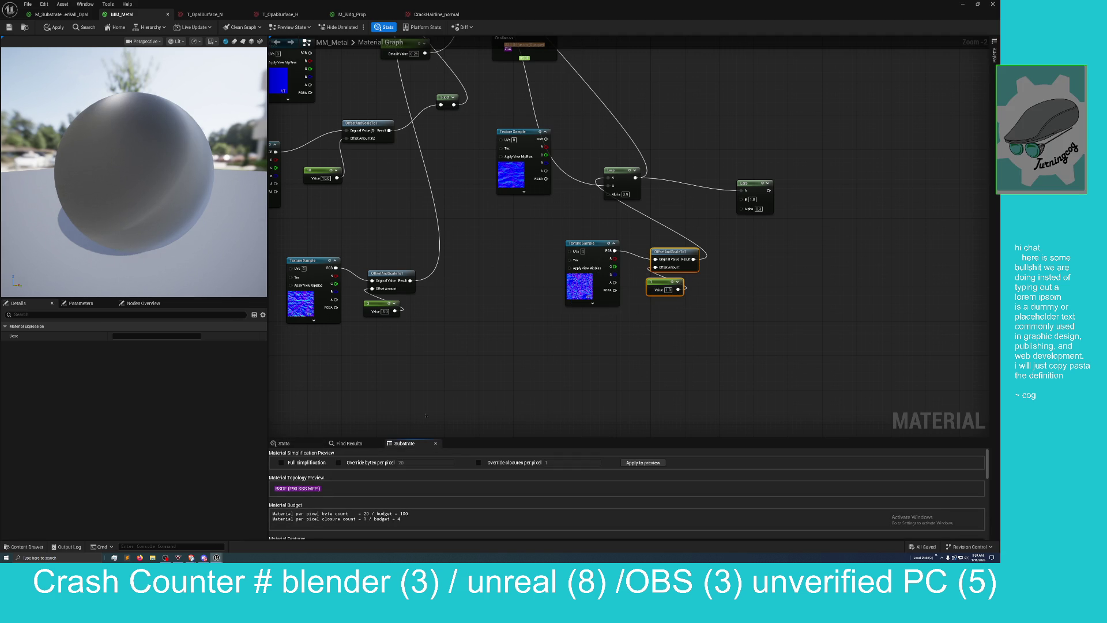
scroll(413, 478, down, 3)
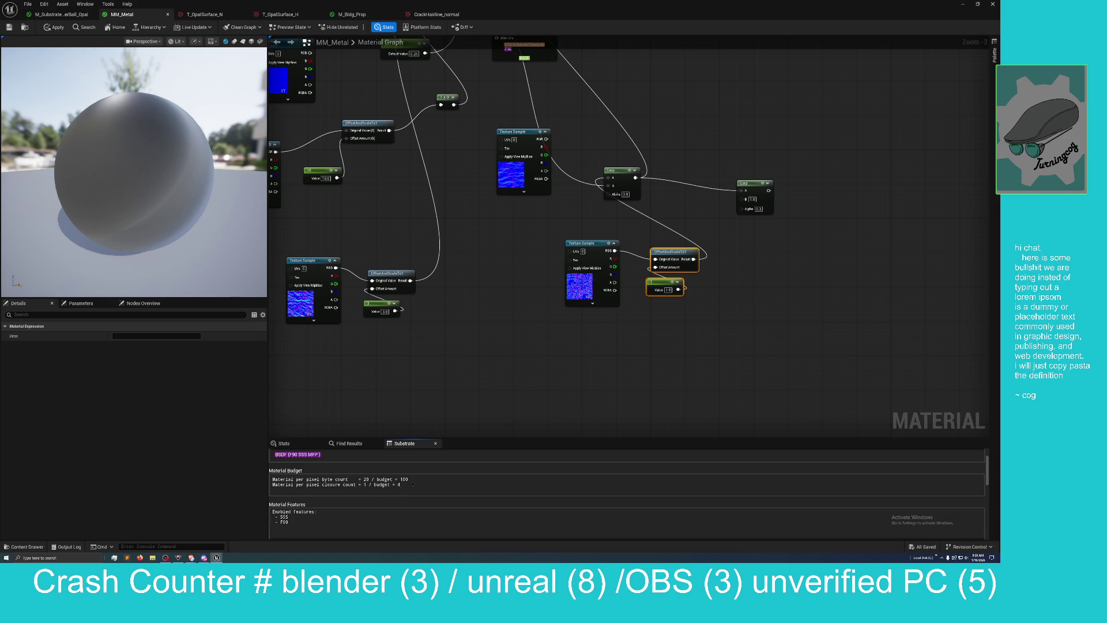
scroll(386, 480, down, 1)
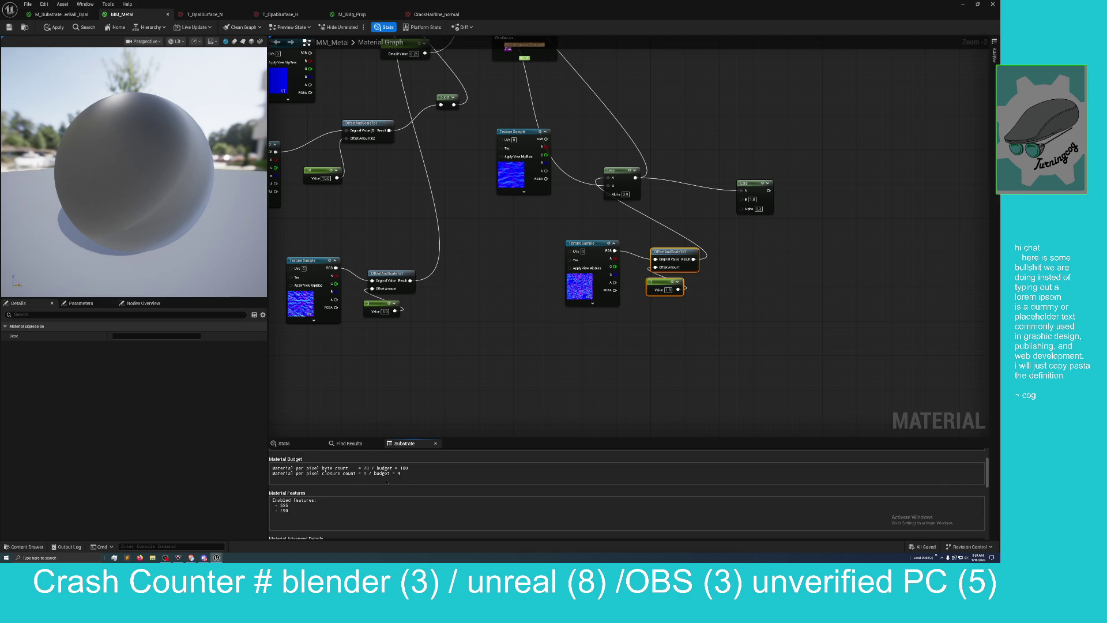
scroll(326, 477, down, 3)
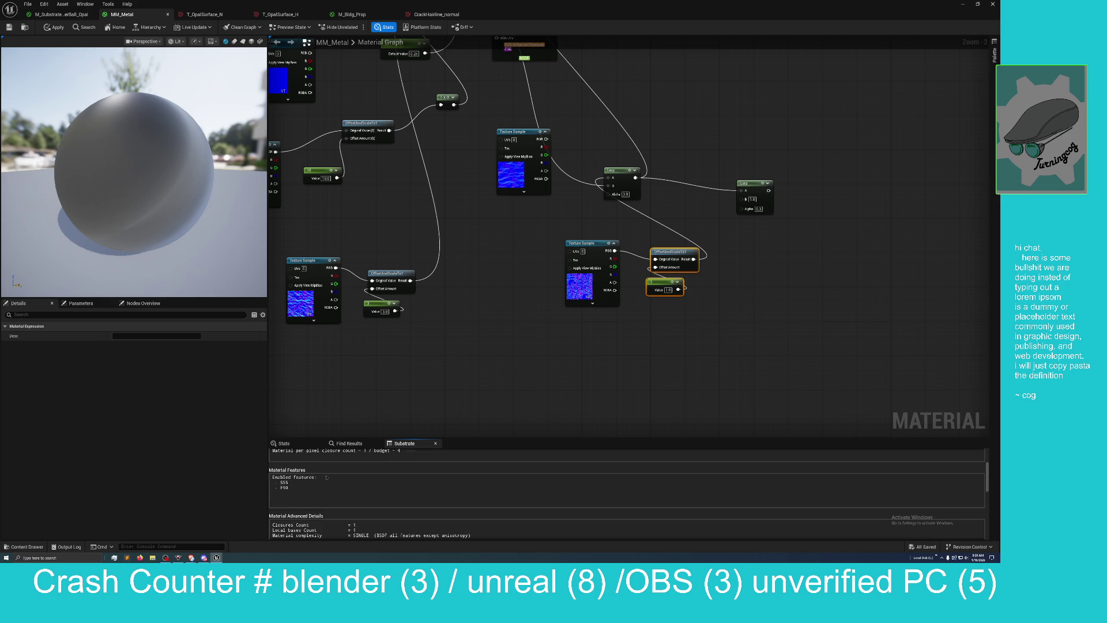
mouse_move(368, 361)
mouse_down()
mouse_move(358, 391)
mouse_move(476, 409)
mouse_move(618, 371)
mouse_up()
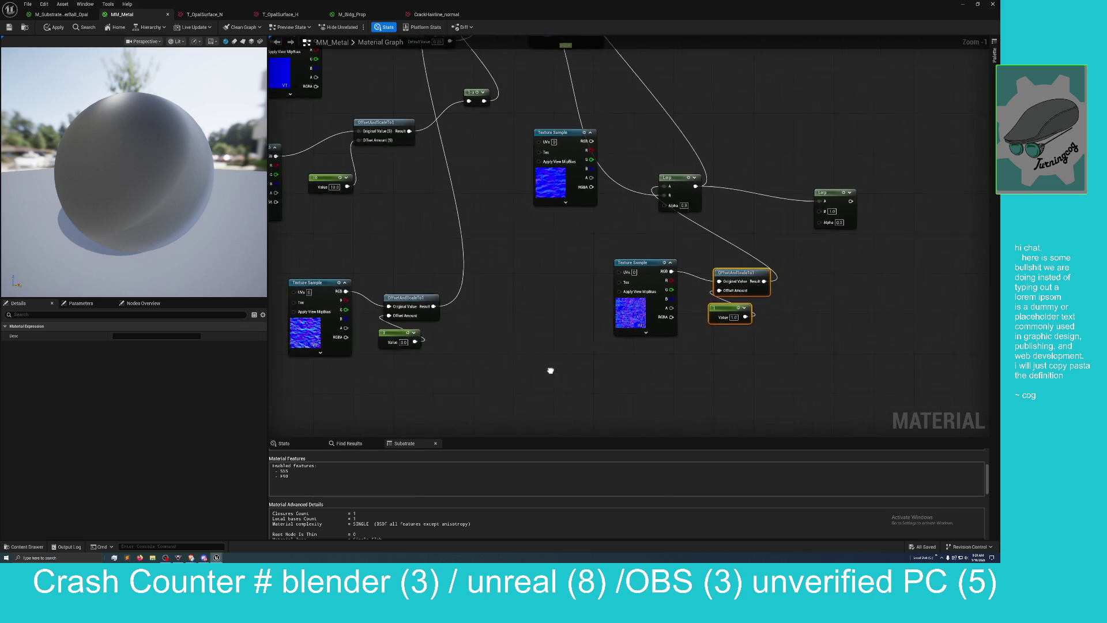
scroll(564, 369, up, 1)
drag(642, 274, 536, 299)
click(637, 319)
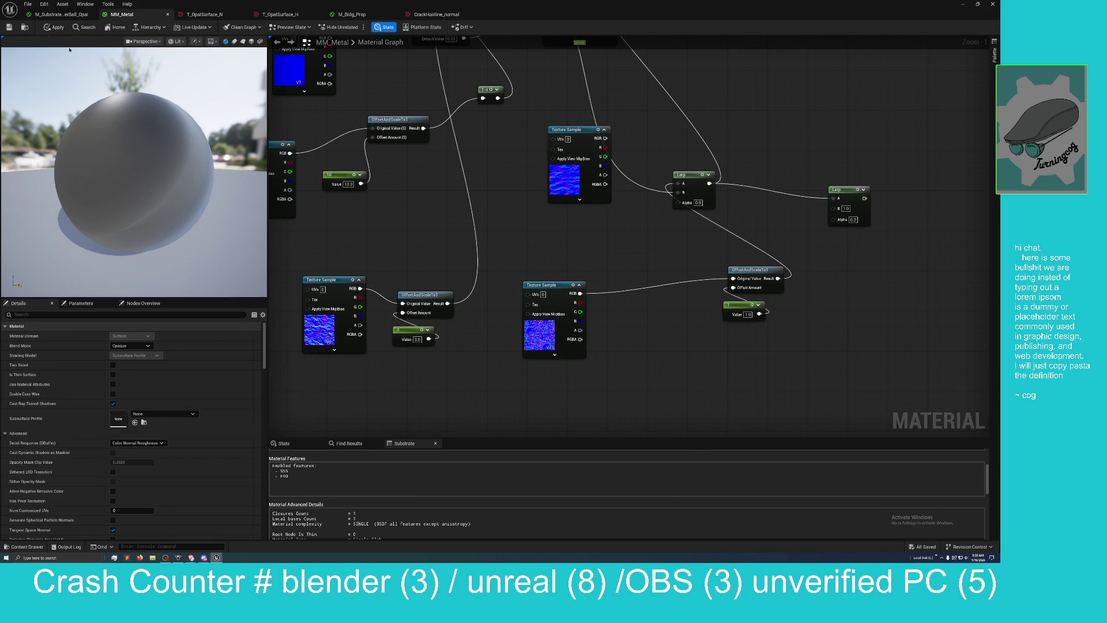
click(9, 27)
Step: Set the constant's value to 10
click(747, 314)
text(10)
key(Return)
Step: Delete the OffsetAndScale and constant pair and connect the texture sample to the Lerp's A input
scroll(462, 333, down, 1)
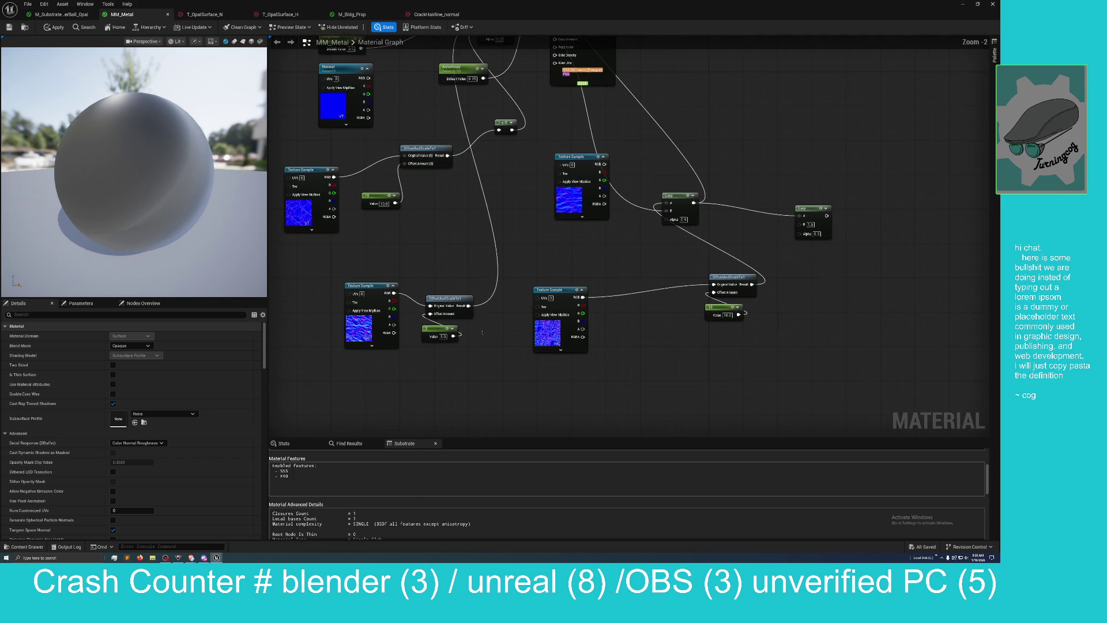
scroll(483, 332, down, 1)
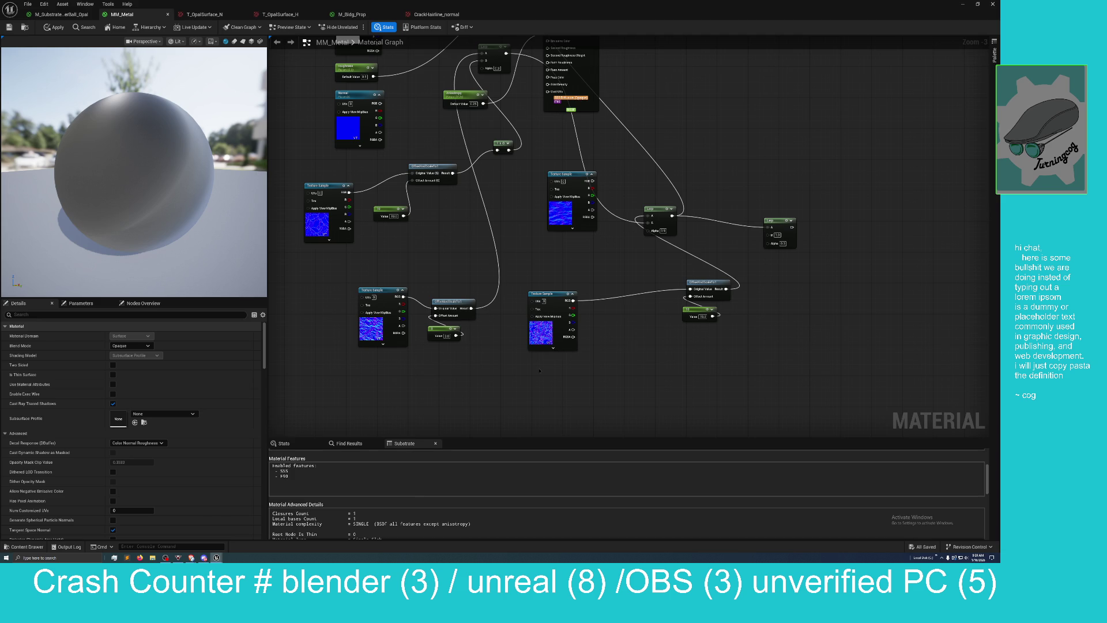
drag(539, 371, 507, 412)
drag(641, 311, 671, 397)
key(Delete)
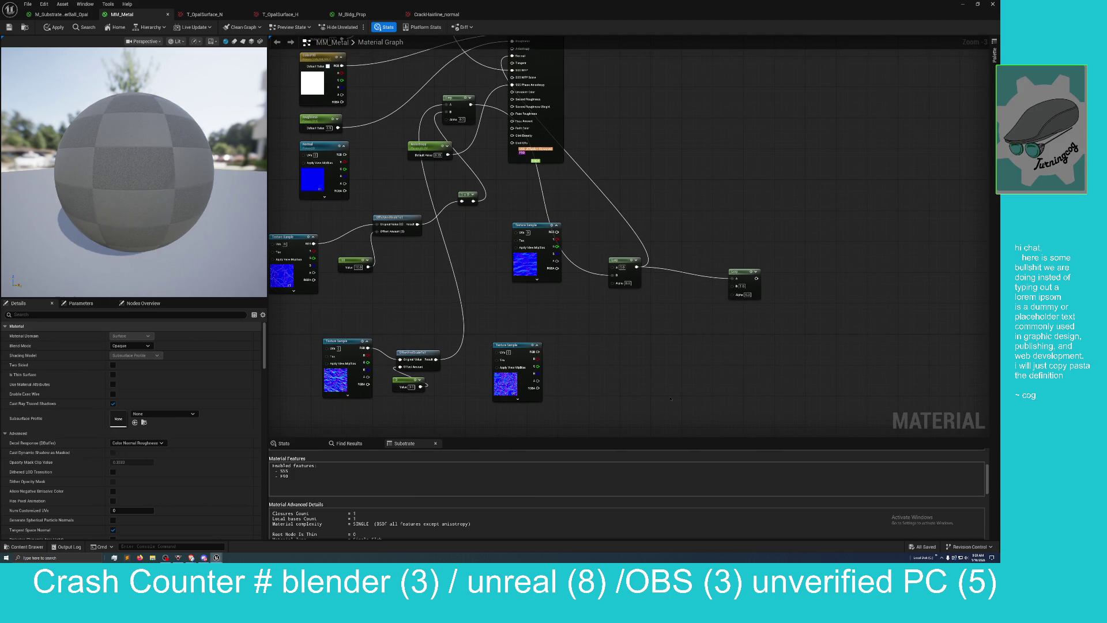
mouse_move(543, 351)
mouse_down()
mouse_move(634, 271)
mouse_move(615, 267)
mouse_up()
drag(601, 349, 663, 358)
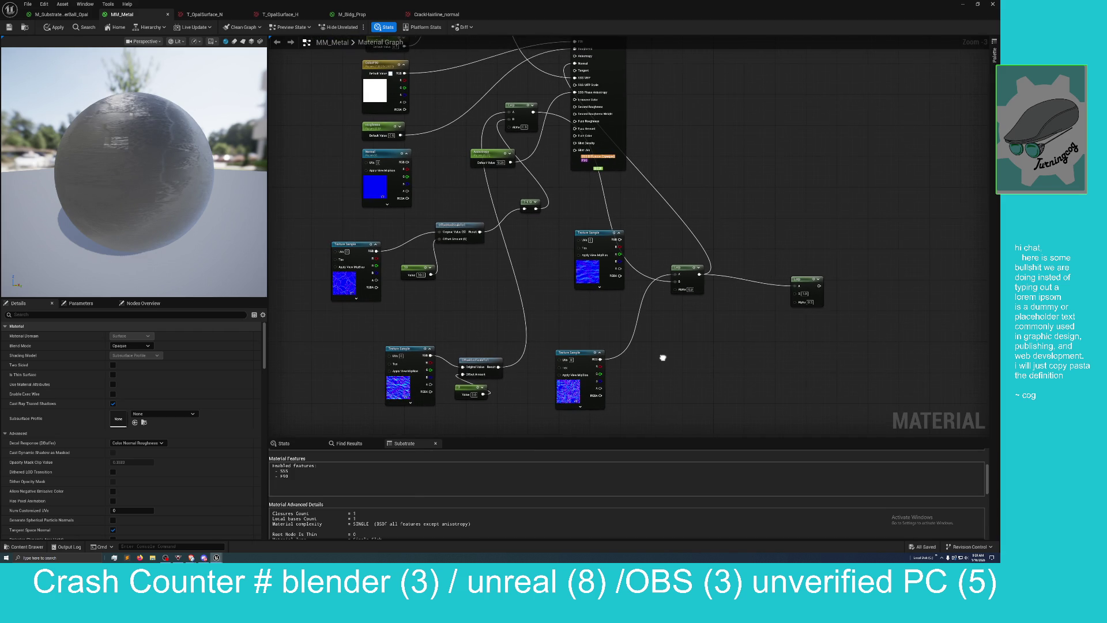
Step: Rearrange the Lerp, OffsetAndScaleTo1, texture sample and 10 constant into a tidy lower row
mouse_move(521, 387)
mouse_down()
mouse_move(532, 400)
mouse_move(517, 430)
mouse_up()
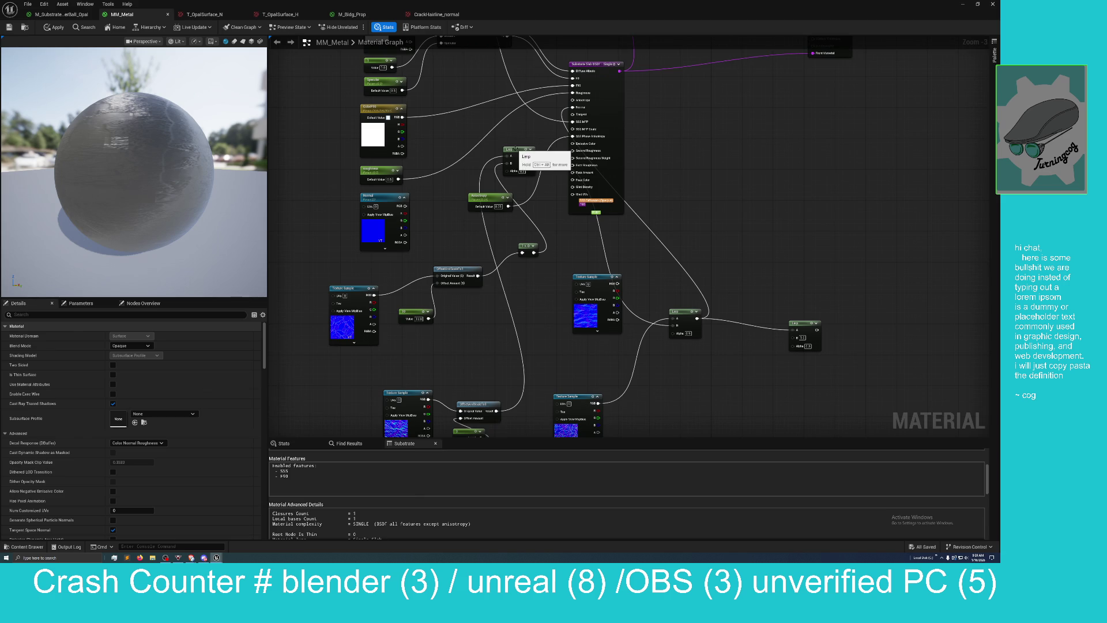
mouse_move(513, 150)
mouse_down()
mouse_move(433, 238)
mouse_move(487, 323)
mouse_up()
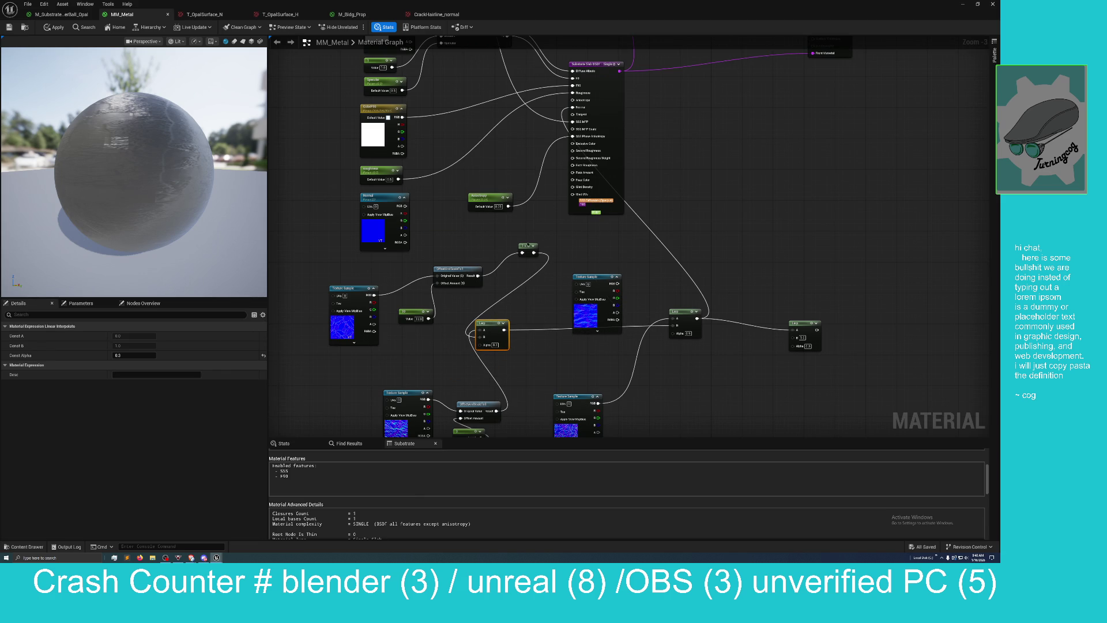
click(528, 247)
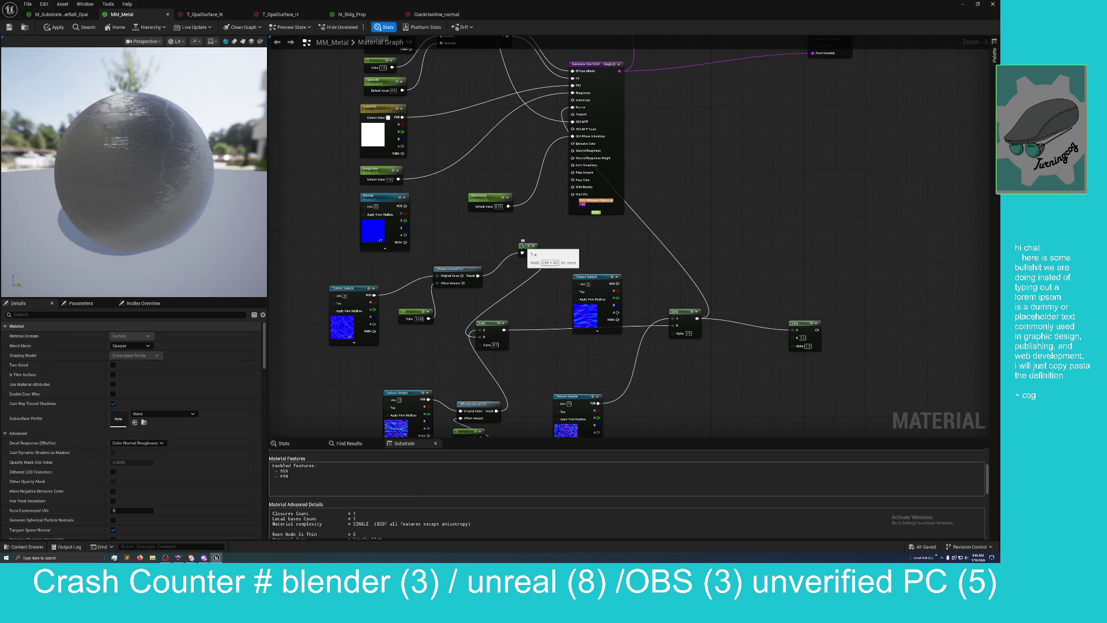
drag(524, 247, 445, 343)
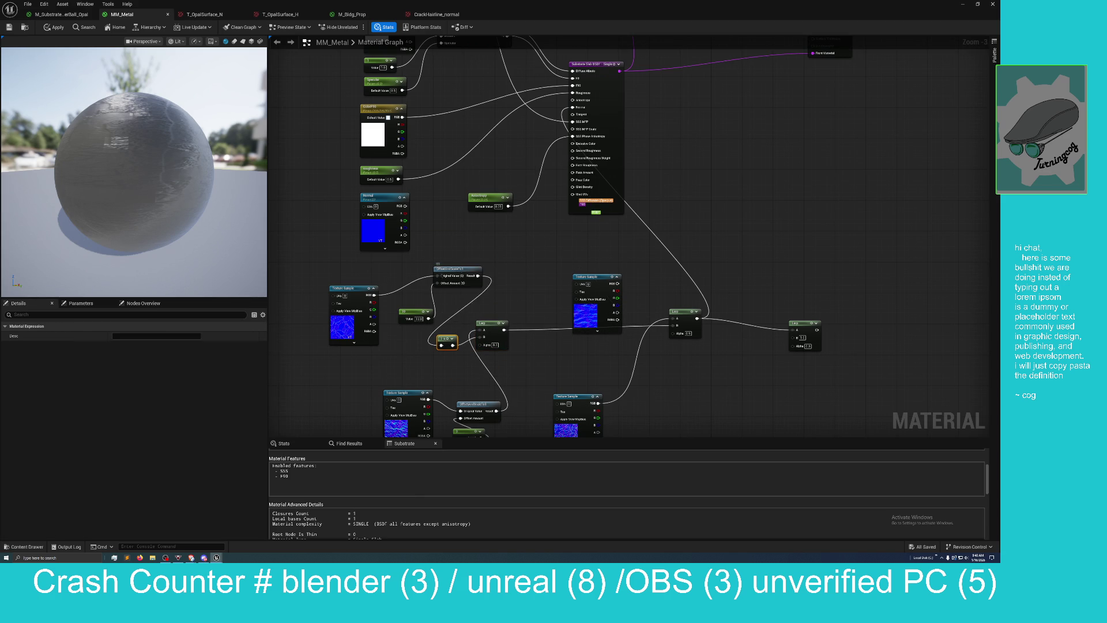
drag(460, 268, 411, 344)
drag(357, 286, 306, 301)
drag(417, 319, 347, 381)
drag(387, 343, 369, 325)
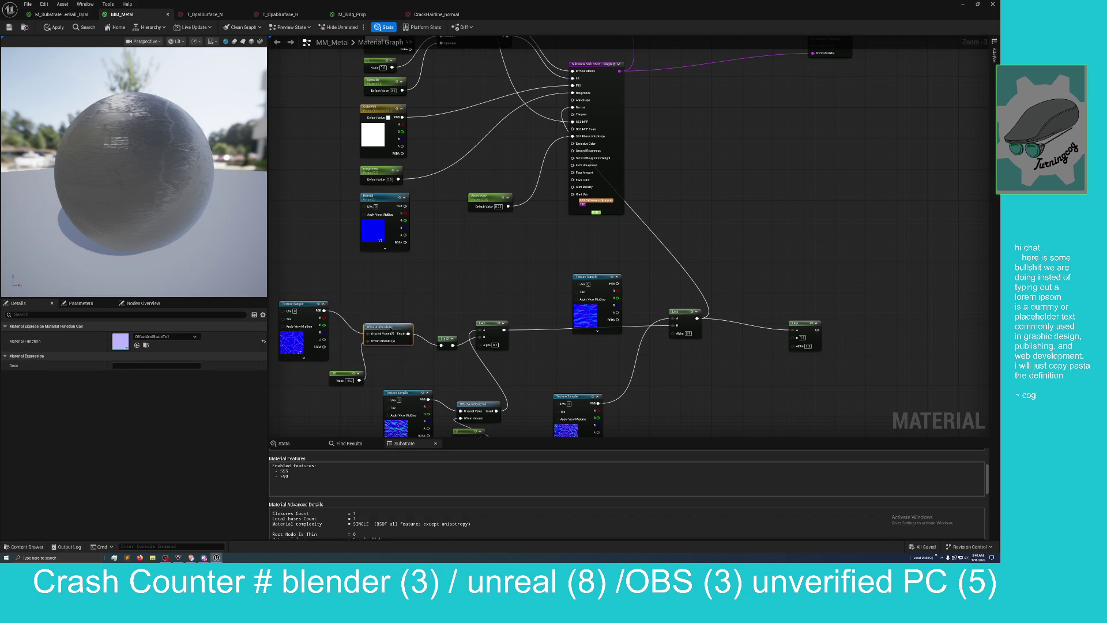
click(469, 286)
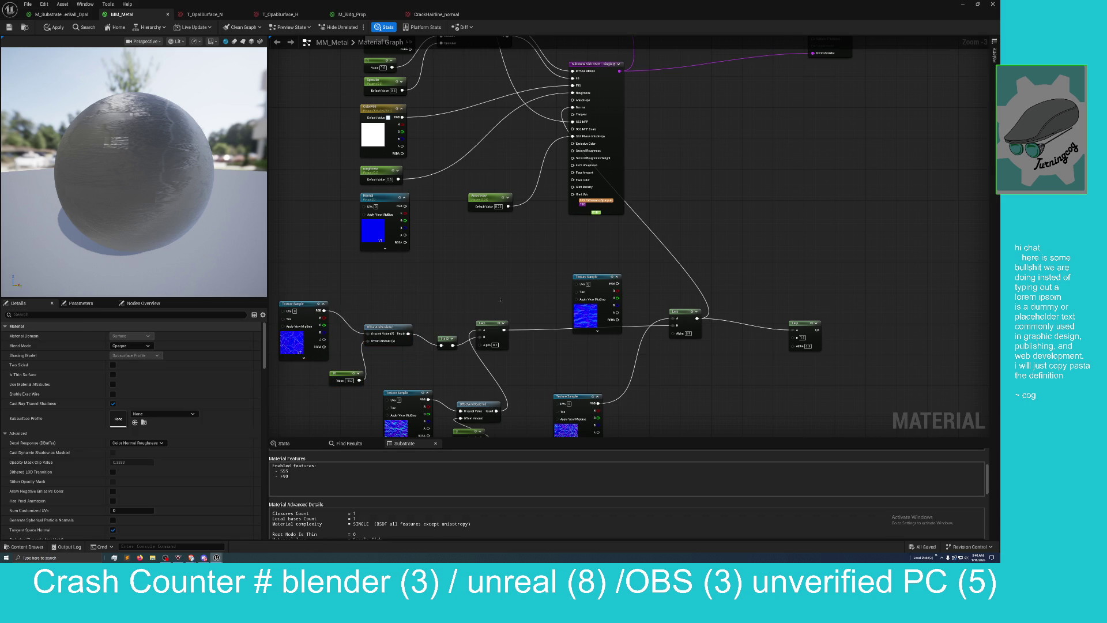
drag(478, 318, 477, 215)
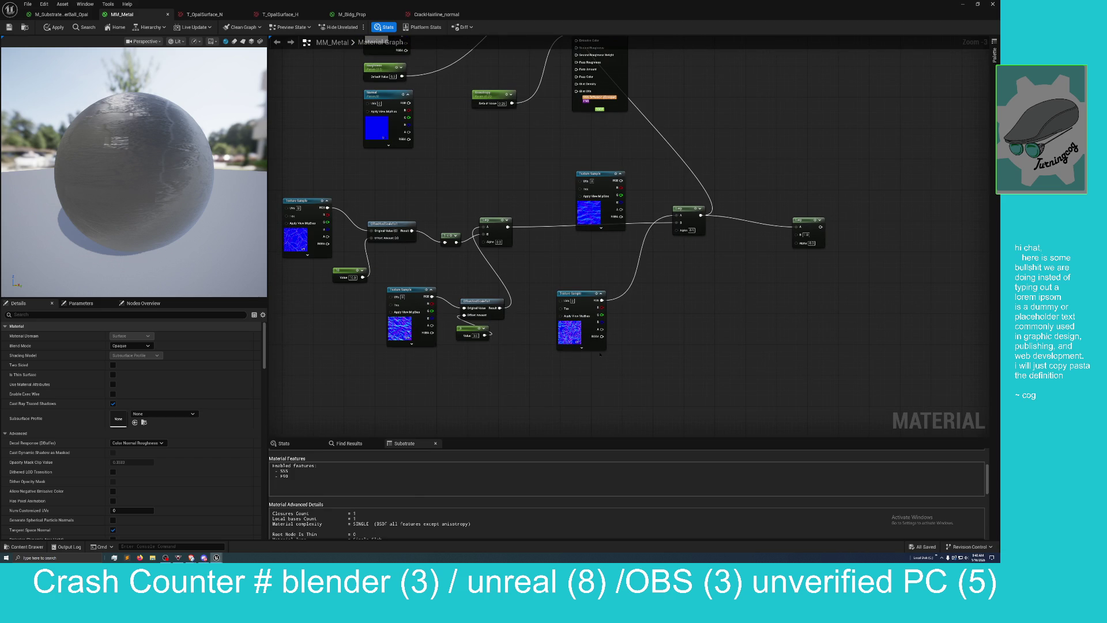
mouse_move(585, 356)
mouse_down()
mouse_move(677, 350)
mouse_move(682, 421)
mouse_up()
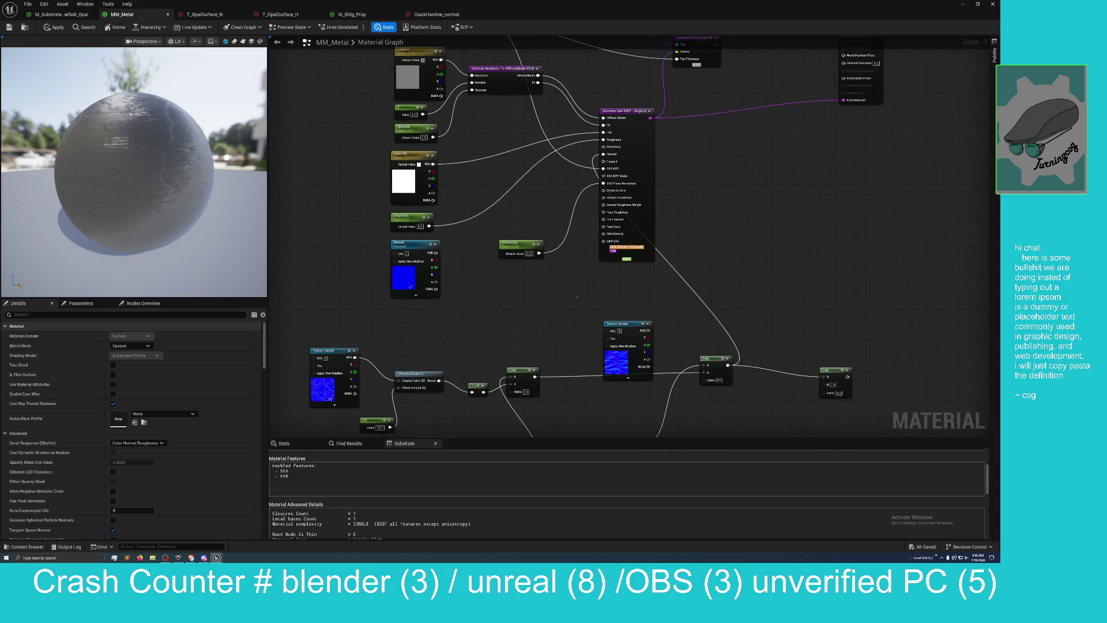
mouse_move(577, 296)
mouse_down()
mouse_move(594, 311)
mouse_move(564, 256)
mouse_move(565, 217)
mouse_move(554, 254)
mouse_up()
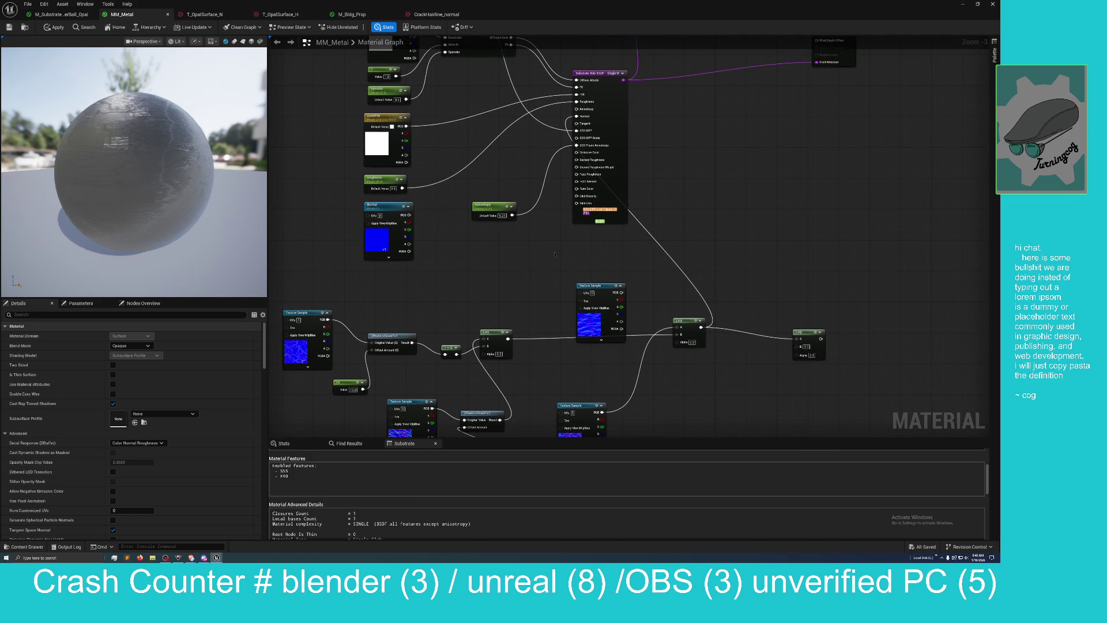
drag(556, 325, 569, 237)
mouse_move(419, 299)
mouse_down()
mouse_move(434, 287)
mouse_move(462, 301)
mouse_up()
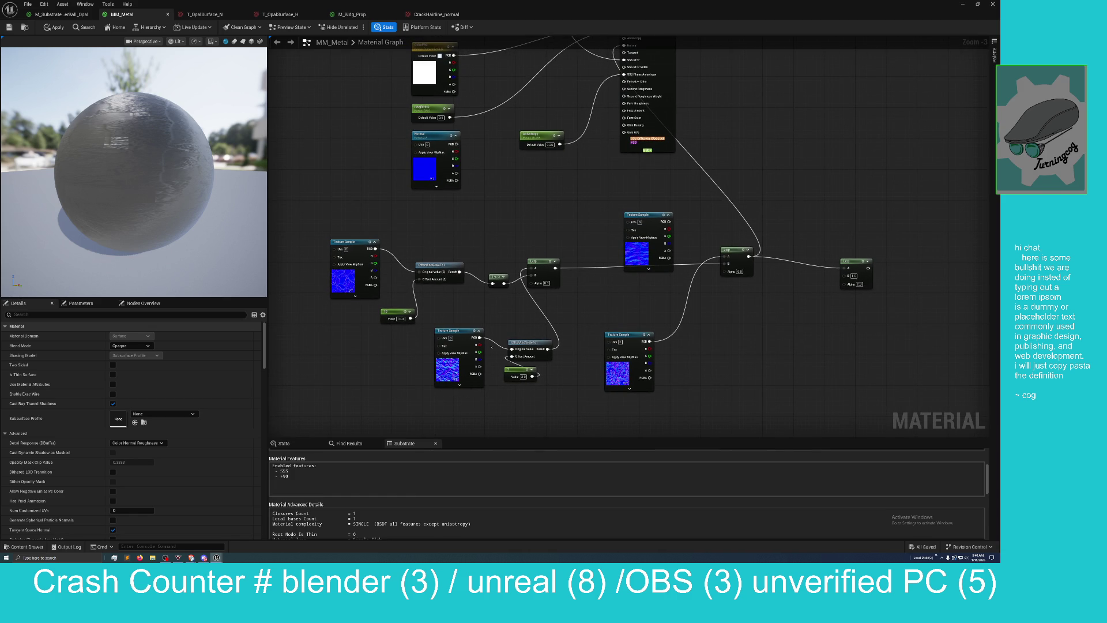
Step: Feed the texture sample into the Lerp's B input
drag(479, 338, 531, 276)
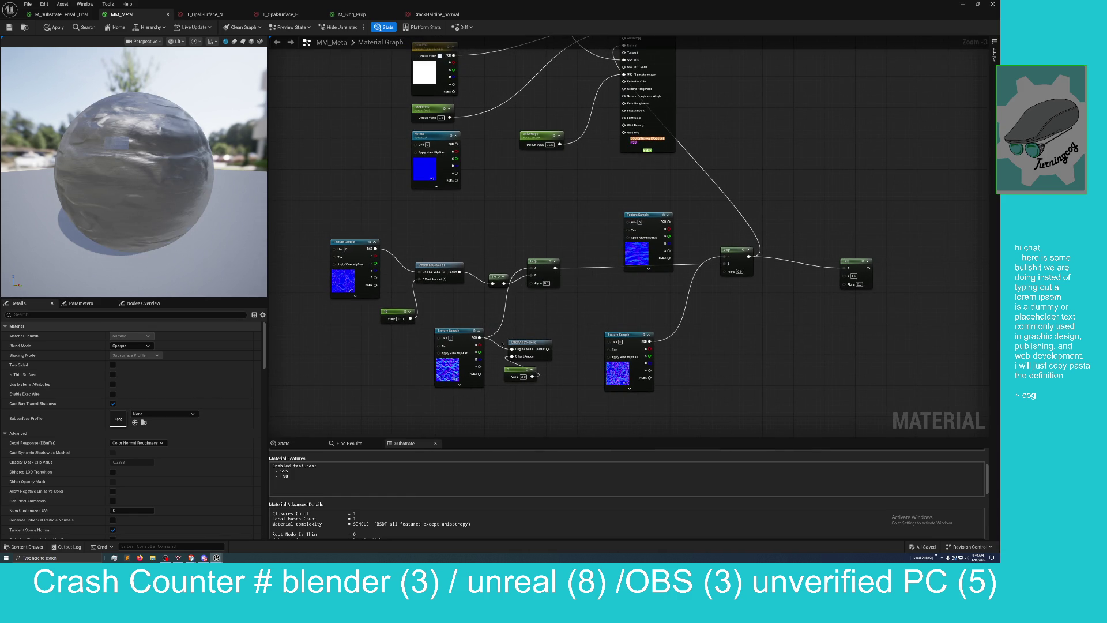
drag(480, 337, 497, 347)
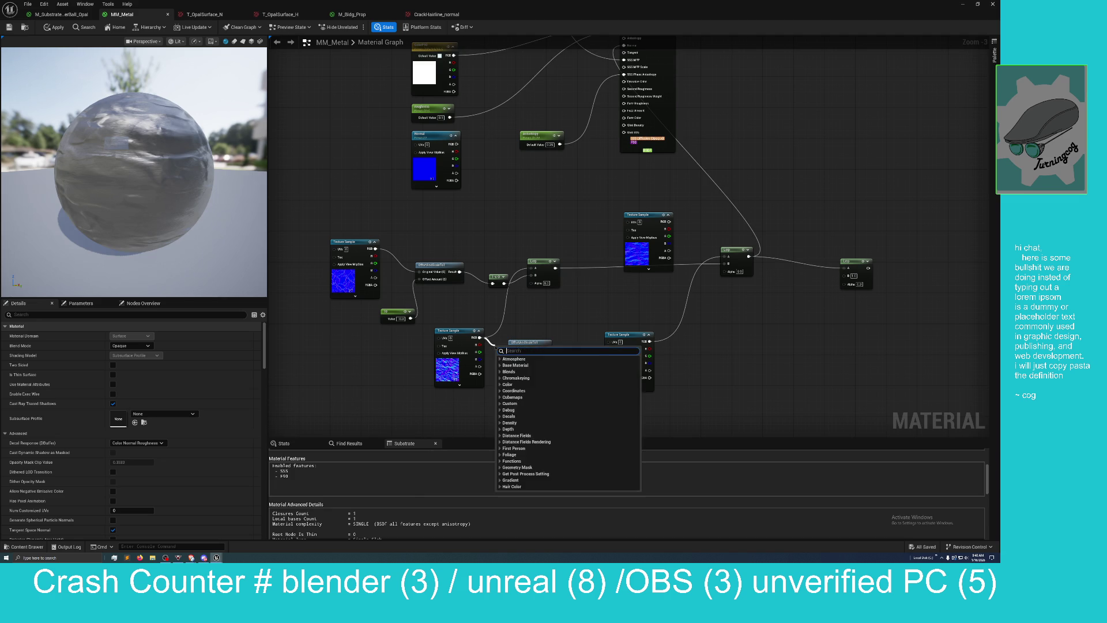
click(509, 330)
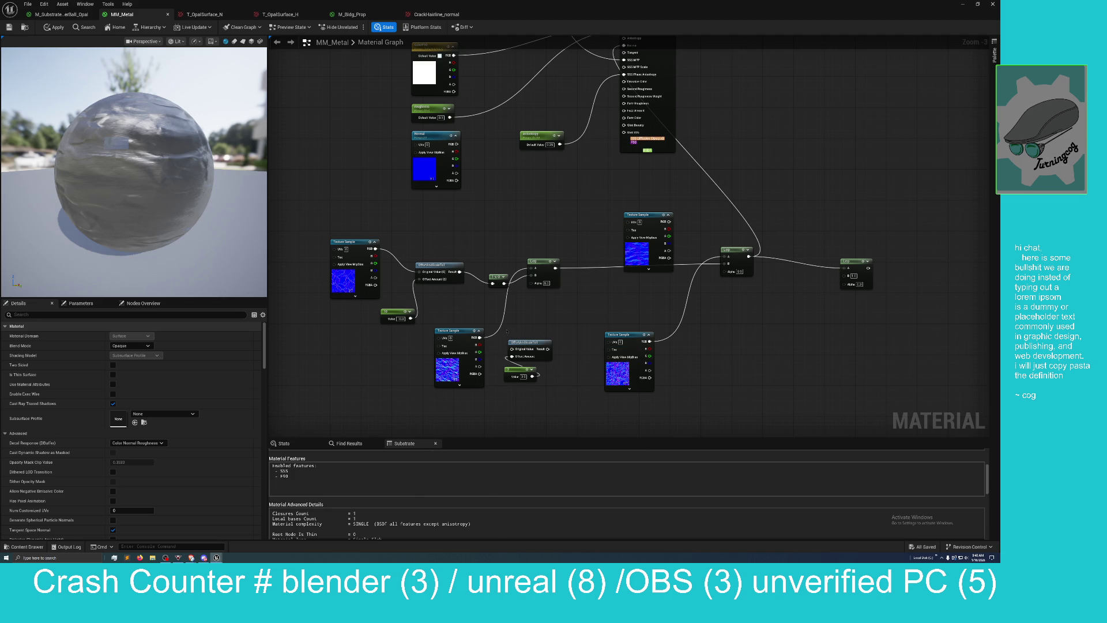
Step: Move the OffsetAndScaleTo1 pair beside the Lerp and wire its result into the Substrate node's Tangent
mouse_move(507, 333)
mouse_down()
mouse_move(550, 383)
mouse_move(545, 392)
mouse_up()
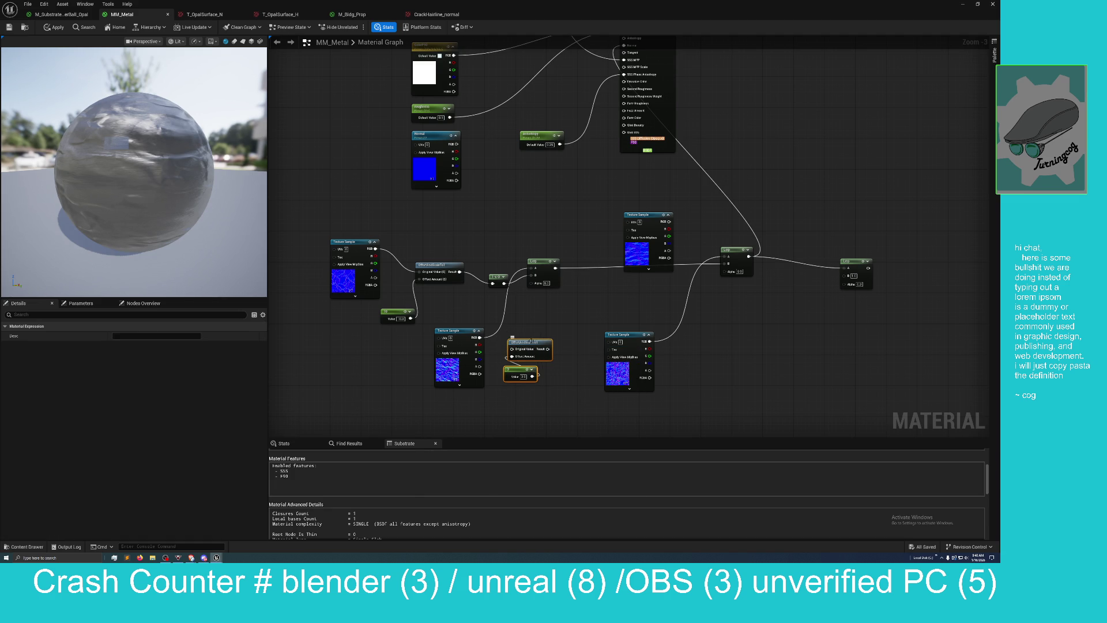
drag(524, 342, 536, 172)
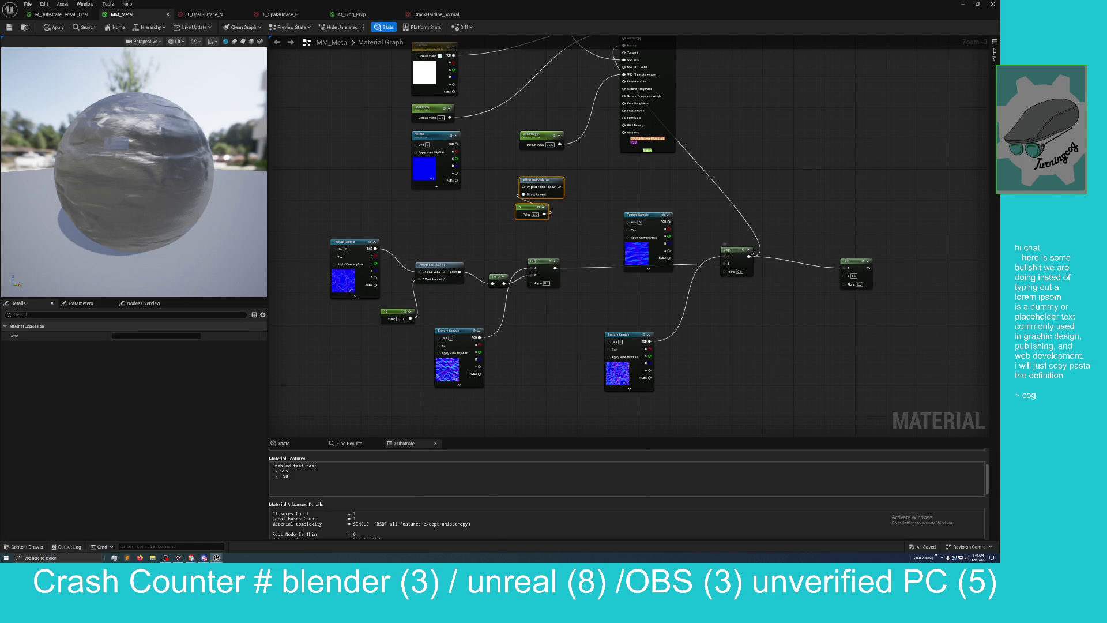
ctrl+click(853, 261)
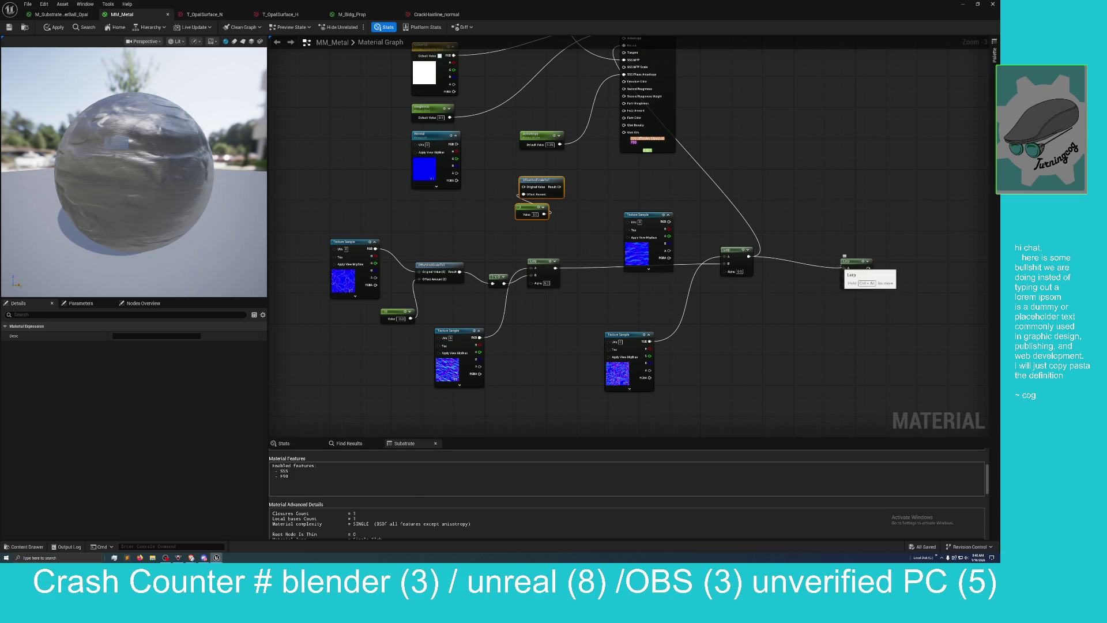
drag(854, 263, 804, 282)
click(832, 270)
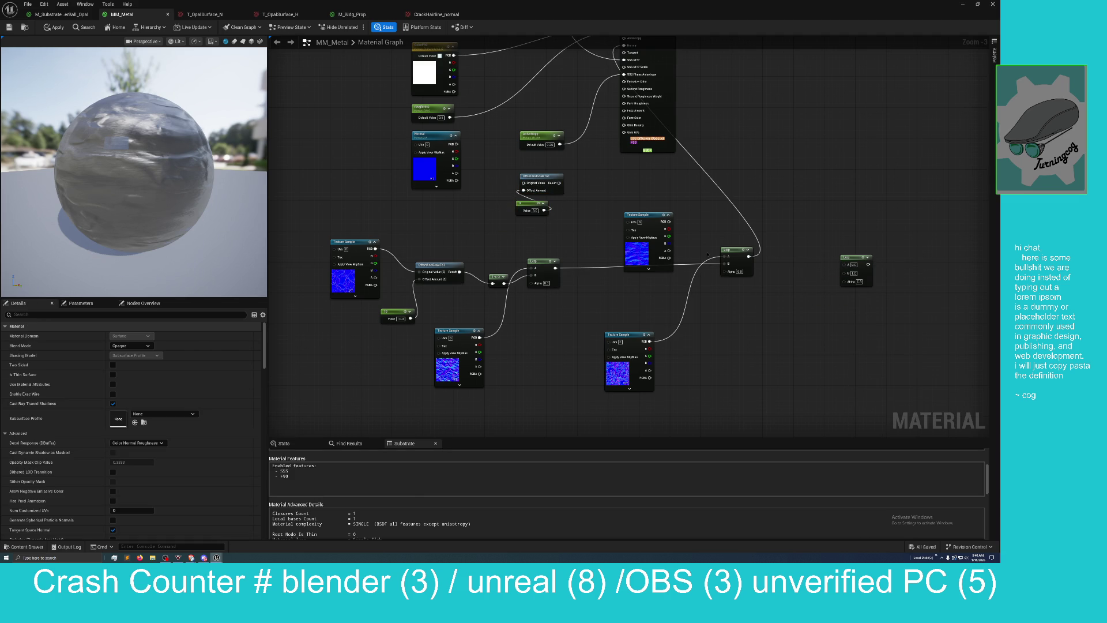
mouse_move(749, 257)
mouse_down()
mouse_move(741, 248)
mouse_move(812, 271)
mouse_move(724, 210)
mouse_move(438, 198)
mouse_move(523, 189)
mouse_up()
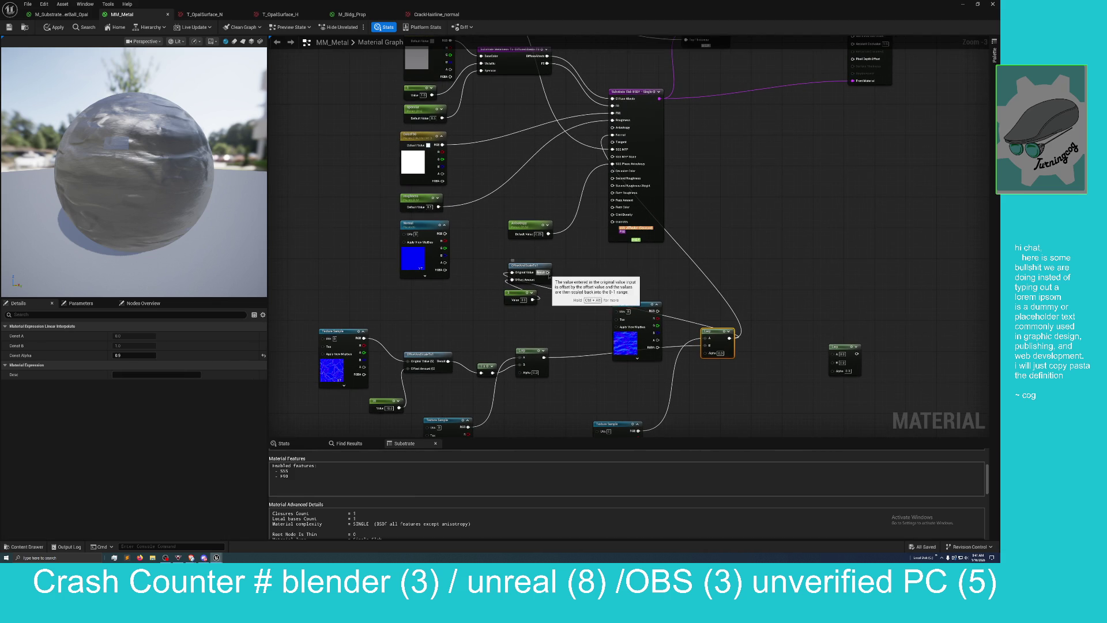
drag(548, 272, 612, 142)
drag(544, 316, 571, 295)
Step: Try the constant at 5, 10 and then 100 while watching the preview
scroll(160, 202, up, 5)
scroll(160, 201, down, 10)
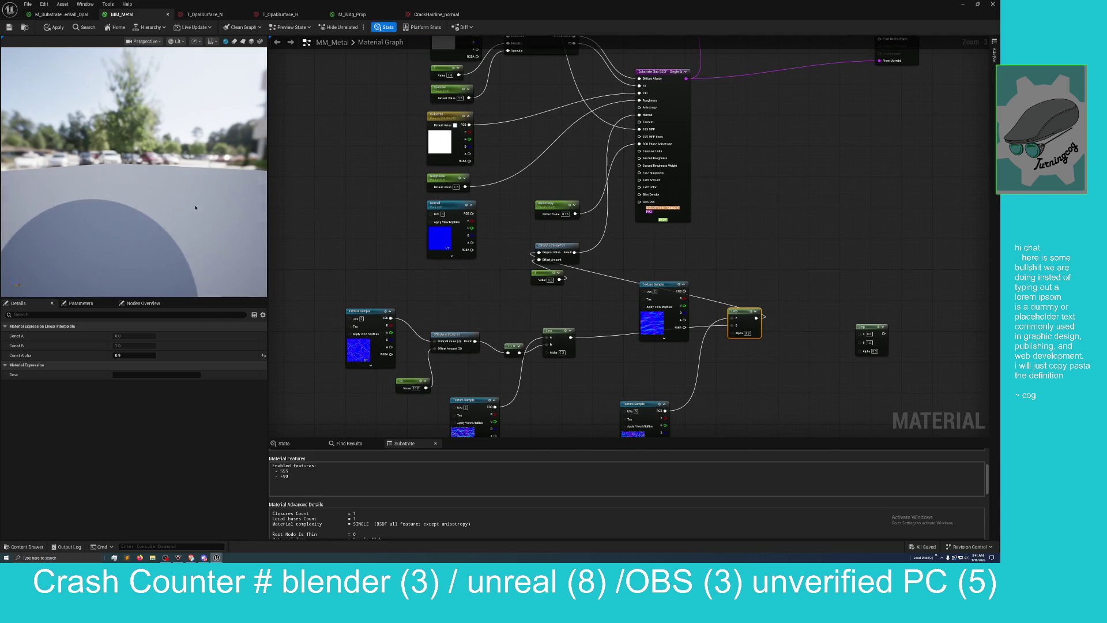
scroll(160, 201, up, 10)
scroll(160, 202, down, 8)
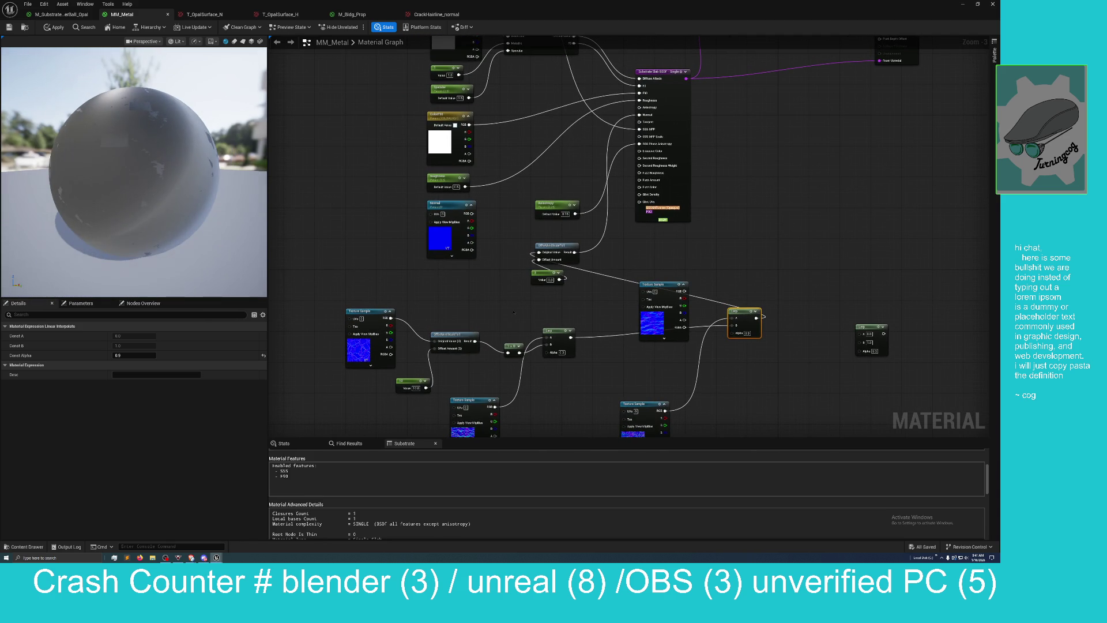
click(550, 279)
text(5)
key(Return)
text(10)
key(Return)
text(100)
key(Return)
Step: Lower the constant to 0.3, then settle on 0.03
click(552, 280)
text(0.3)
key(Return)
click(550, 280)
key(Return)
text(0.03)
key(Return)
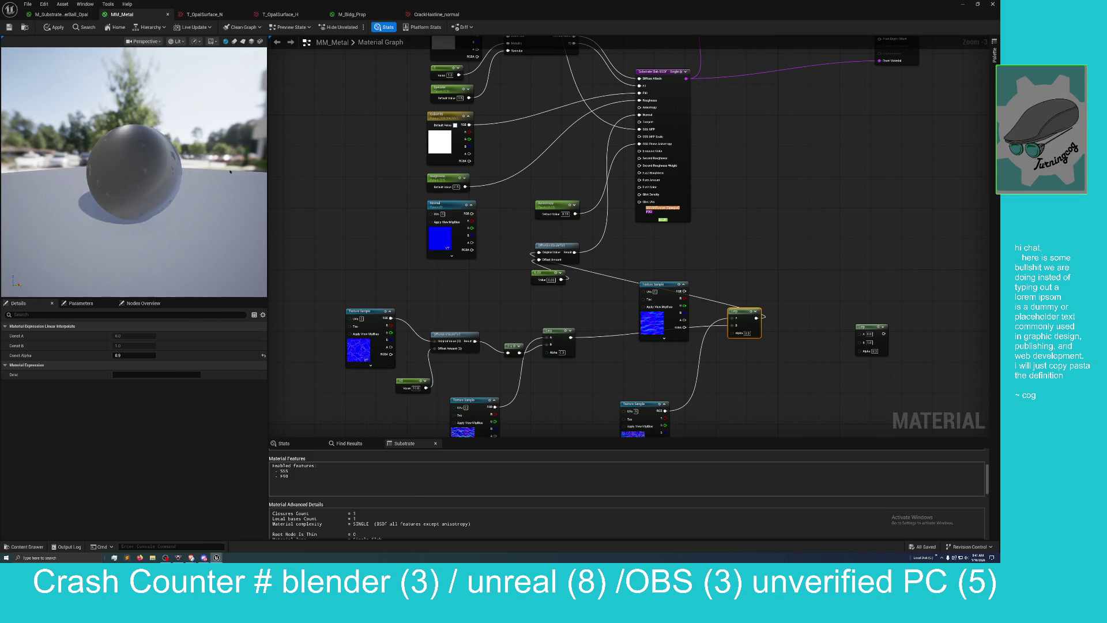
Step: Orbit the preview sphere, apply the graph edits, and float the editor over the level
scroll(227, 197, down, 3)
drag(227, 197, 229, 171)
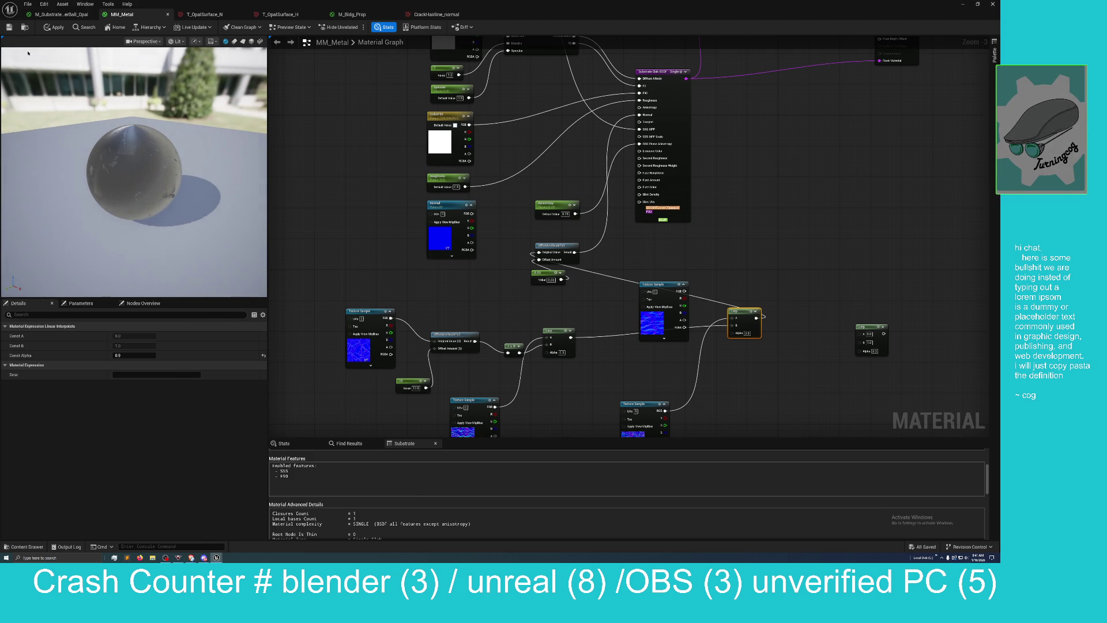
click(54, 27)
mouse_move(452, 5)
mouse_down()
mouse_move(468, 25)
mouse_move(752, 179)
mouse_move(787, 178)
mouse_move(517, 129)
mouse_up()
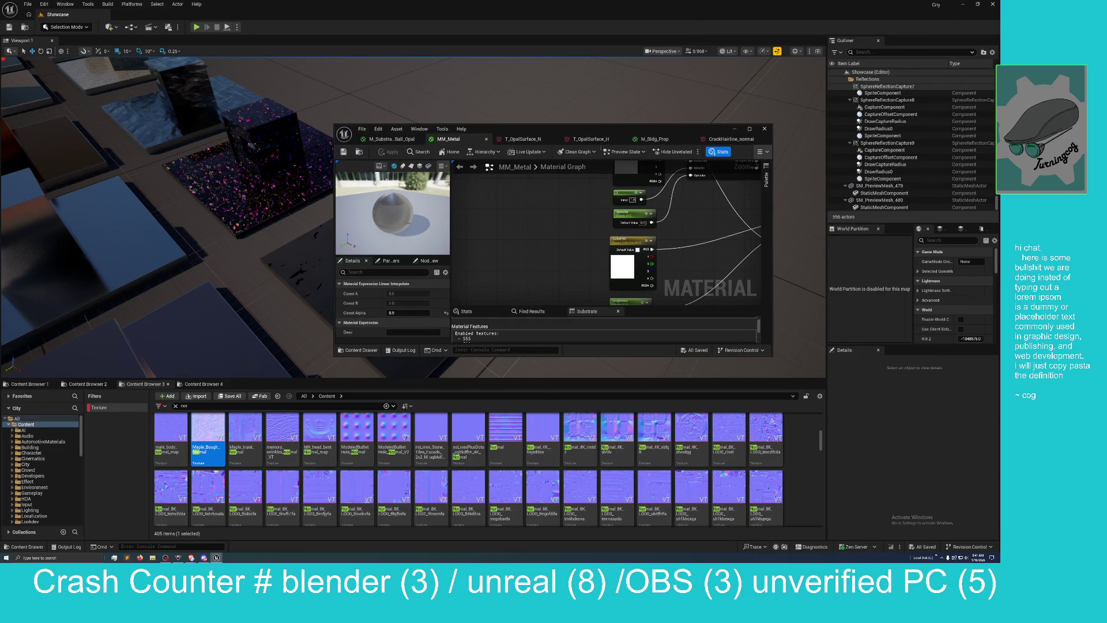
Step: Pan the MM_Metal graph and maximize the floating material editor to full screen
scroll(550, 263, down, 2)
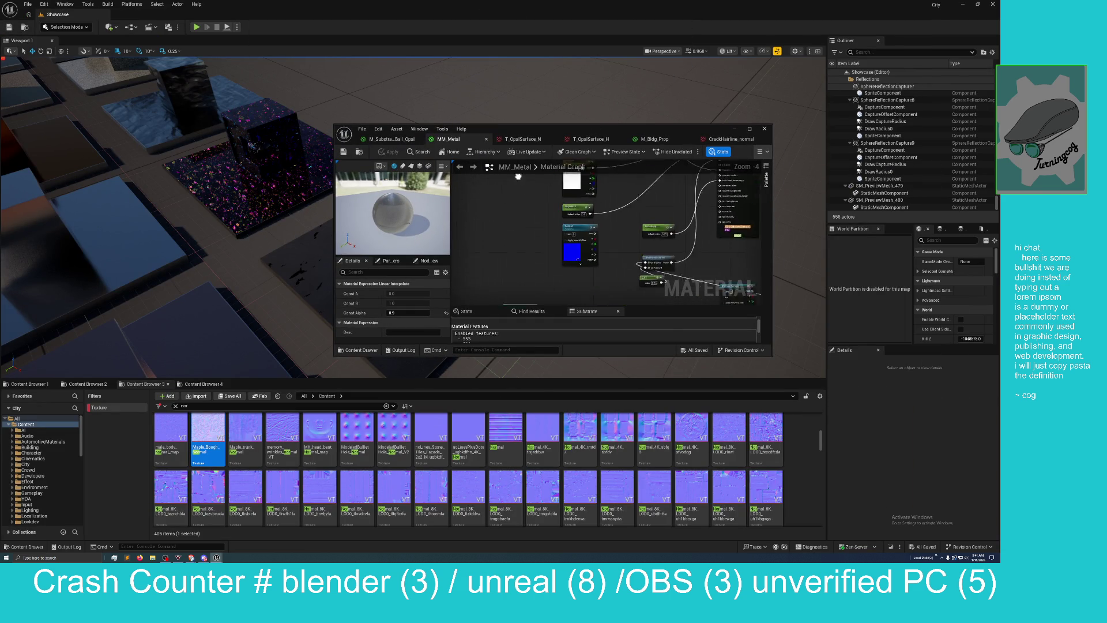
drag(538, 221, 498, 184)
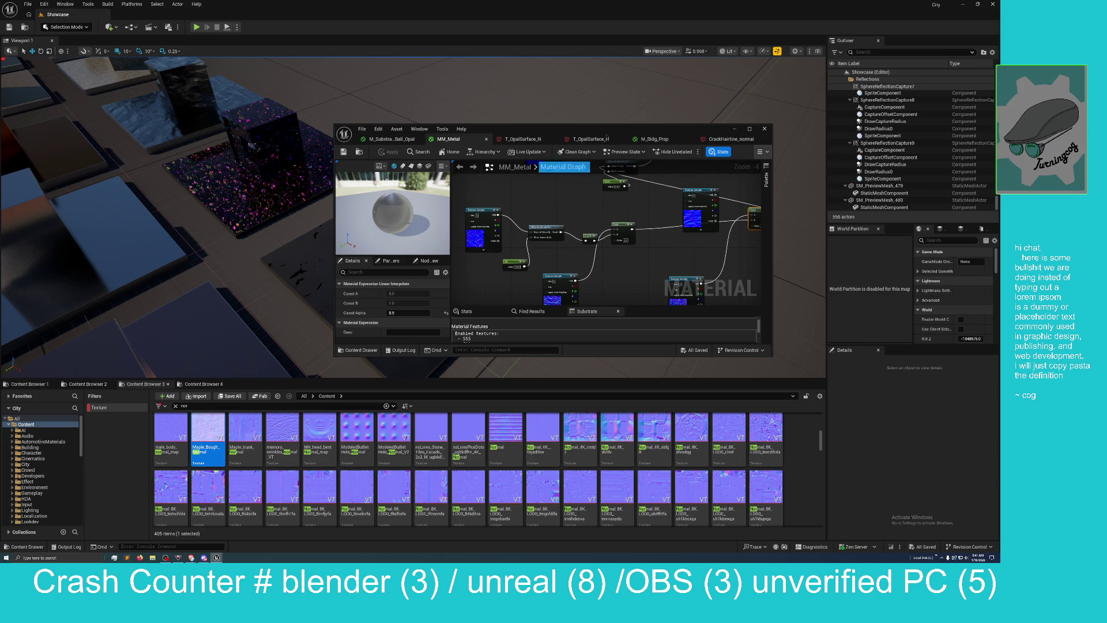
double_click(613, 134)
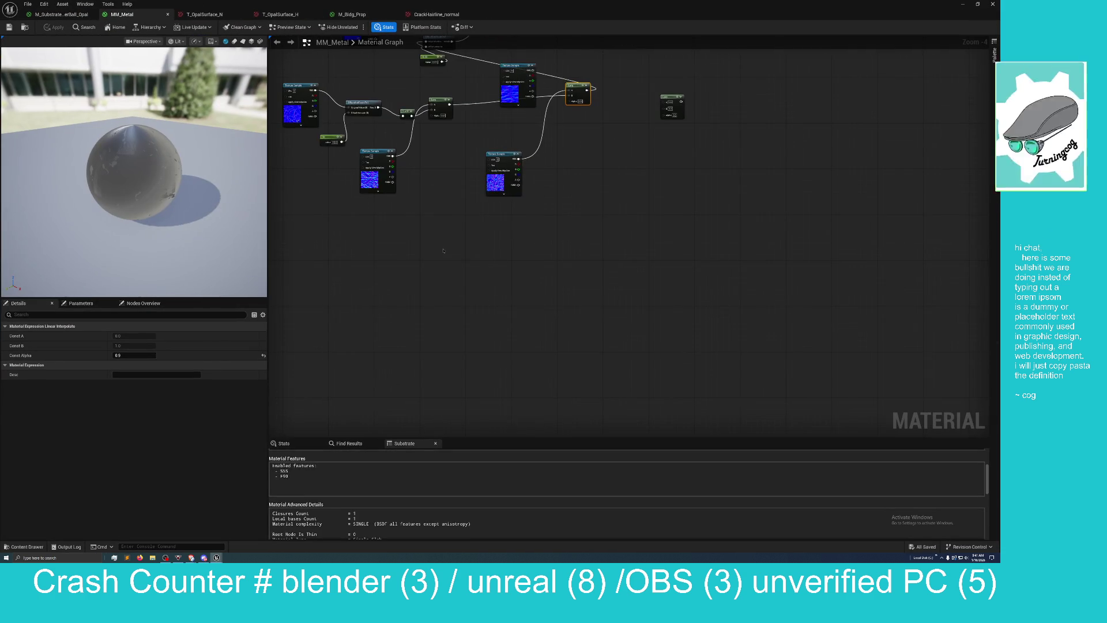
Step: Connect the left texture sample's RGB output directly to the 1-x node
scroll(501, 394, up, 2)
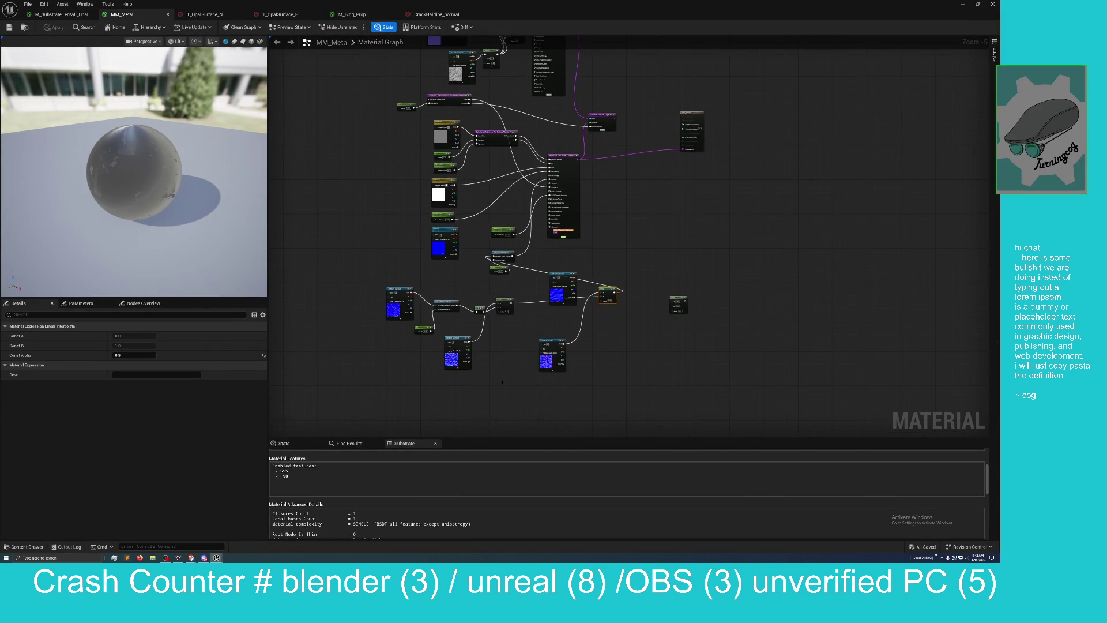
drag(501, 380, 504, 409)
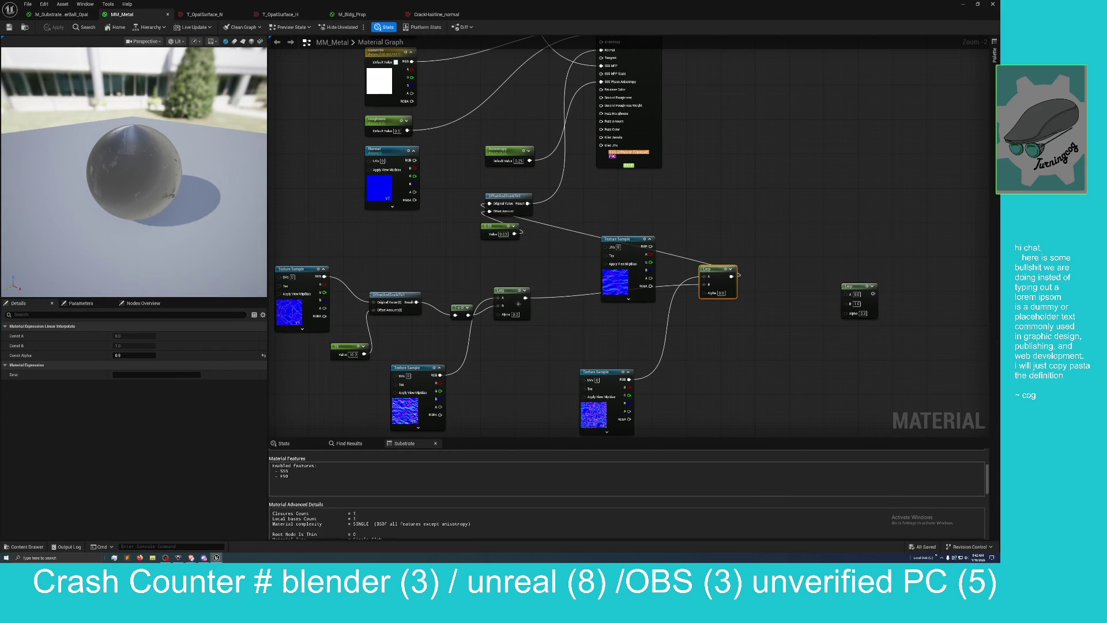
drag(531, 357, 532, 337)
drag(541, 300, 550, 343)
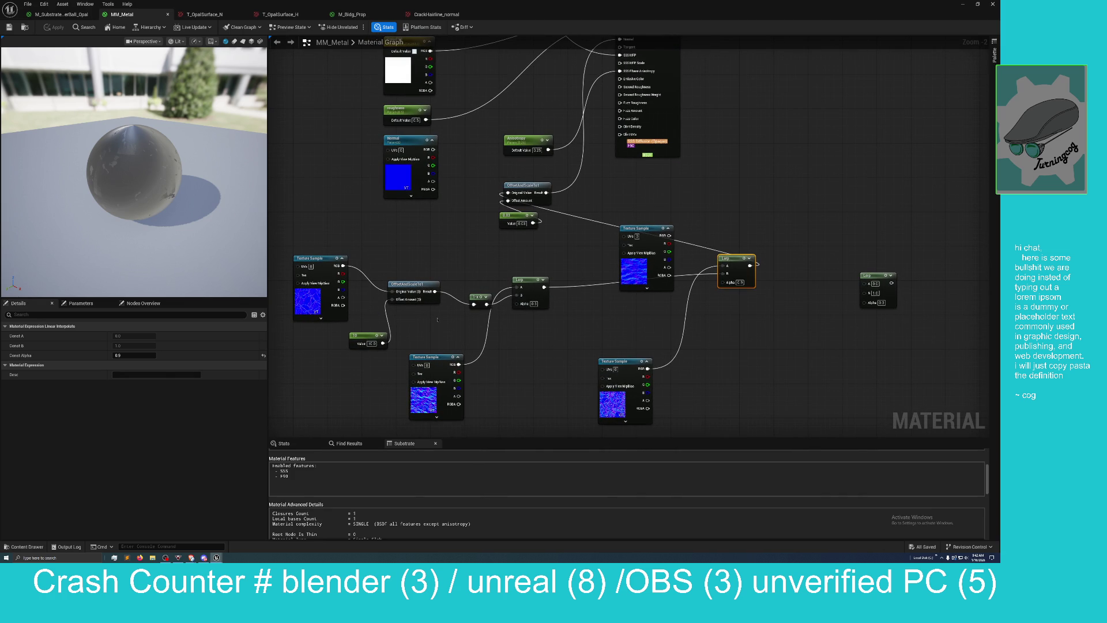
drag(481, 272, 487, 281)
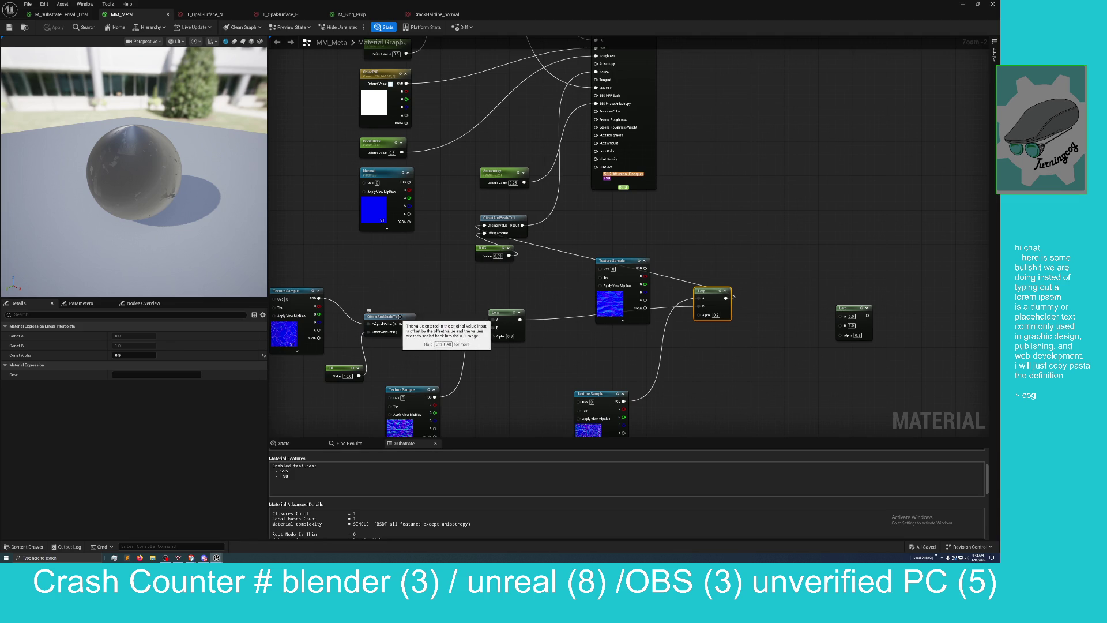
drag(402, 317, 435, 256)
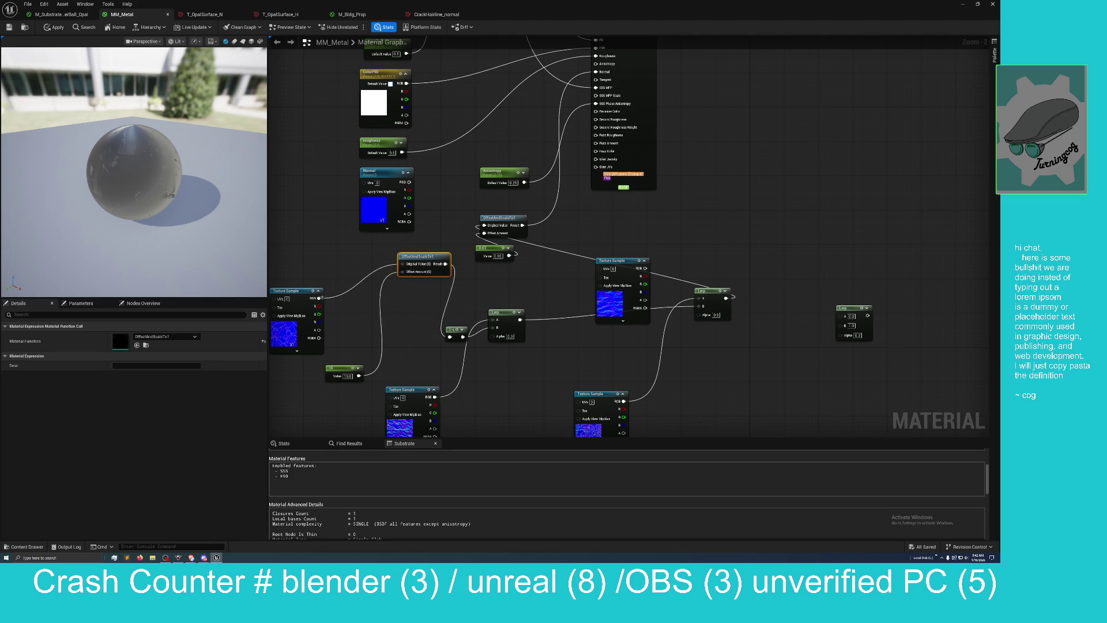
drag(318, 298, 451, 337)
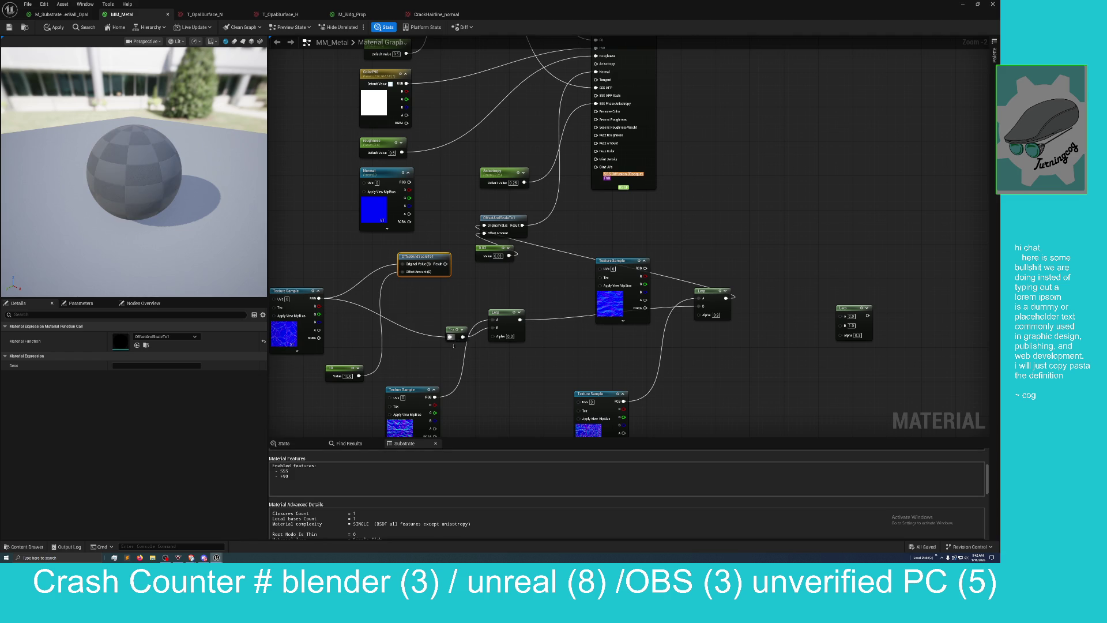
Step: Move OffsetAndScaleTo1 aside below the texture and pull the wire off its input
mouse_move(419, 256)
mouse_down()
mouse_move(412, 323)
mouse_move(384, 349)
mouse_up()
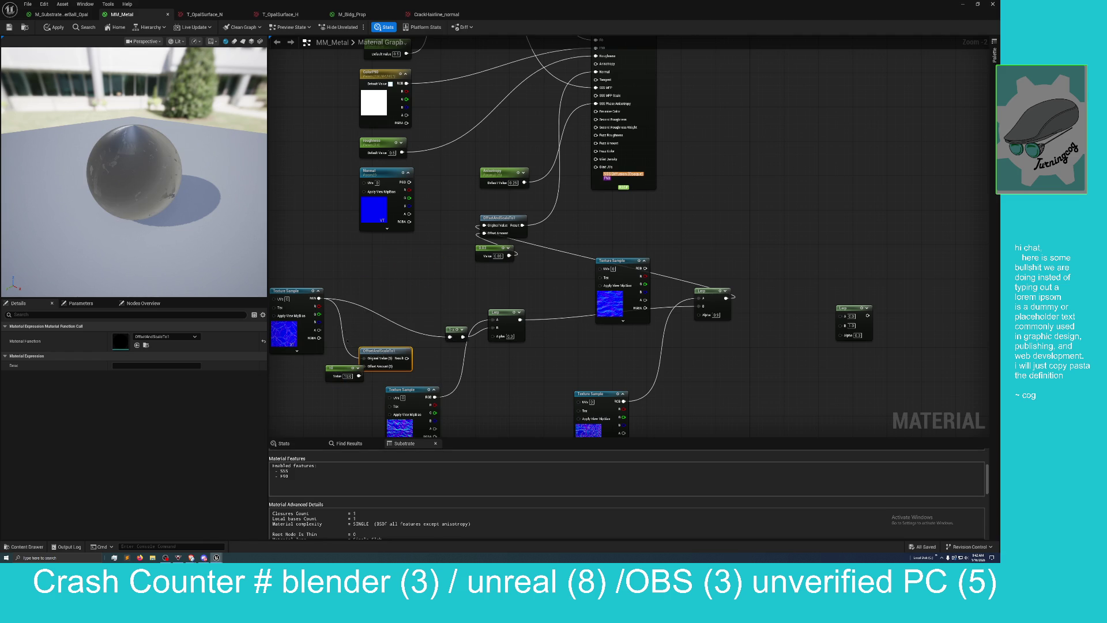
drag(363, 358, 352, 339)
click(473, 300)
drag(458, 279, 441, 238)
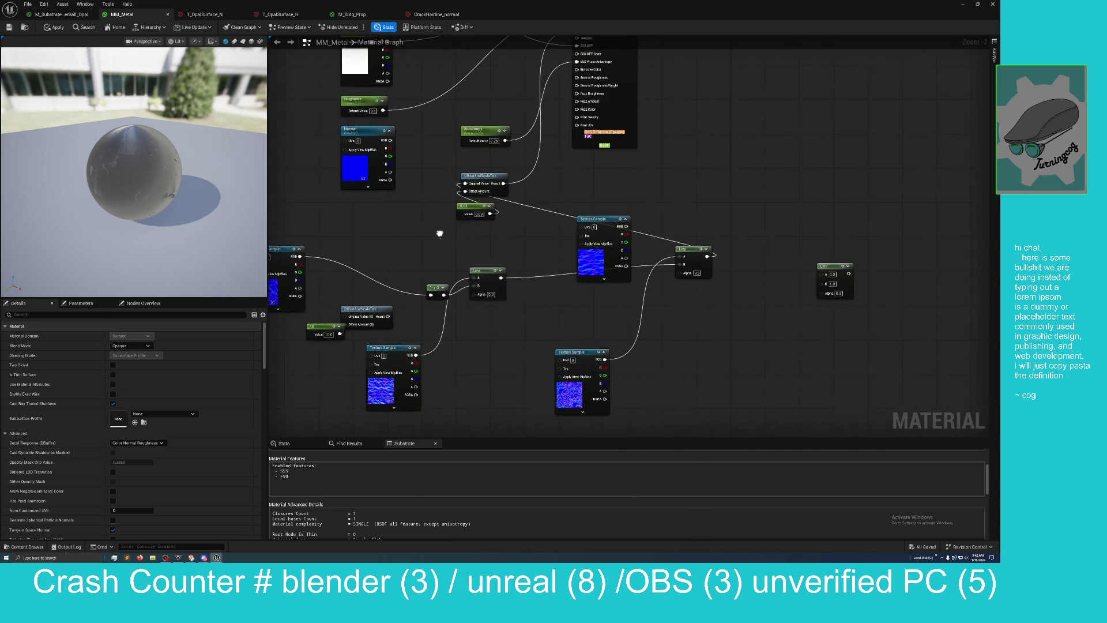
Step: Reposition the texture sample nodes and the first Lerp into a cleaner column layout
drag(598, 238, 738, 163)
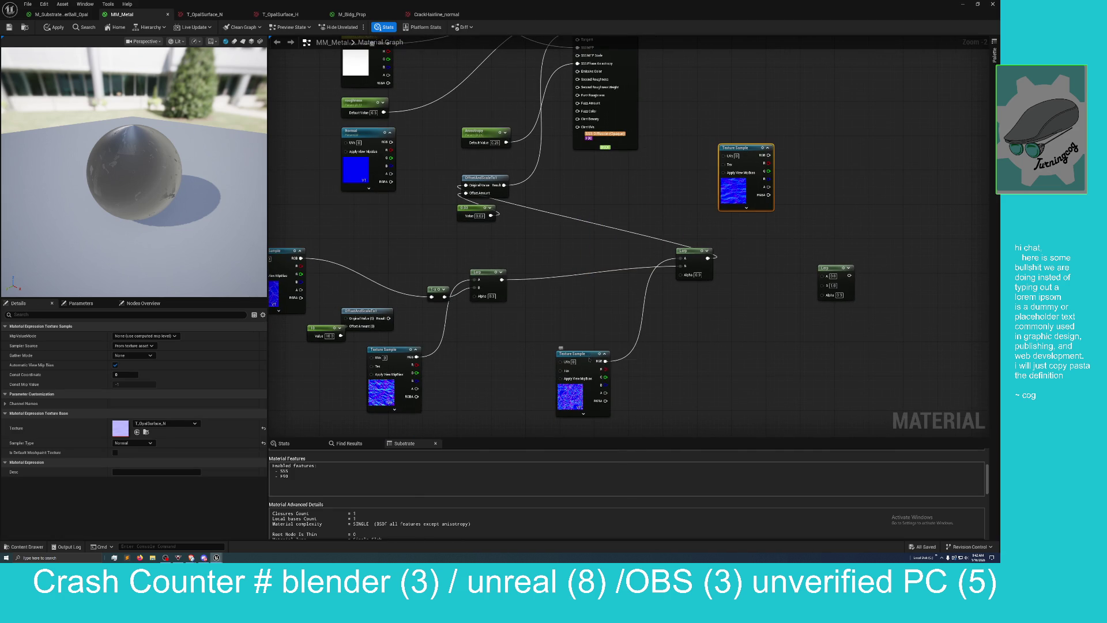
drag(591, 354, 407, 411)
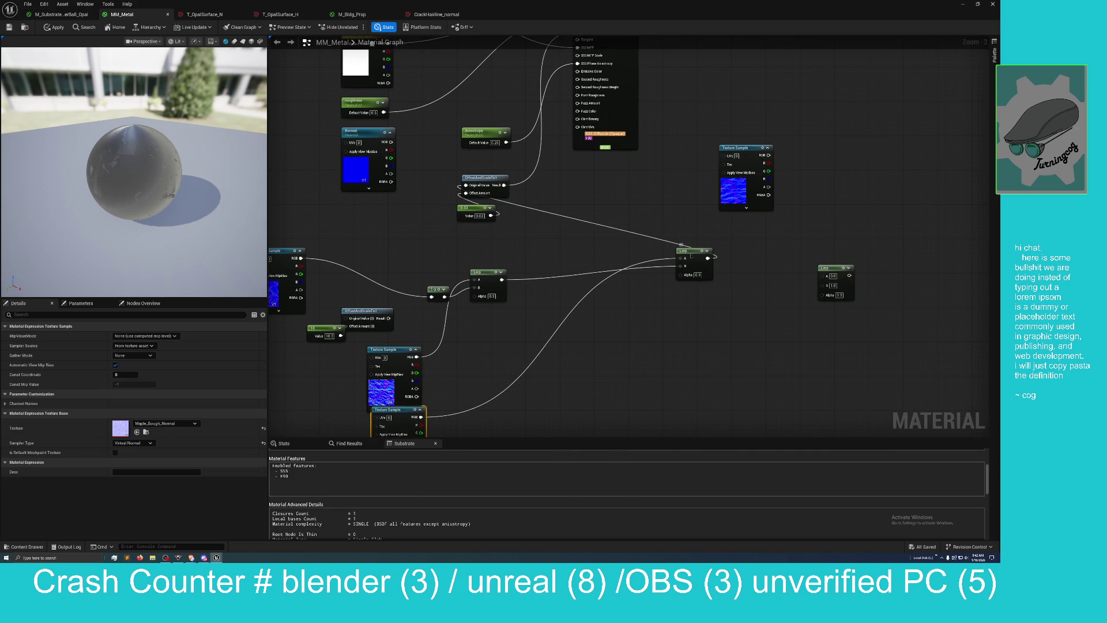
mouse_move(690, 256)
mouse_down()
mouse_move(585, 284)
mouse_move(567, 306)
mouse_move(583, 293)
mouse_up()
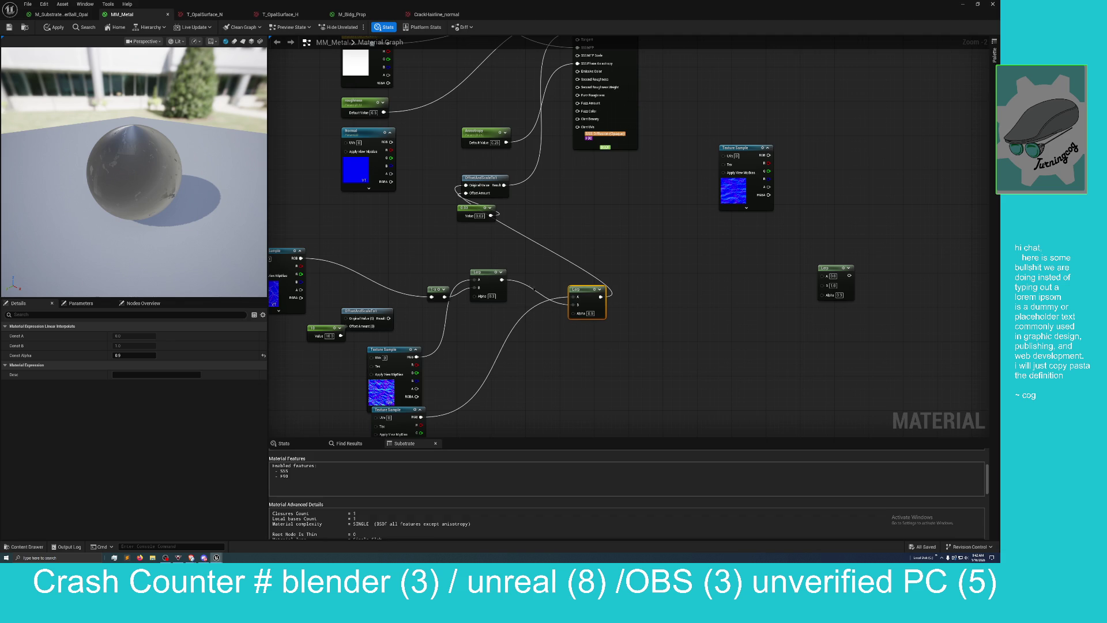
drag(393, 351, 302, 346)
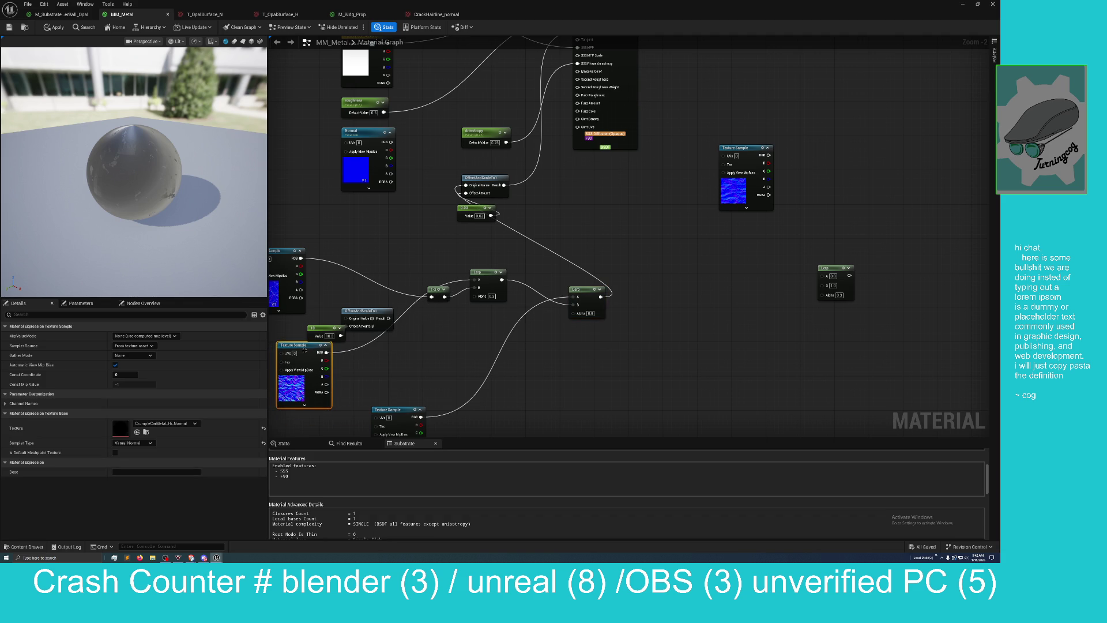
mouse_move(403, 409)
mouse_down()
mouse_move(406, 190)
mouse_move(408, 206)
mouse_up()
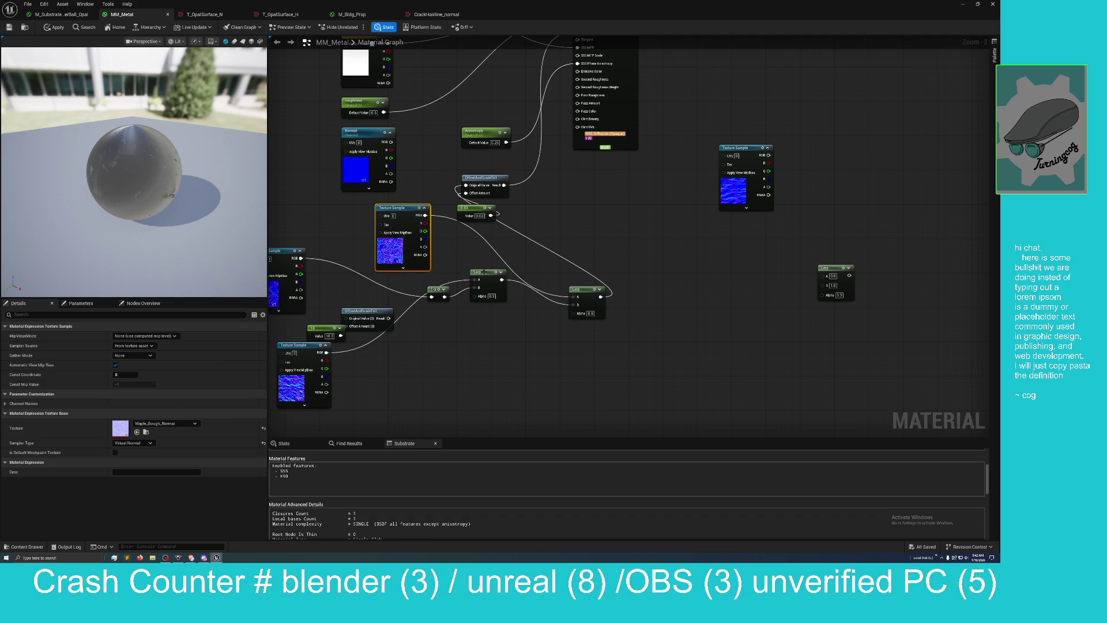
mouse_move(483, 271)
mouse_down()
mouse_move(486, 303)
mouse_move(331, 271)
mouse_up()
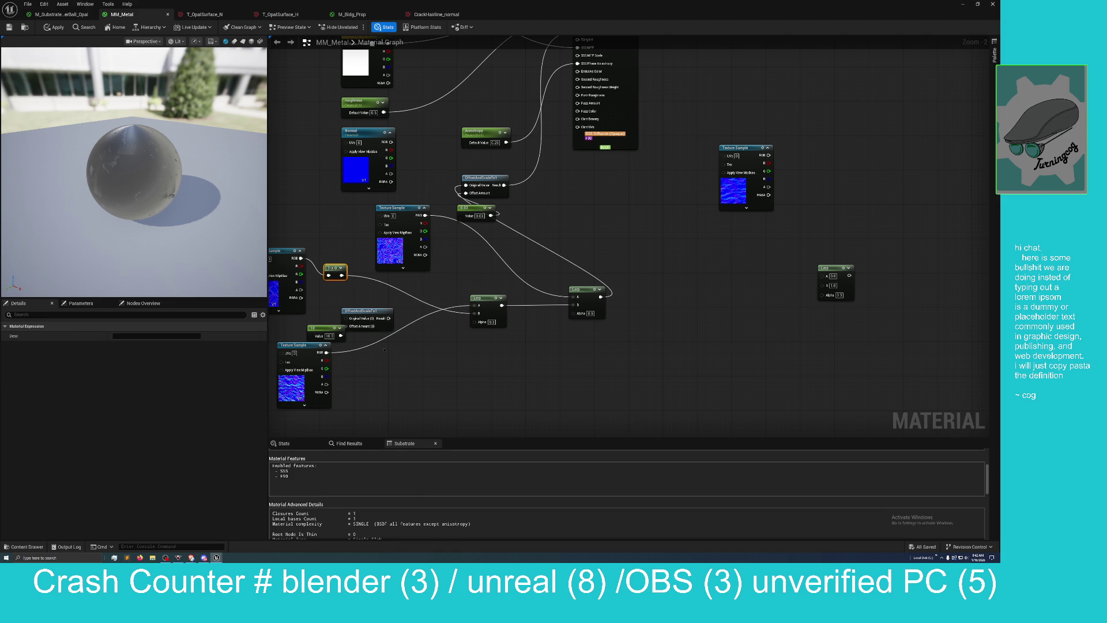
Step: Move the right-hand Lerp and the spare unconnected Lerp below the blend chain
drag(382, 352, 403, 325)
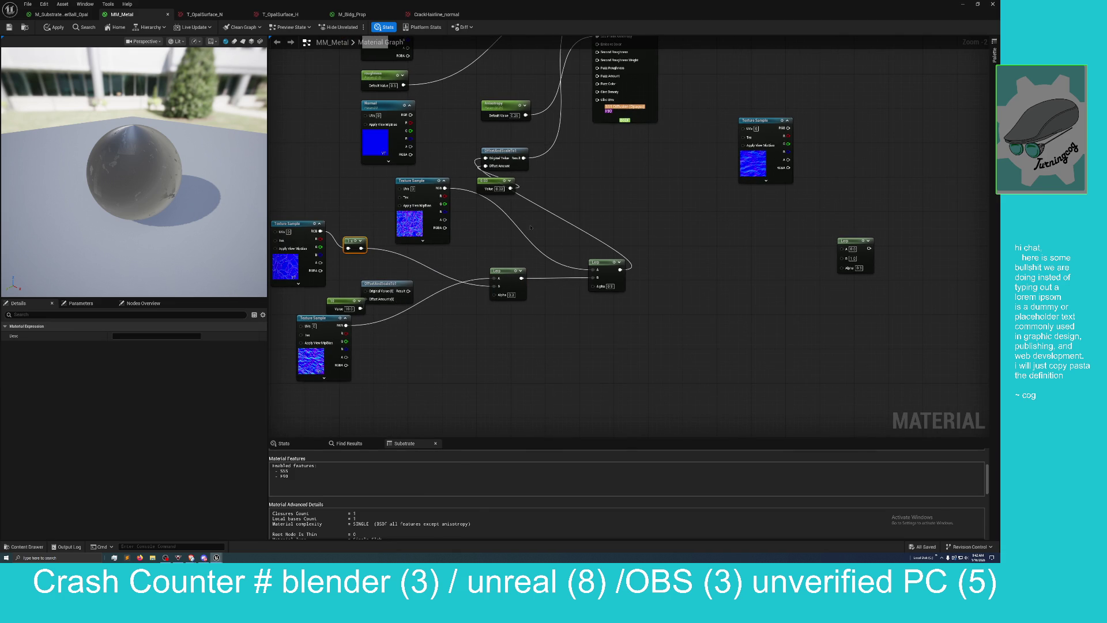
mouse_move(851, 250)
mouse_down()
mouse_move(747, 294)
mouse_move(453, 339)
mouse_up()
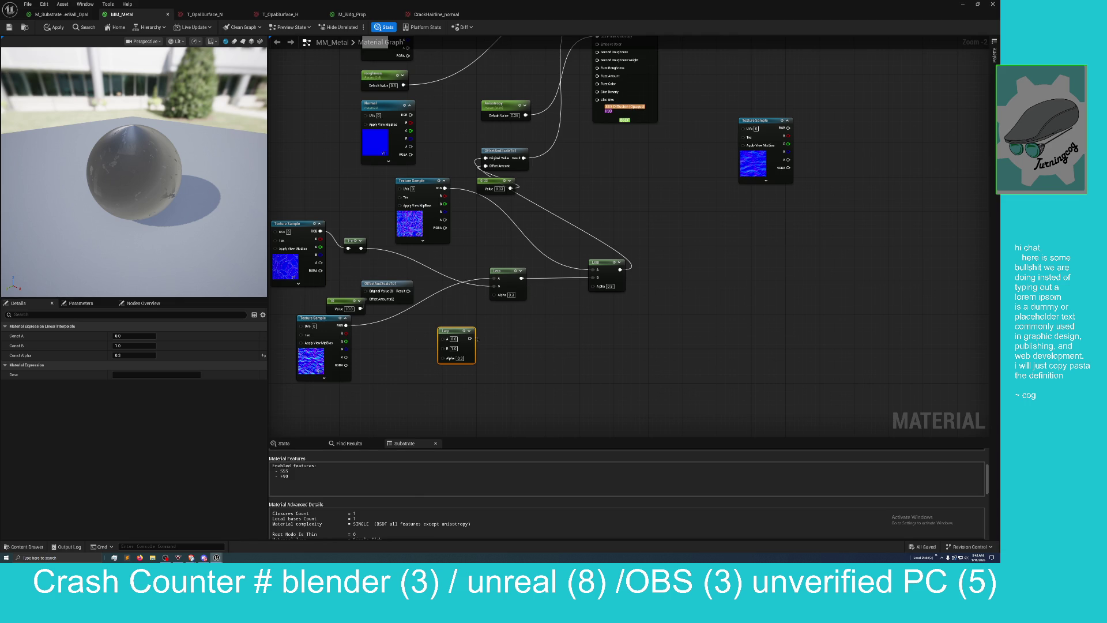
mouse_move(458, 328)
mouse_down()
mouse_move(545, 311)
mouse_move(581, 342)
mouse_move(580, 377)
mouse_up()
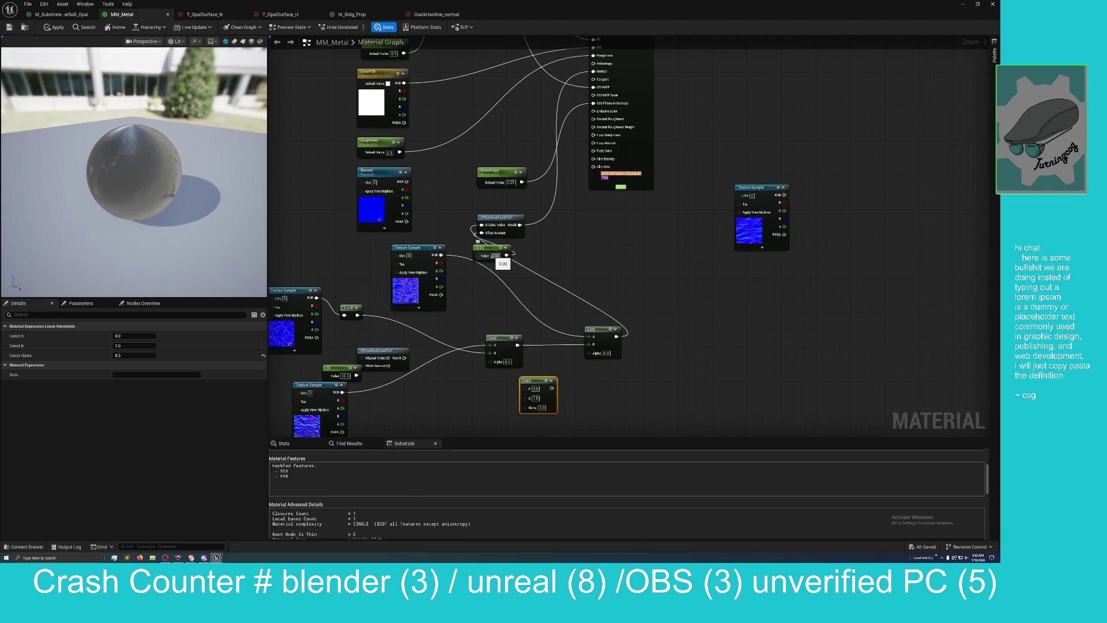
Step: Set the Constant node's value to 1000
click(502, 257)
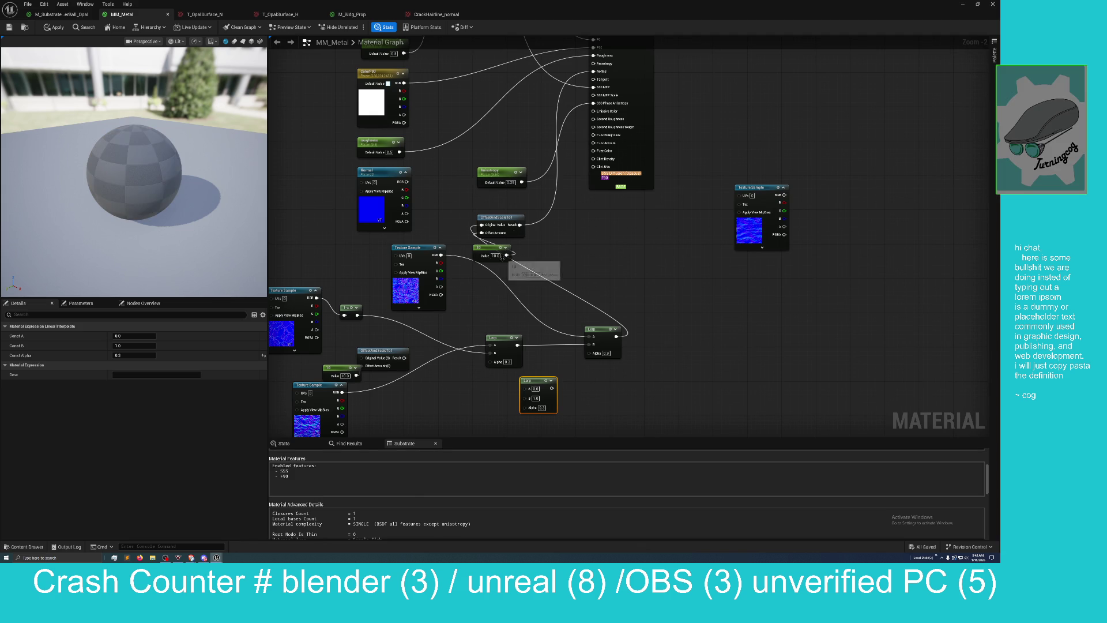
text(10)
key(Return)
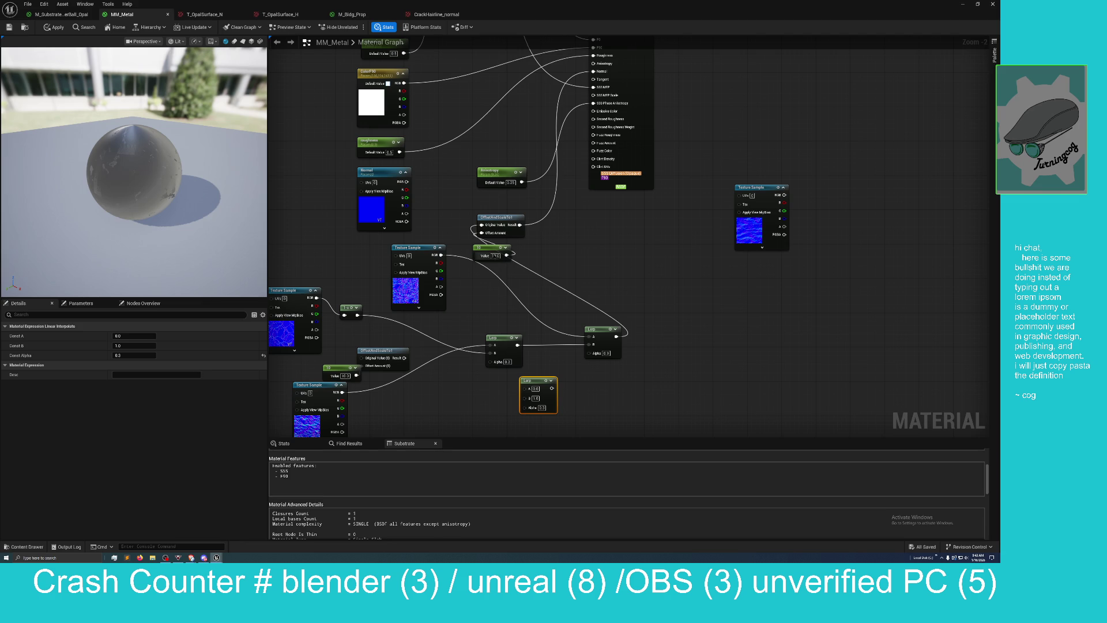
click(502, 256)
text(1000)
key(Return)
Step: Wire the Normal texture's RGB into the spare Lerp's A input and apply the material
drag(549, 254, 543, 235)
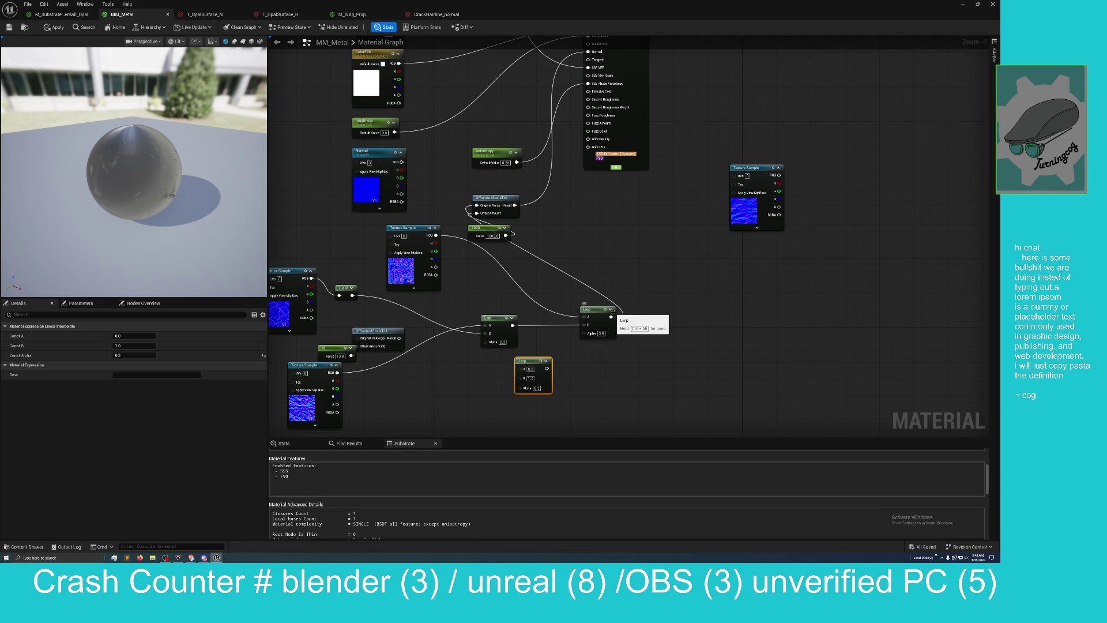
mouse_move(610, 317)
mouse_down()
mouse_move(630, 267)
mouse_move(518, 382)
mouse_move(574, 227)
mouse_move(564, 196)
mouse_up()
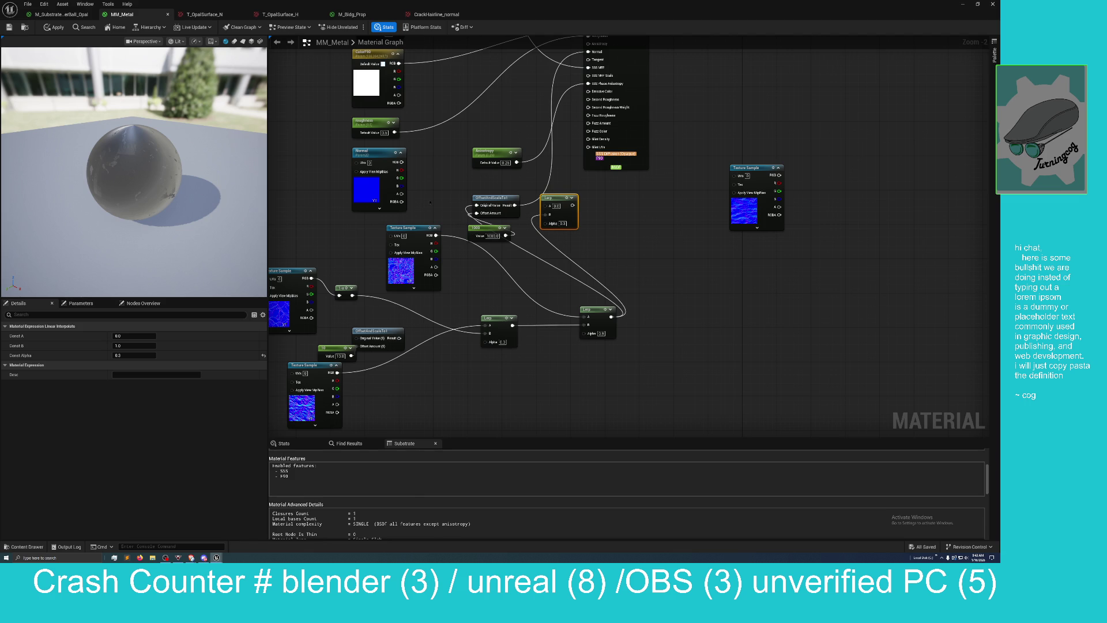
mouse_move(401, 162)
mouse_down()
mouse_move(549, 205)
mouse_move(590, 53)
mouse_up()
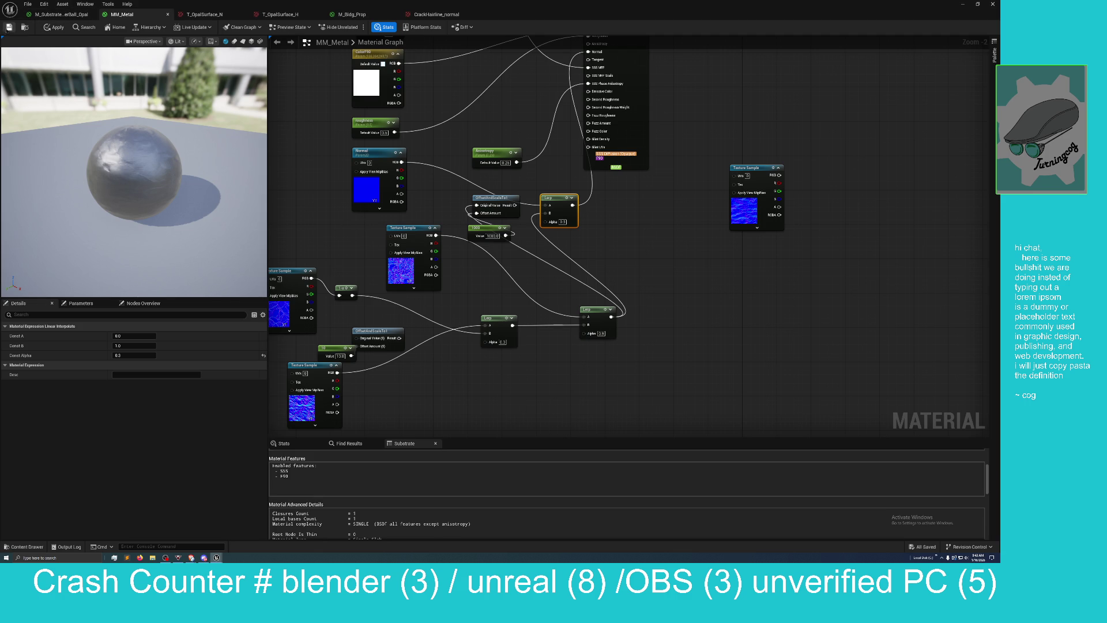
click(8, 28)
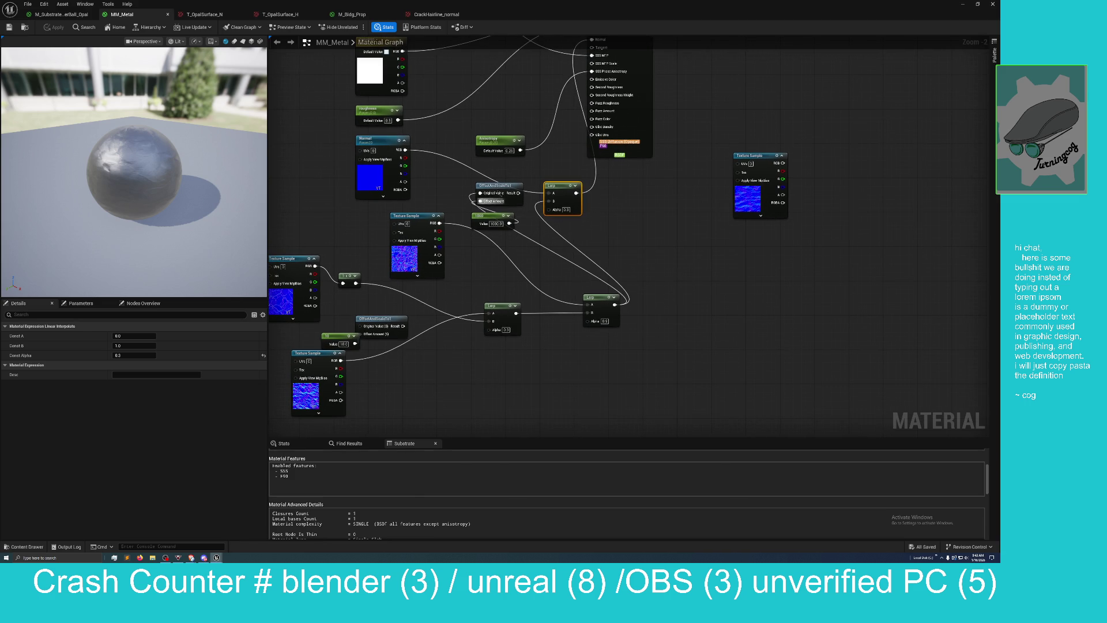
Step: Wire OffsetAndScaleTo1 toward the Lerp, set its constant to 3, apply, and float the editor
mouse_move(500, 188)
mouse_down()
mouse_move(490, 166)
mouse_move(542, 181)
mouse_move(501, 218)
mouse_move(470, 198)
mouse_move(640, 223)
mouse_up()
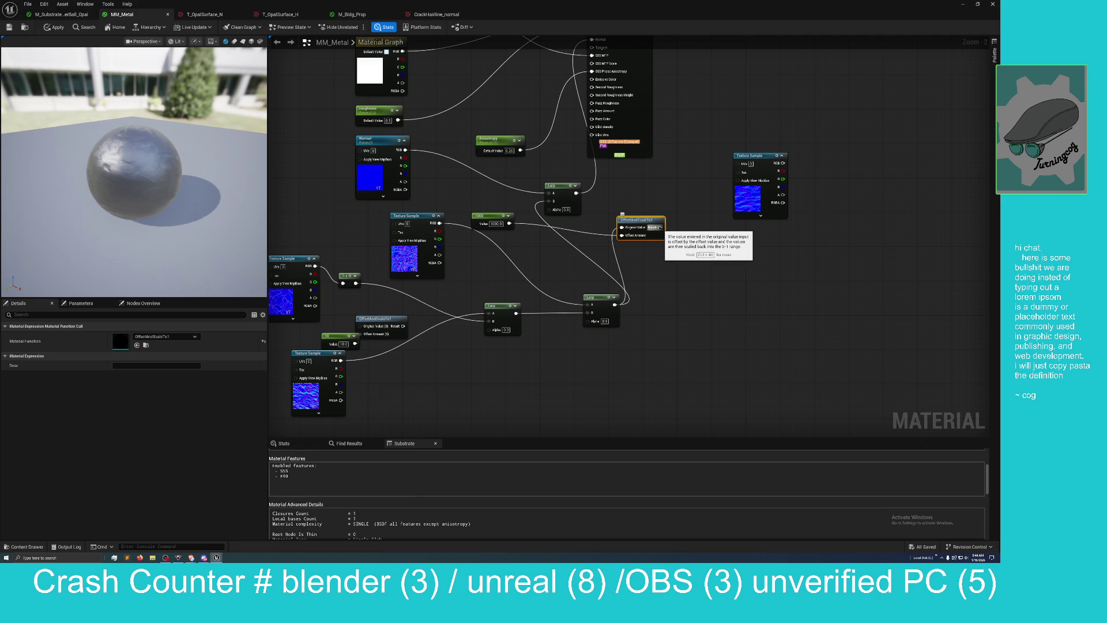
mouse_move(659, 227)
mouse_down()
mouse_move(731, 228)
mouse_move(528, 239)
mouse_move(547, 201)
mouse_up()
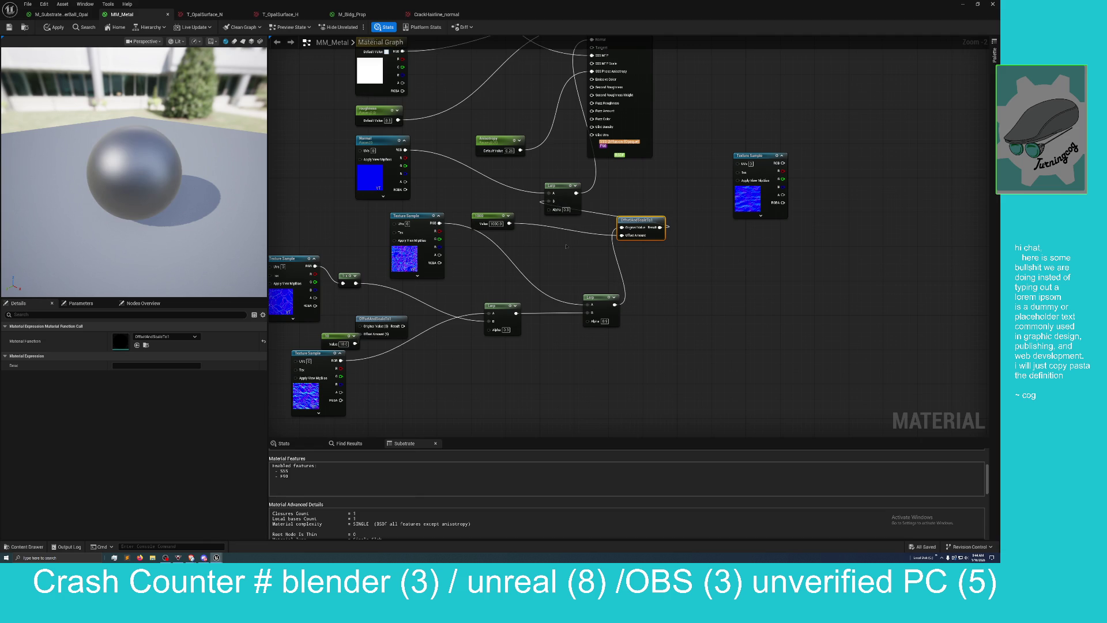
click(491, 223)
text(3)
key(Return)
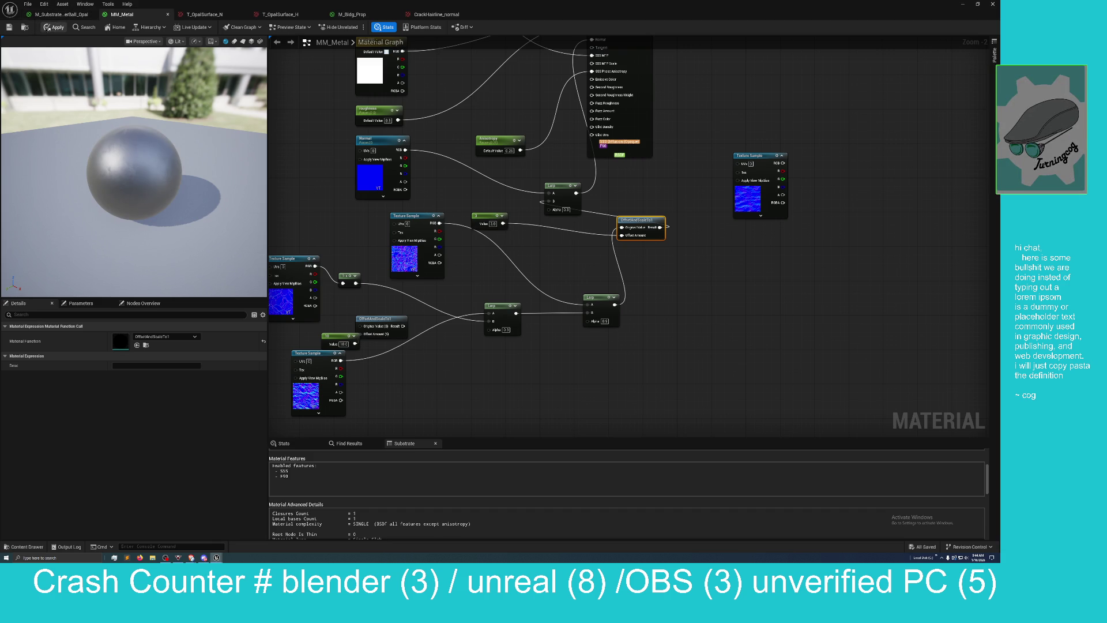
click(55, 28)
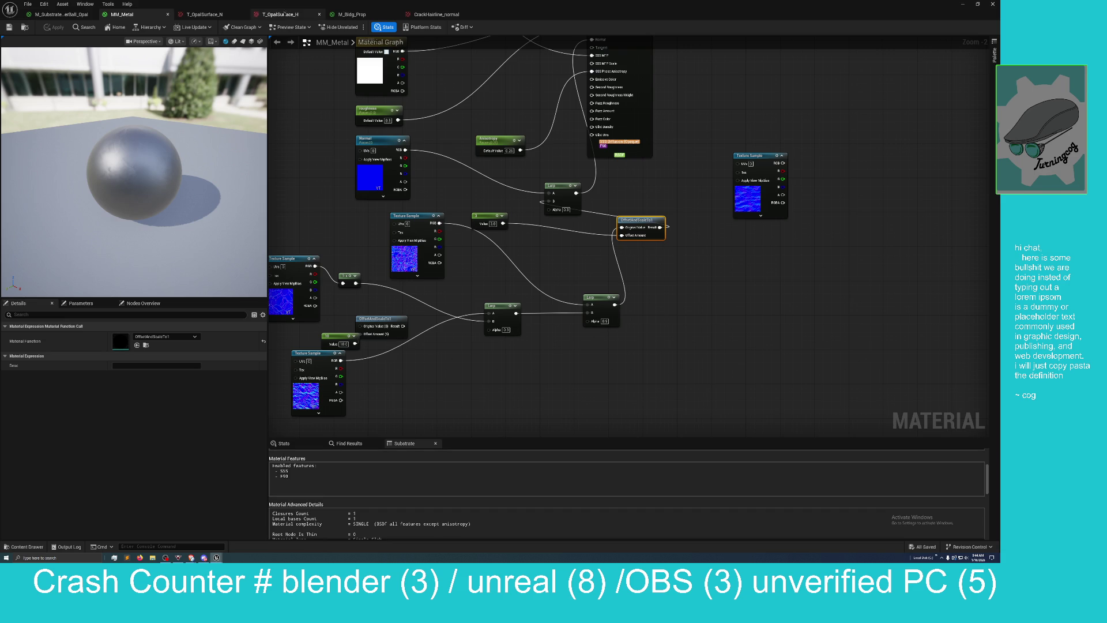
mouse_move(284, 13)
mouse_down()
mouse_move(579, 166)
mouse_move(742, 189)
mouse_up()
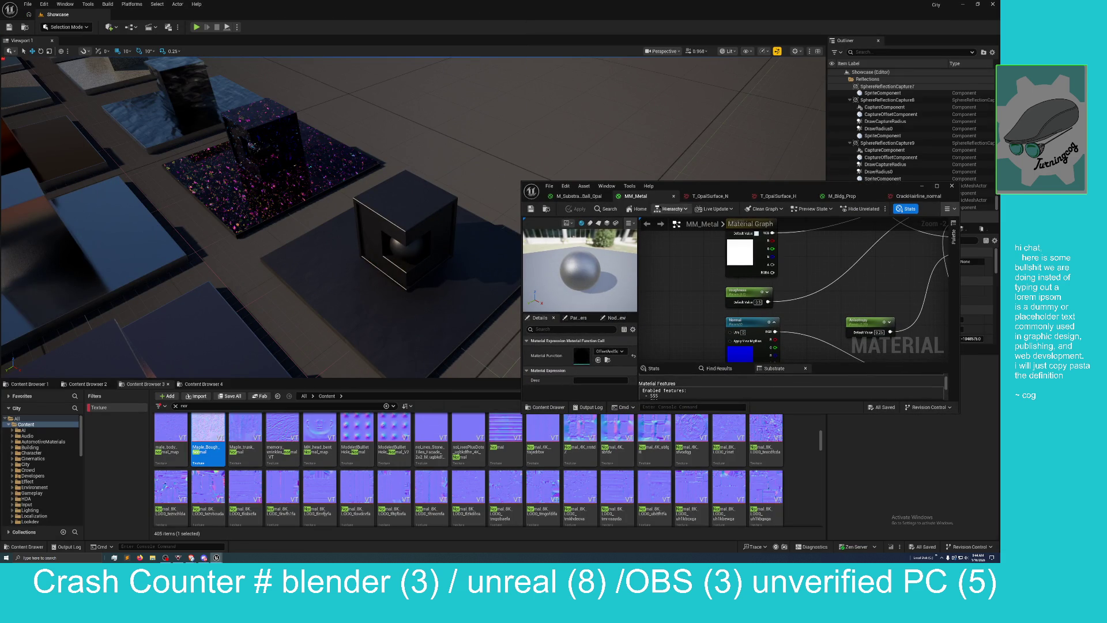
Step: Return the MM_Metal graph to full screen and replace the constant's 3.0 value
mouse_move(259, 219)
mouse_down()
mouse_move(282, 242)
mouse_move(294, 219)
mouse_move(276, 237)
mouse_up()
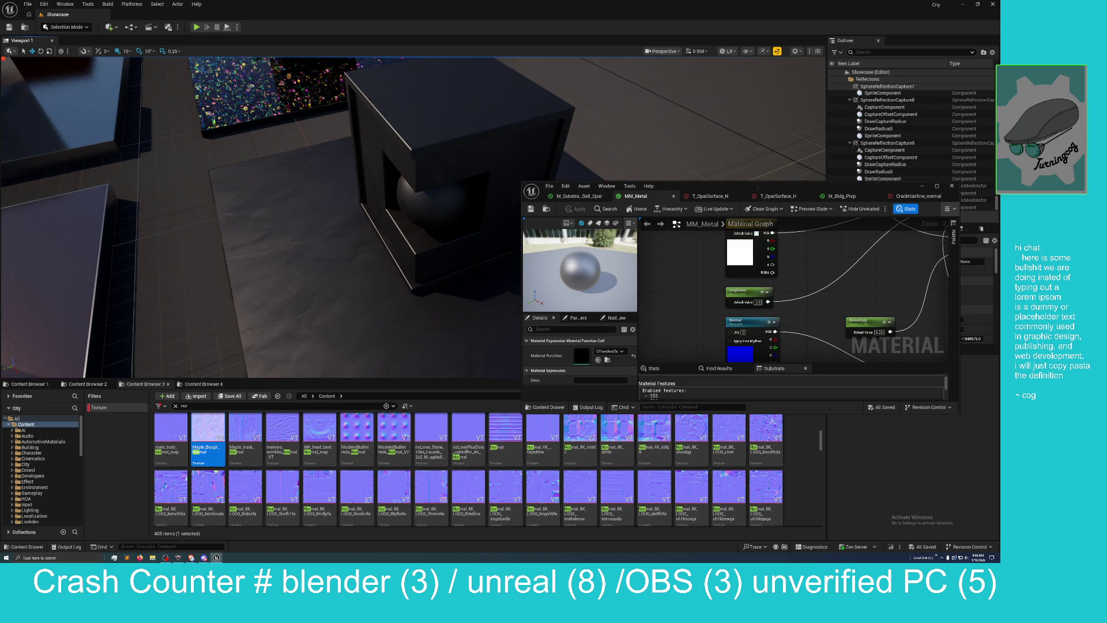
mouse_move(778, 187)
mouse_down()
mouse_move(593, 211)
mouse_move(594, 3)
mouse_up()
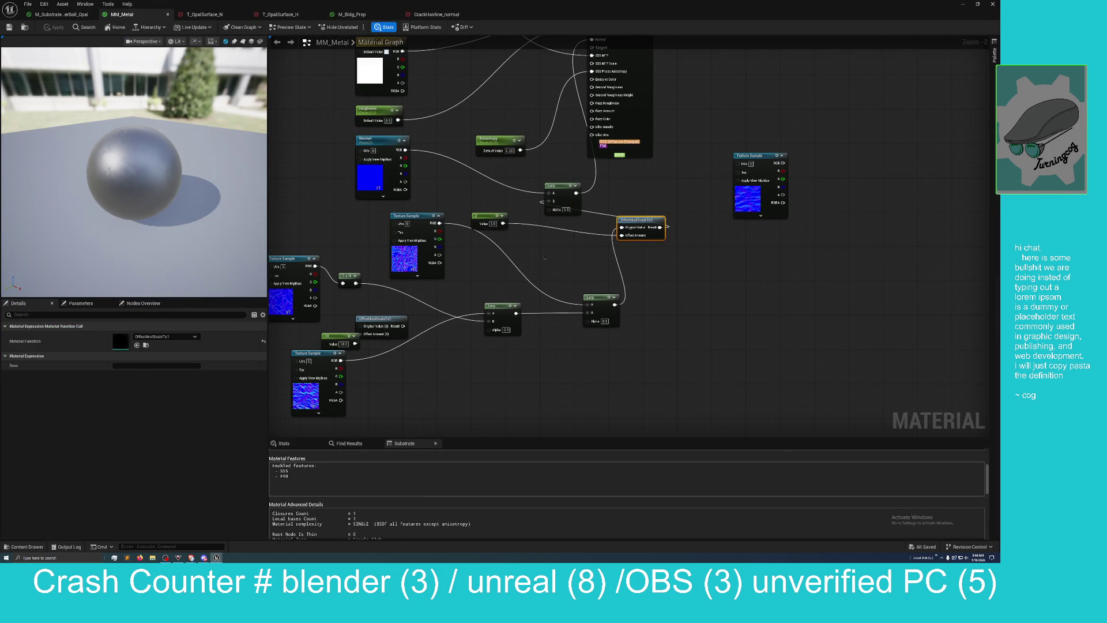
drag(544, 262, 567, 276)
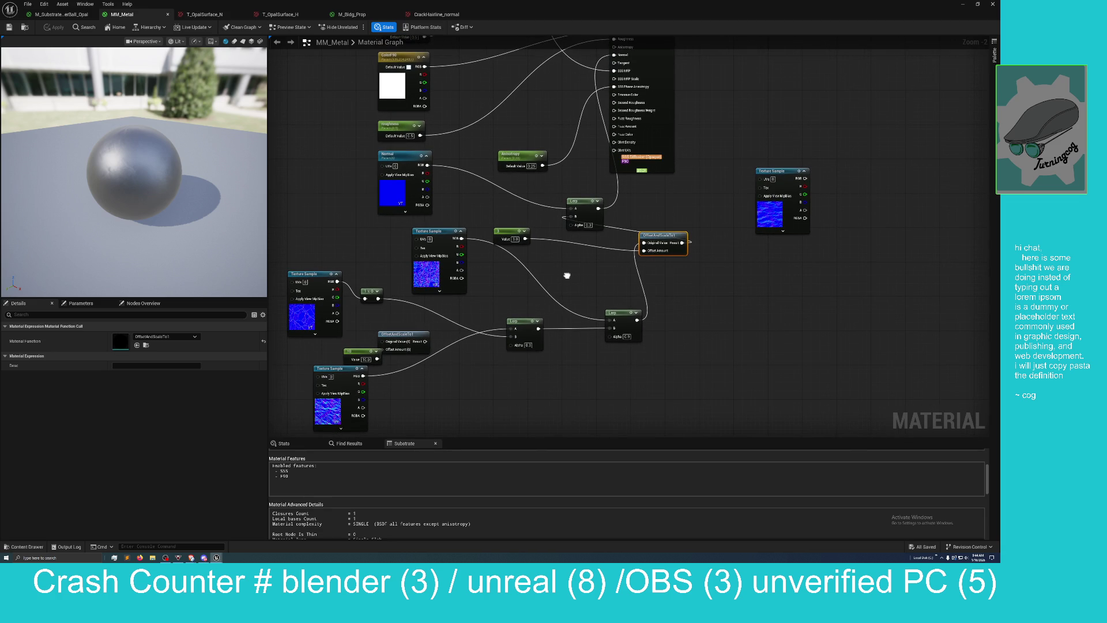
click(514, 238)
text(0)
key(Return)
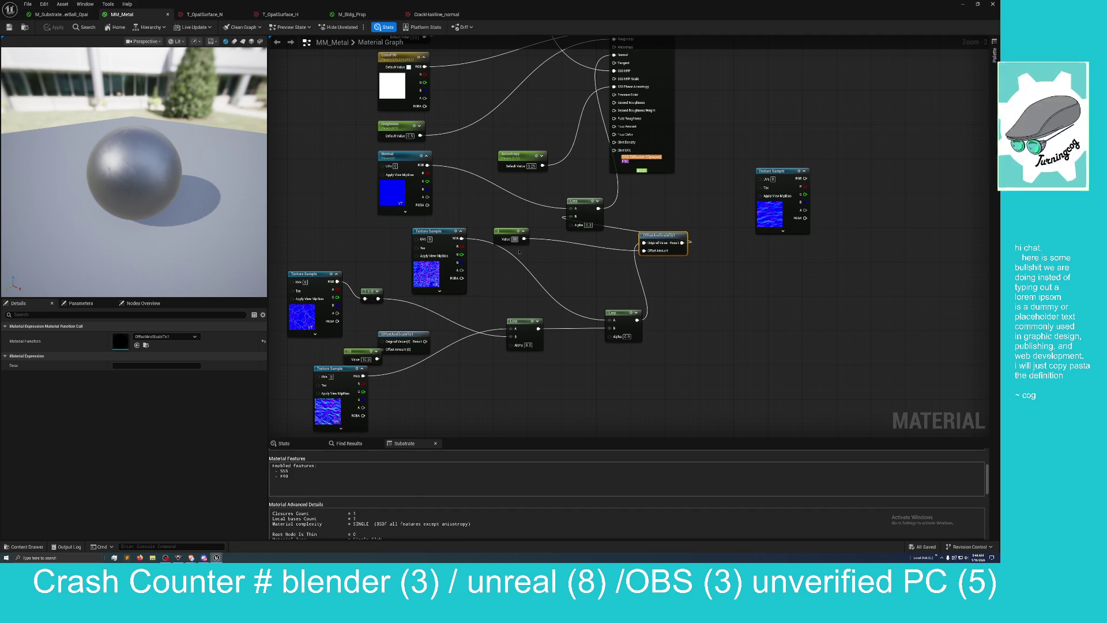
Step: Settle the constant at 2 after trying 5, apply MM_Metal, and view the level
click(515, 239)
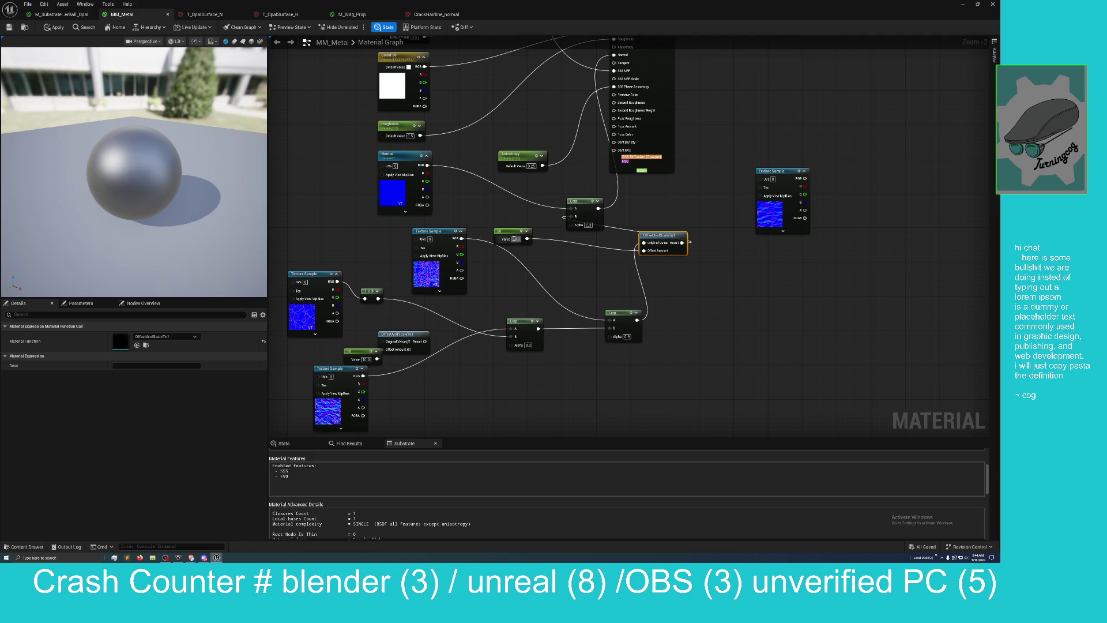
text(5)
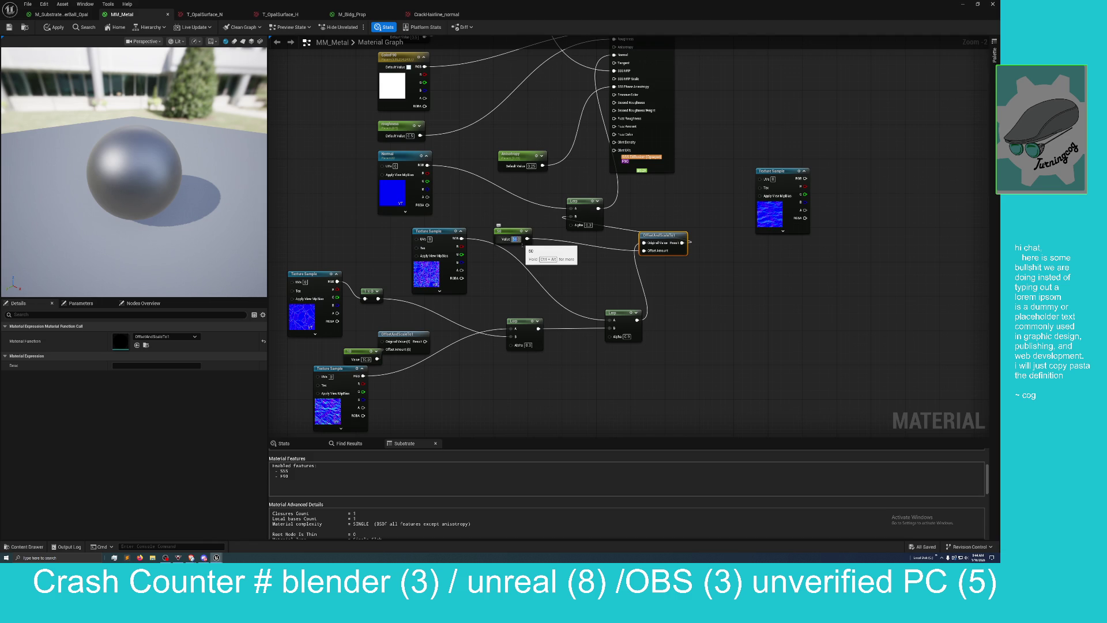
key(Return)
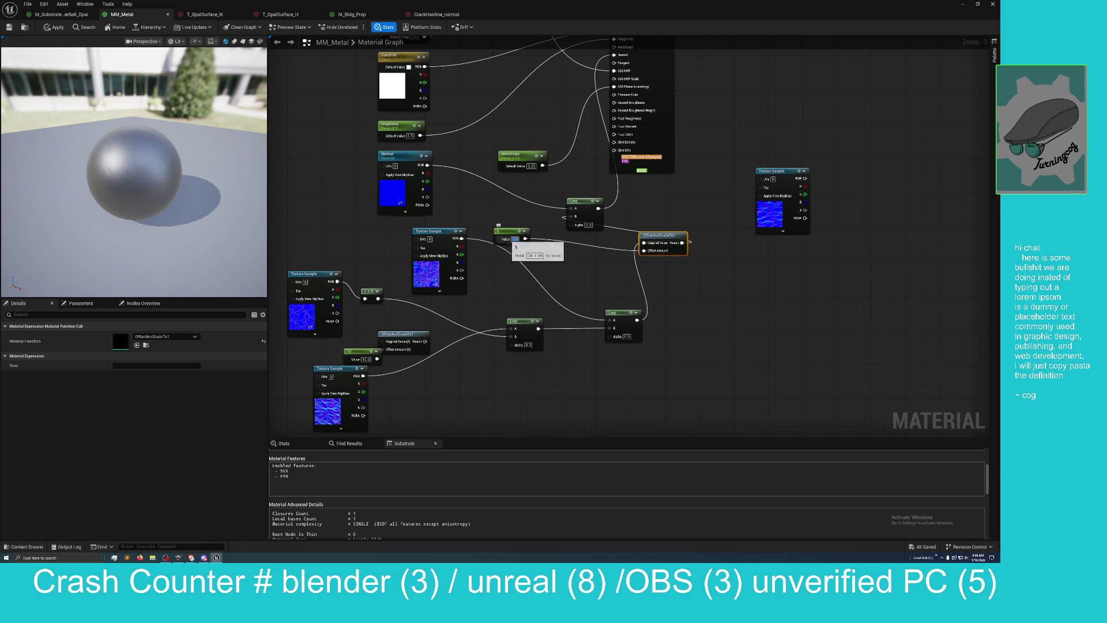
click(514, 238)
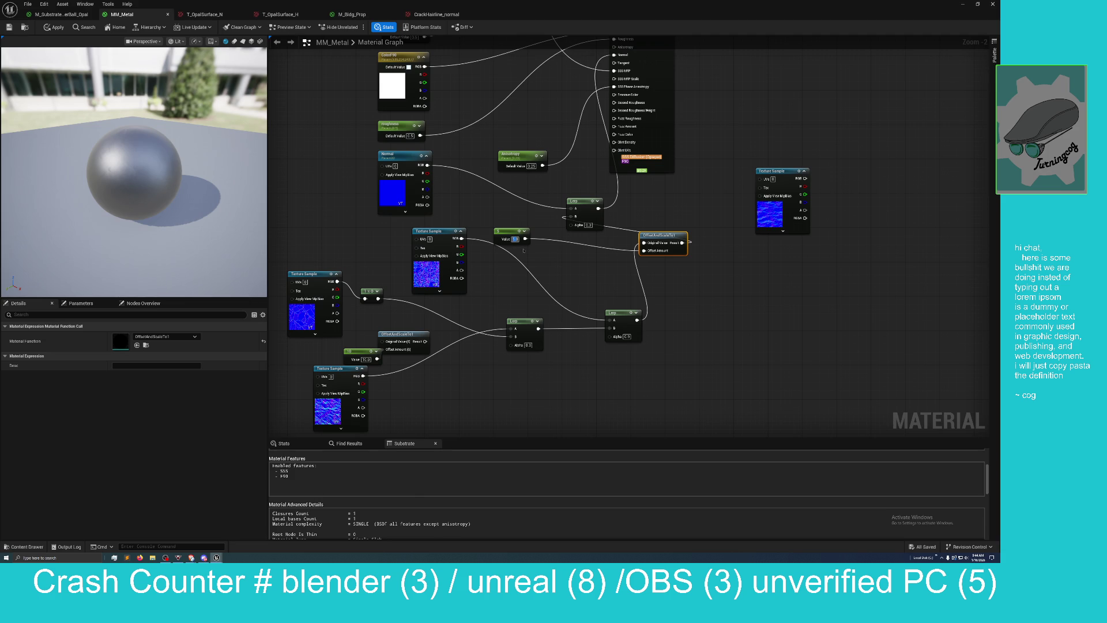
text(5.)
text(2)
key(Return)
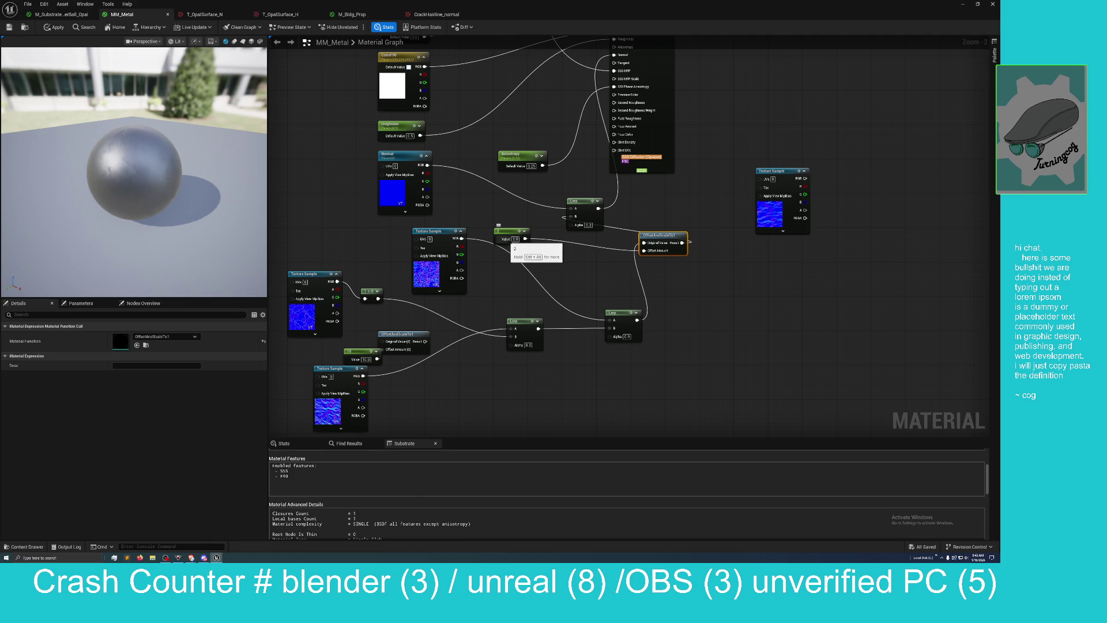
click(9, 27)
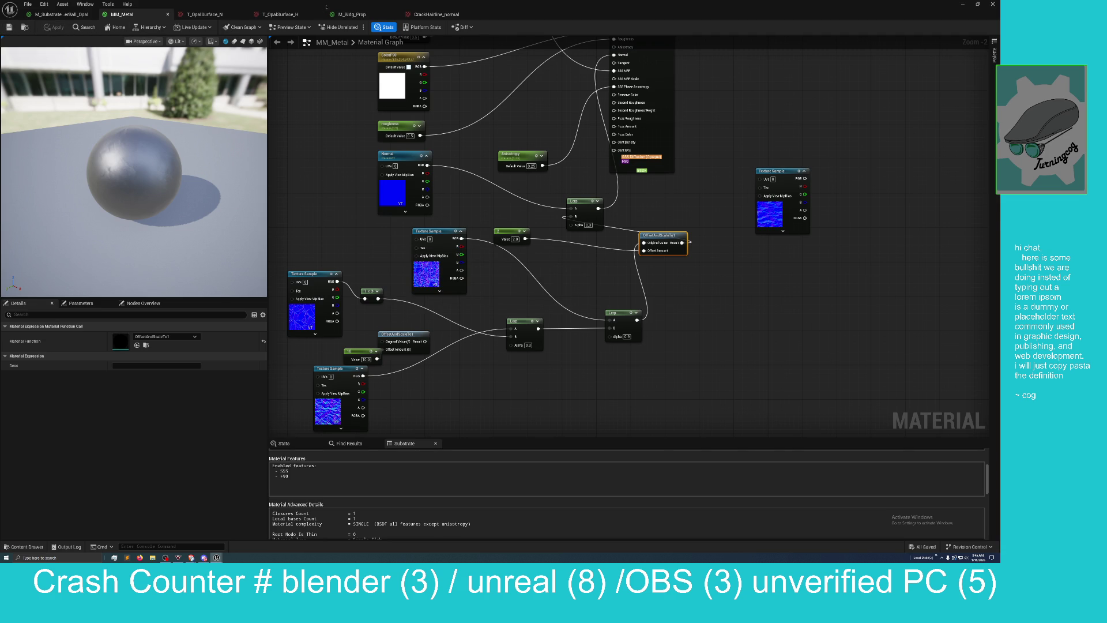
mouse_move(502, 6)
mouse_down()
mouse_move(542, 159)
mouse_move(736, 218)
mouse_up()
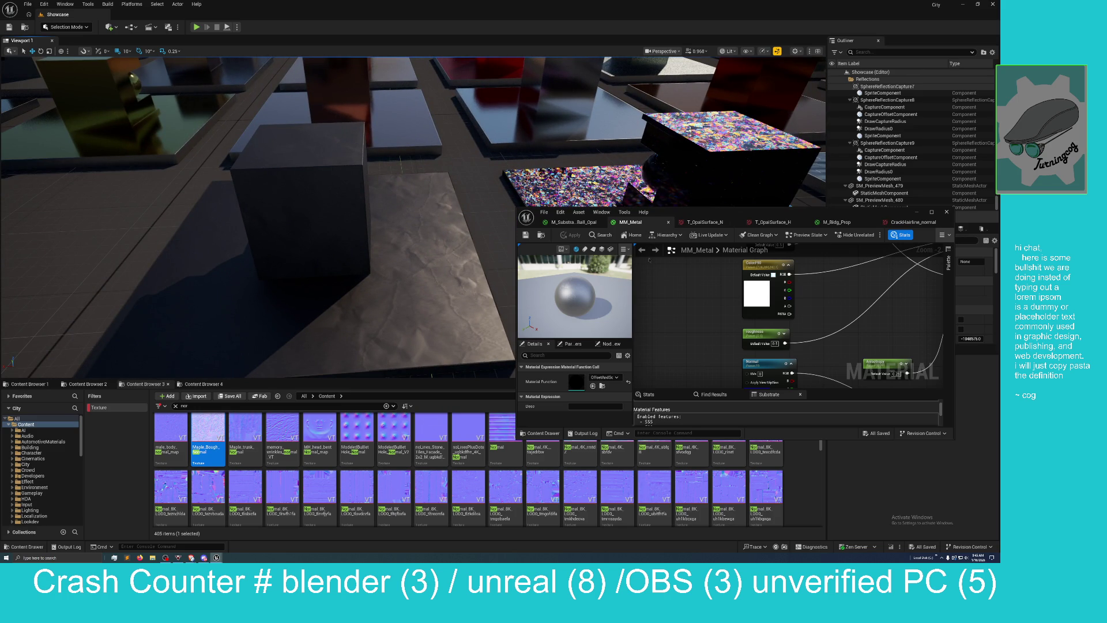
Step: Bring the MM_Metal editor back to full screen and orbit the preview toward the building backdrop
drag(707, 215, 533, 253)
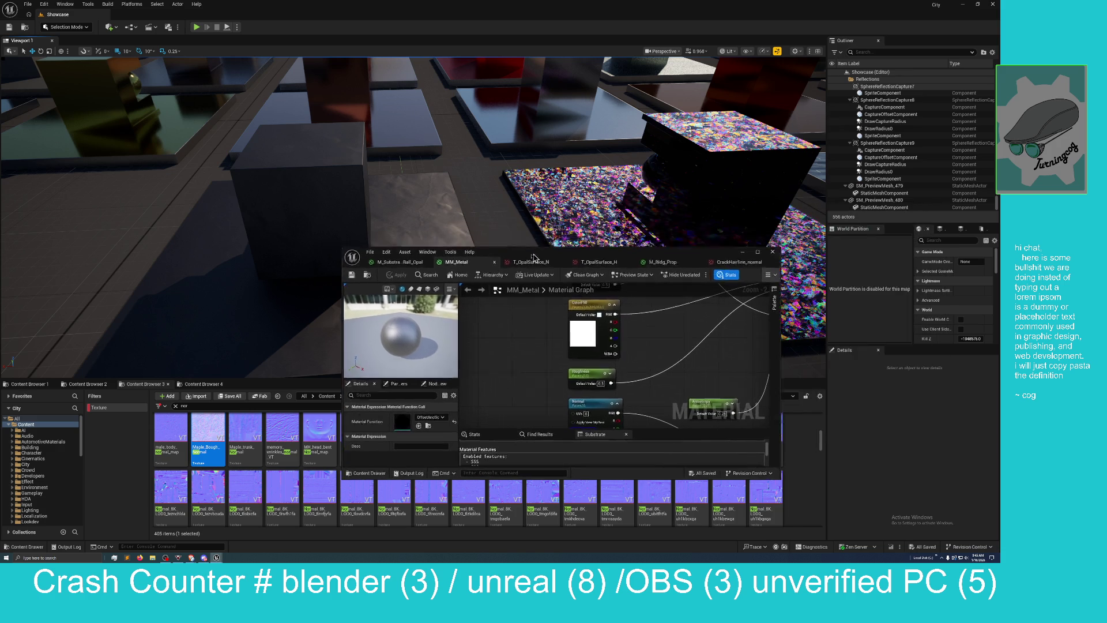
double_click(533, 253)
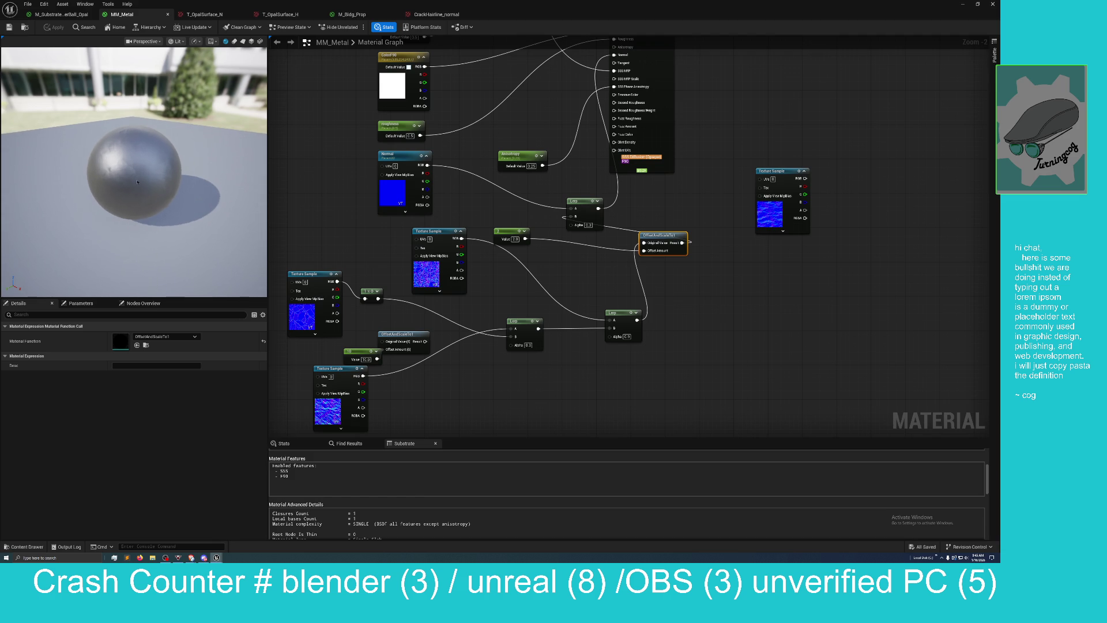
drag(139, 185, 177, 218)
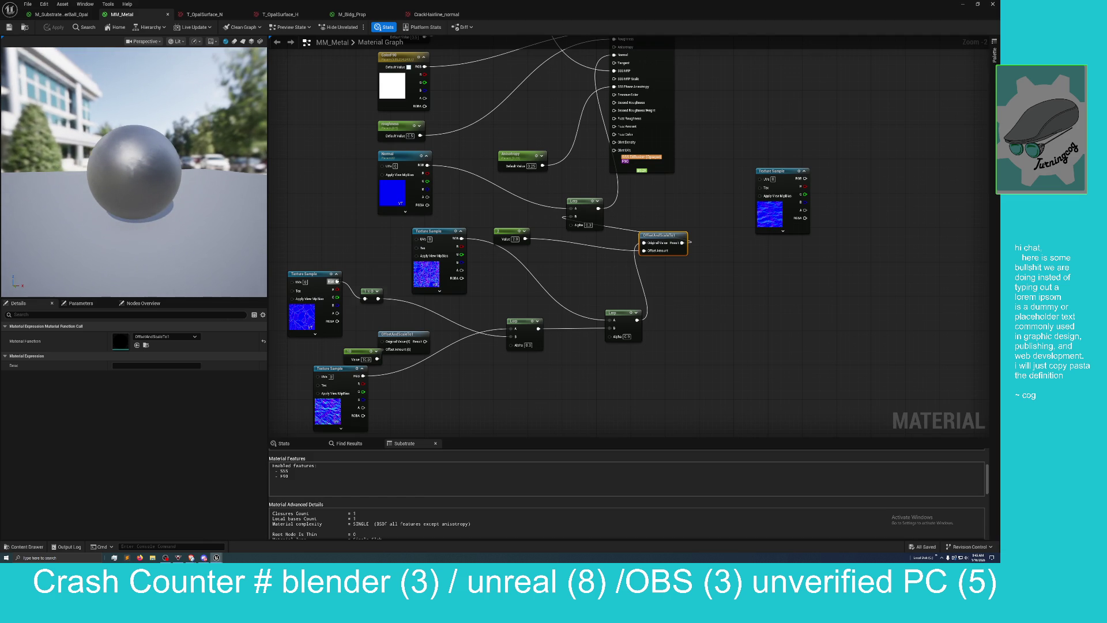
Step: Wire the texture sample RGB into the Lerp's B input, apply, and view the level
mouse_move(337, 281)
mouse_down()
mouse_move(380, 305)
mouse_move(511, 337)
mouse_up()
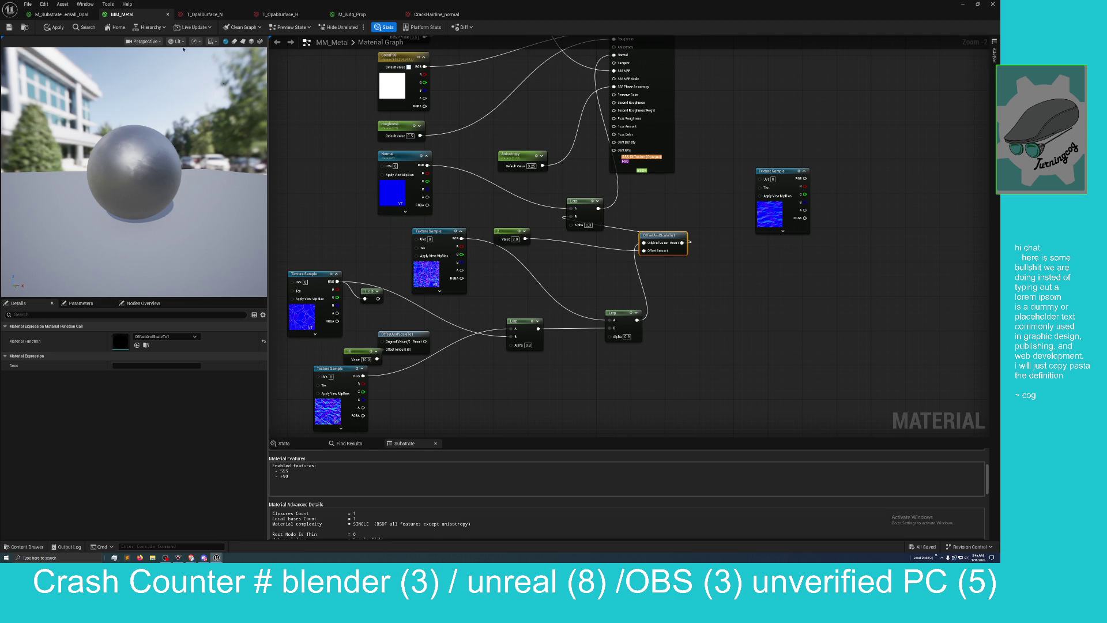
click(54, 27)
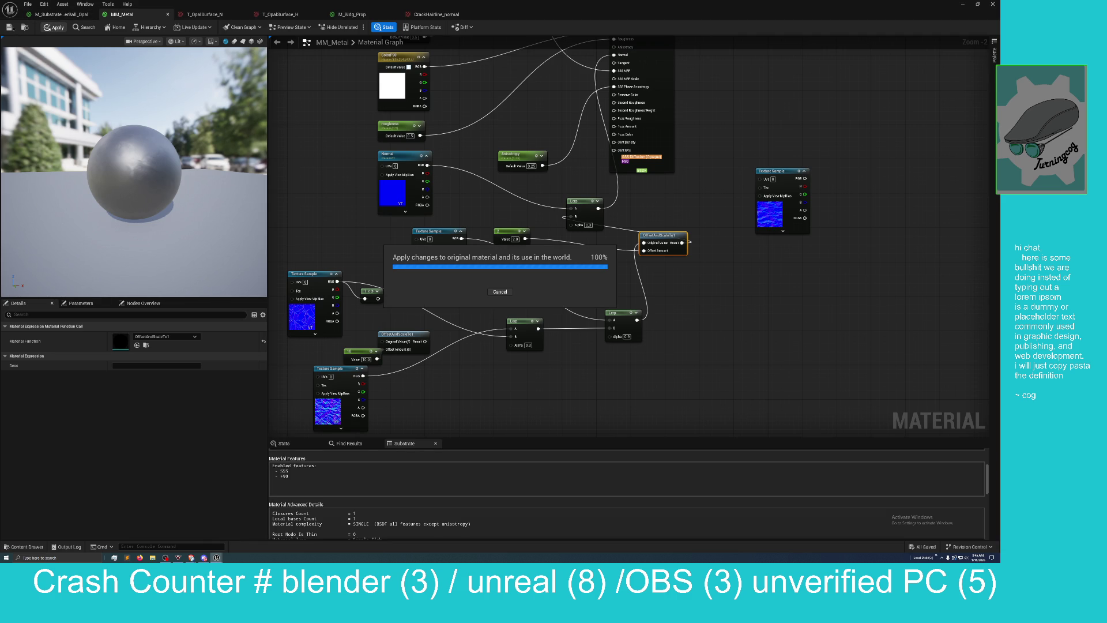
drag(361, 6, 743, 189)
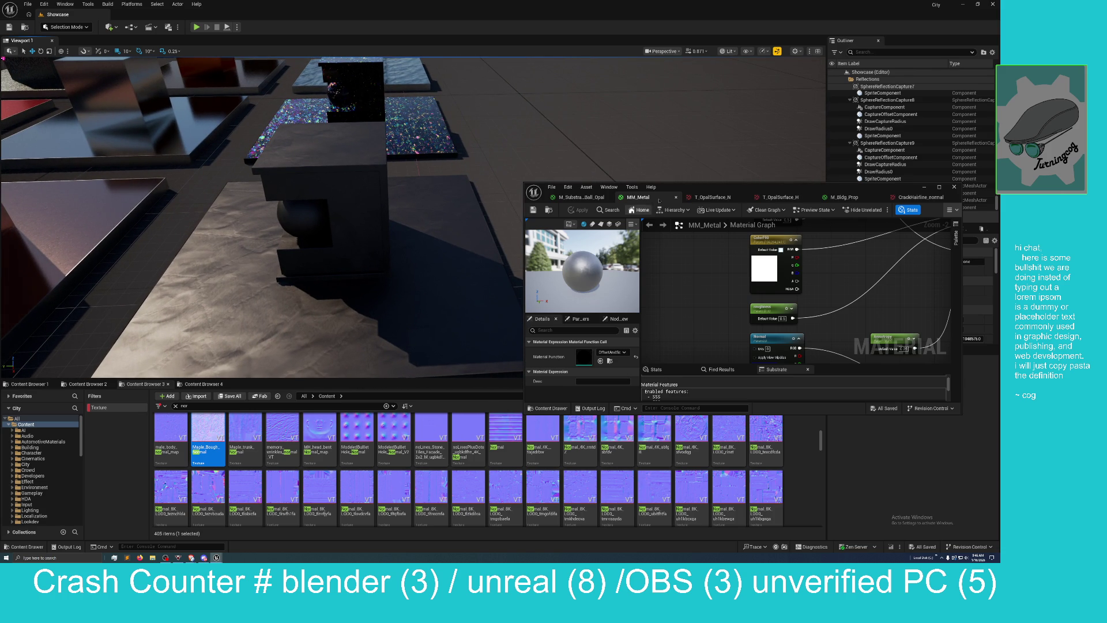
Step: Maximize the graph, move the spare texture sample lower, and apply the material
click(938, 186)
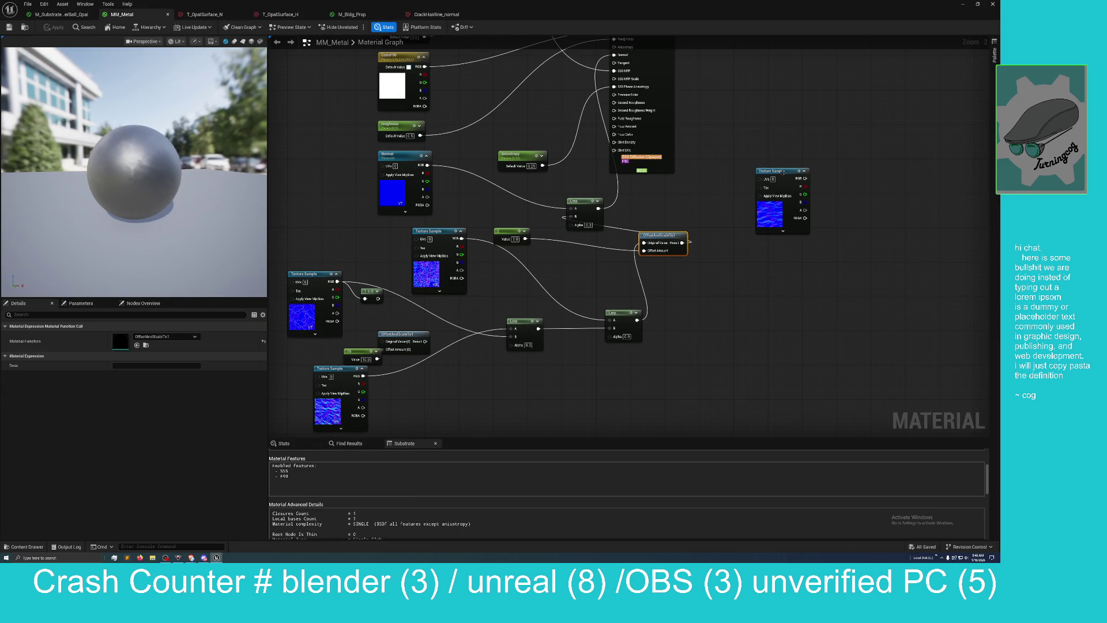
mouse_move(782, 172)
mouse_down()
mouse_move(605, 348)
mouse_move(464, 367)
mouse_move(487, 378)
mouse_move(510, 336)
mouse_up()
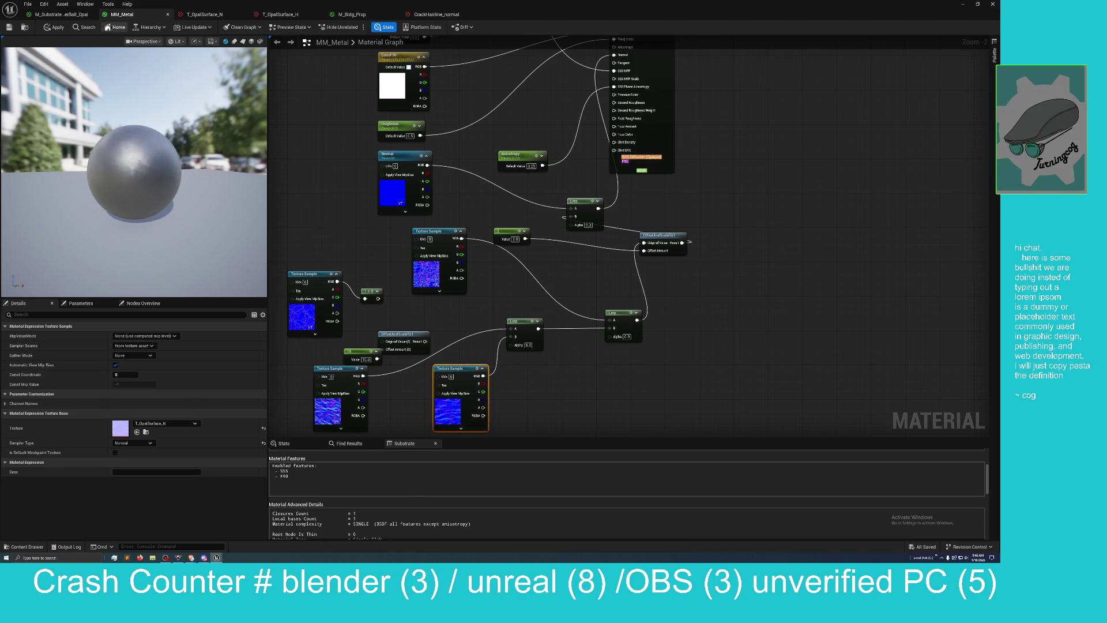
click(53, 27)
Step: Lower the Lerp alpha from 0.9 to 0.5, apply MM_Metal, and view the level
scroll(484, 282, up, 1)
click(651, 346)
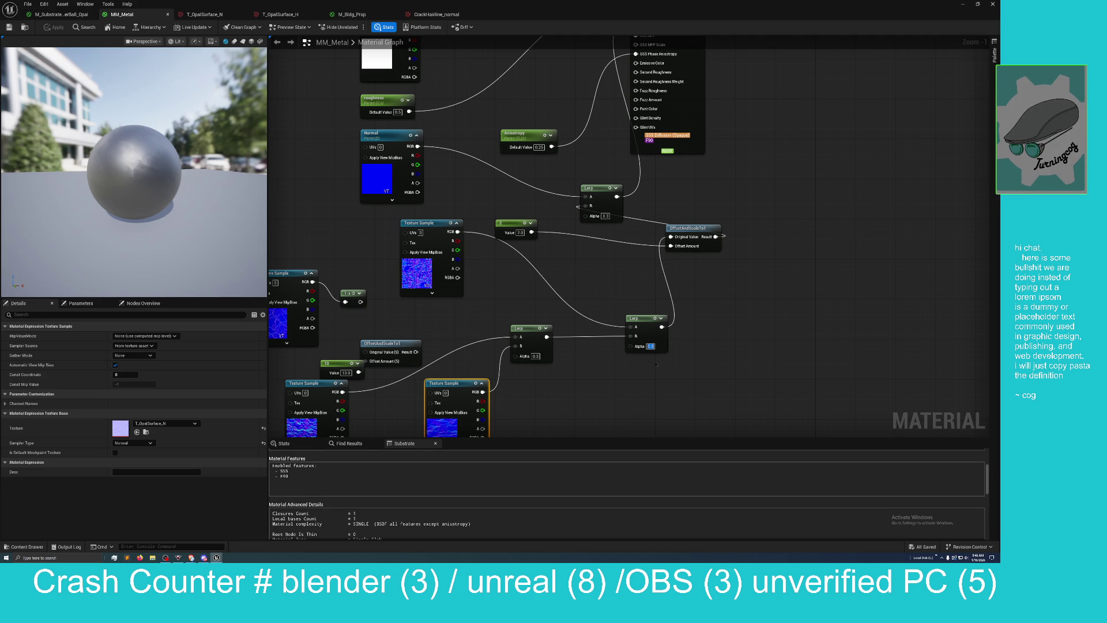
text(0.5)
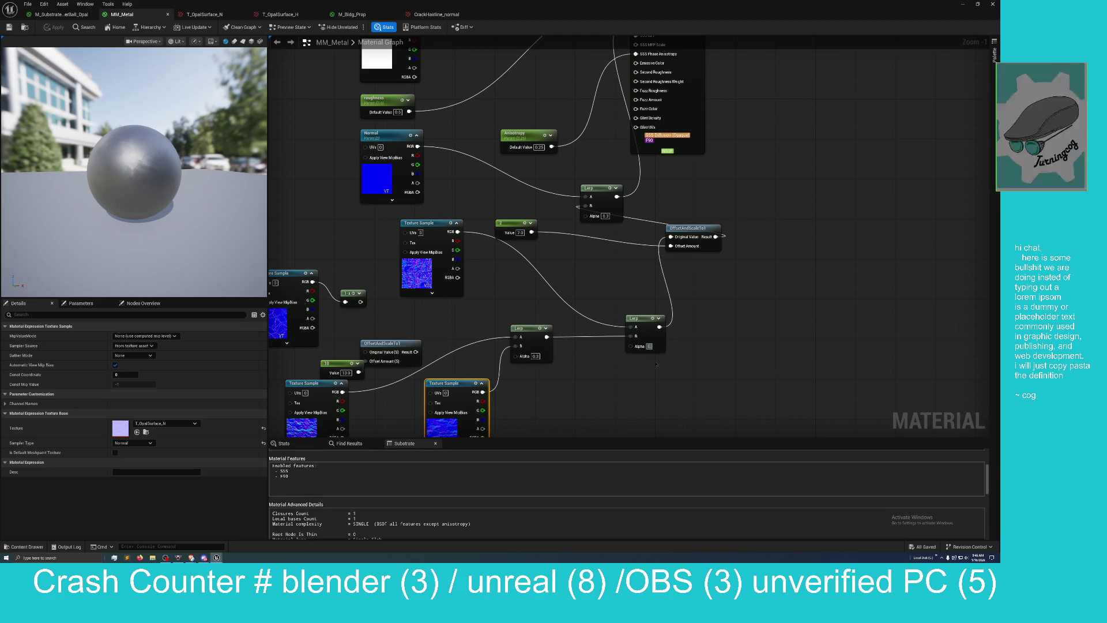
key(Return)
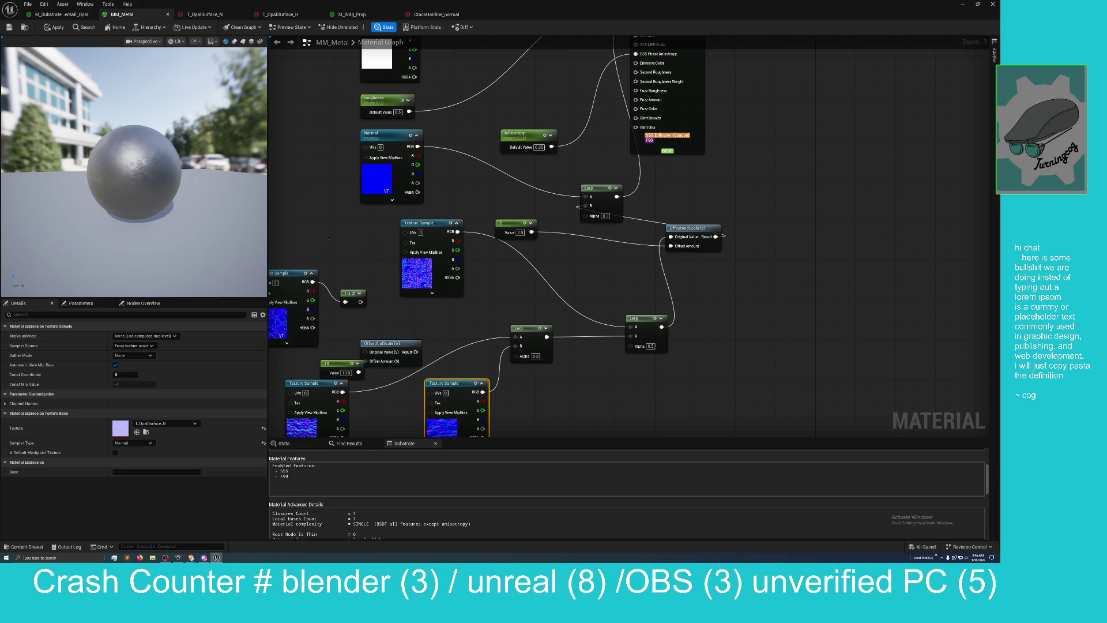
click(53, 27)
mouse_move(316, 3)
mouse_down()
mouse_move(242, 3)
mouse_move(583, 167)
mouse_move(682, 168)
mouse_up()
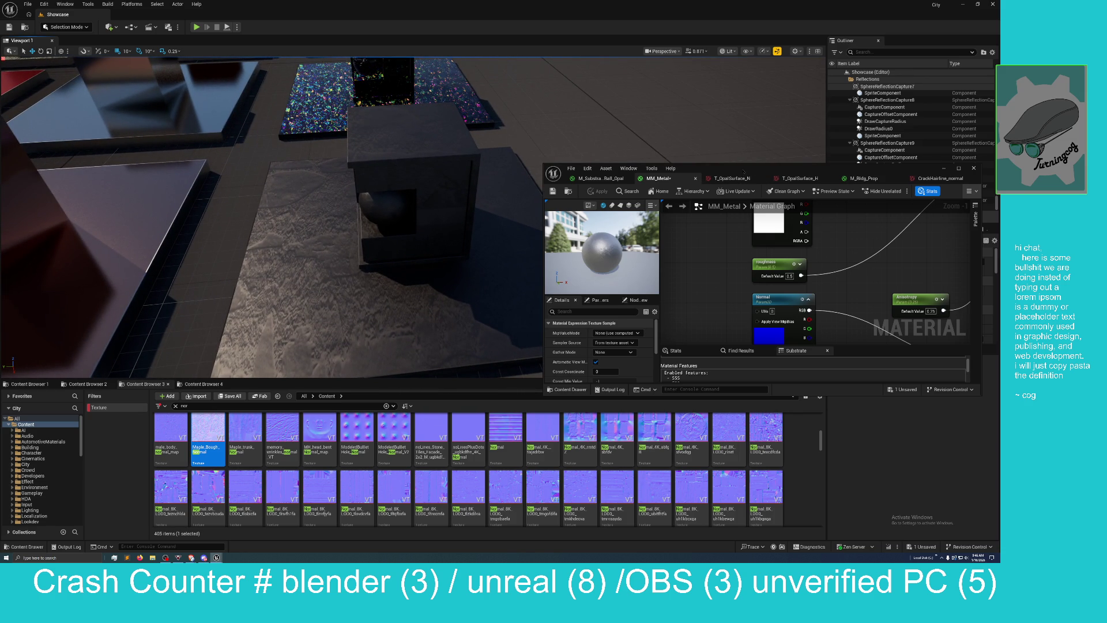
Step: Place Maple_Bough_Normal beside OffsetAndScaleTo1 and feed its RGB into Original Value
mouse_move(744, 172)
mouse_down()
mouse_move(568, 109)
mouse_move(490, 3)
mouse_up()
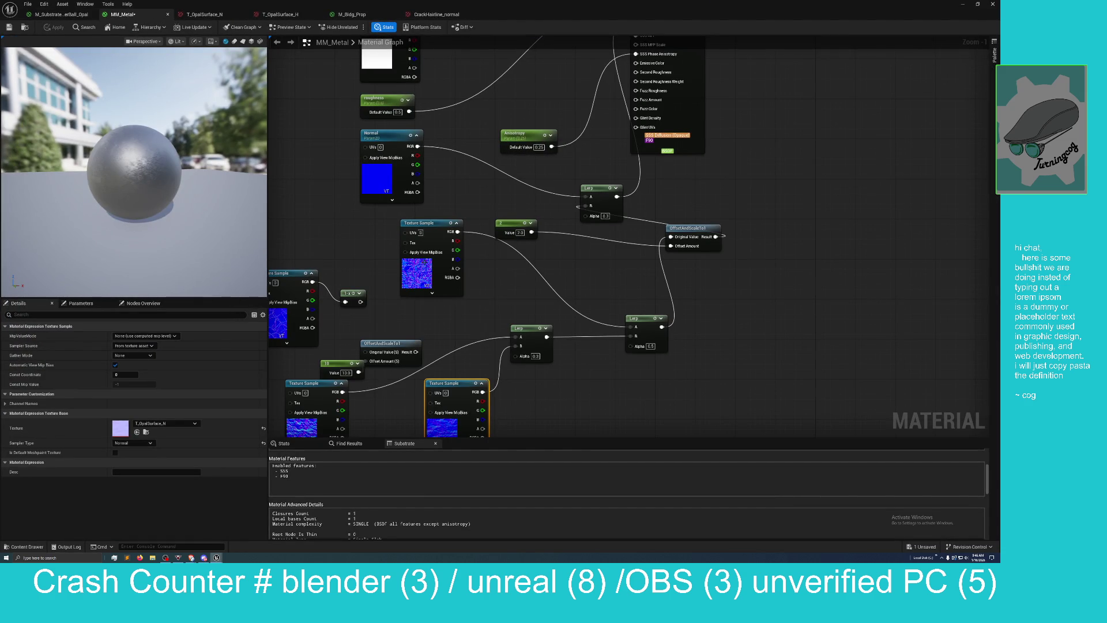
drag(469, 292, 452, 296)
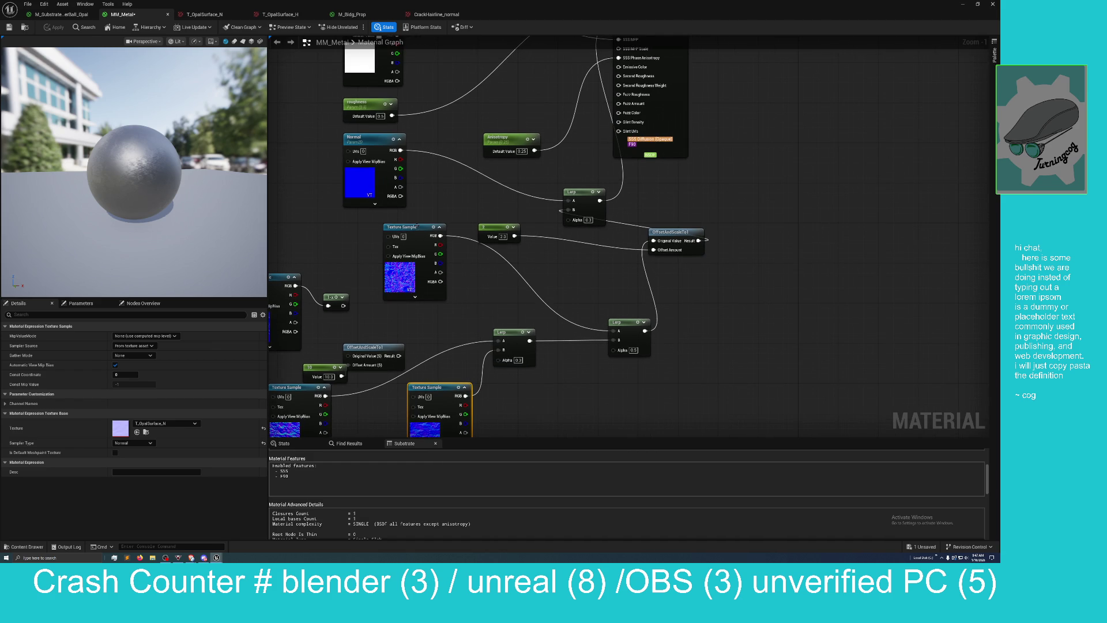
mouse_move(416, 226)
mouse_down()
mouse_move(397, 234)
mouse_move(418, 237)
mouse_up()
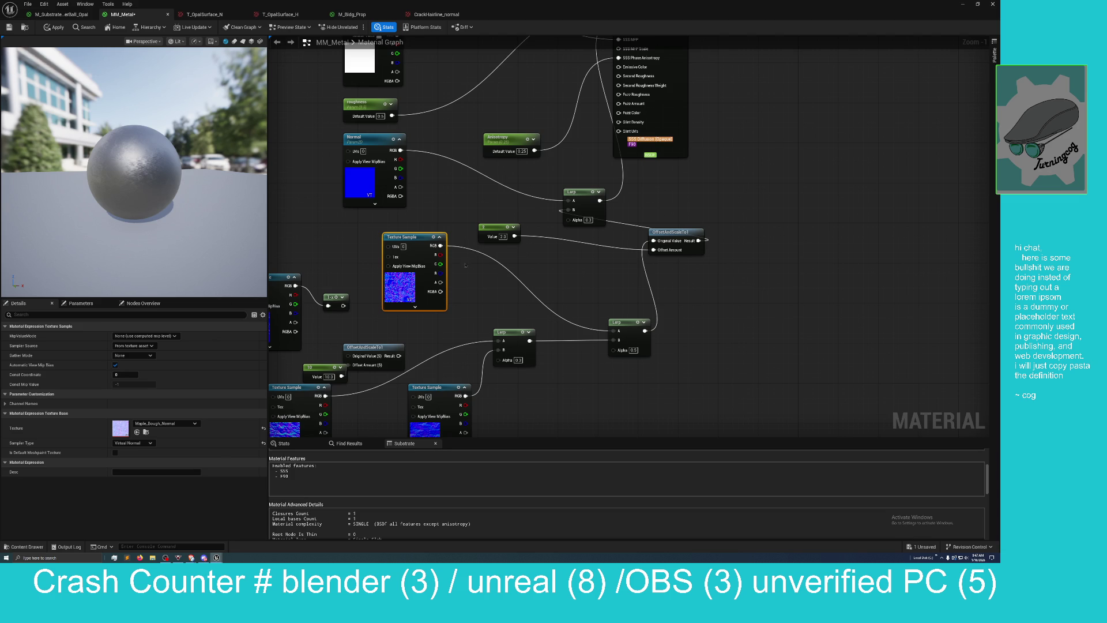
mouse_move(379, 346)
mouse_down()
mouse_move(494, 283)
mouse_move(550, 270)
mouse_up()
mouse_move(441, 246)
mouse_down()
mouse_move(571, 281)
mouse_move(613, 331)
mouse_up()
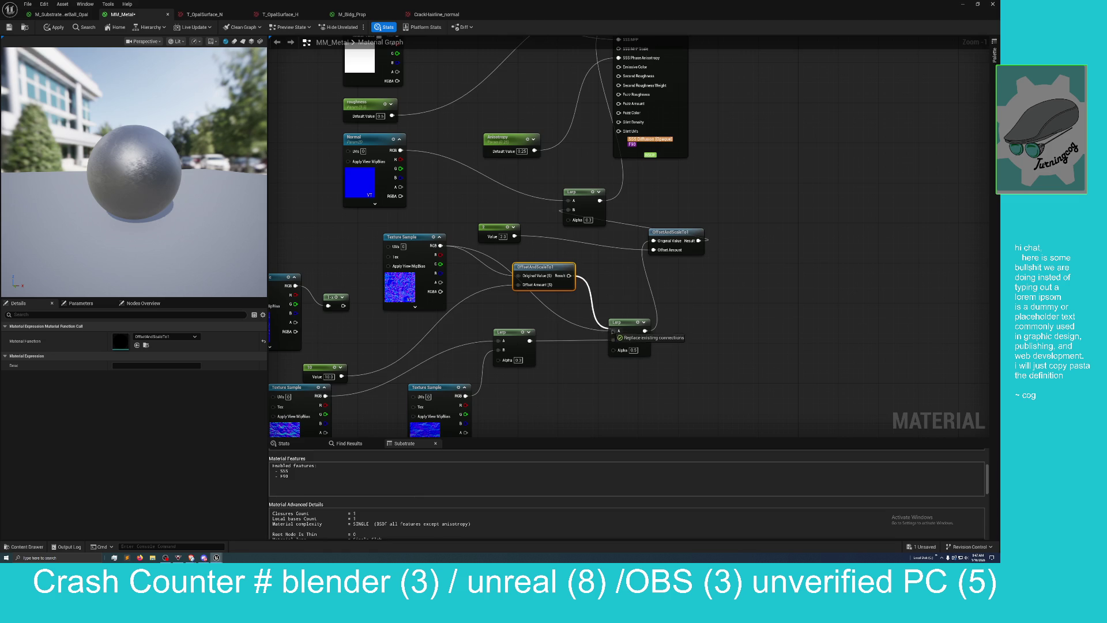
Step: Move the constant beside OffsetAndScaleTo1, set it to 5, and apply
drag(319, 378, 474, 313)
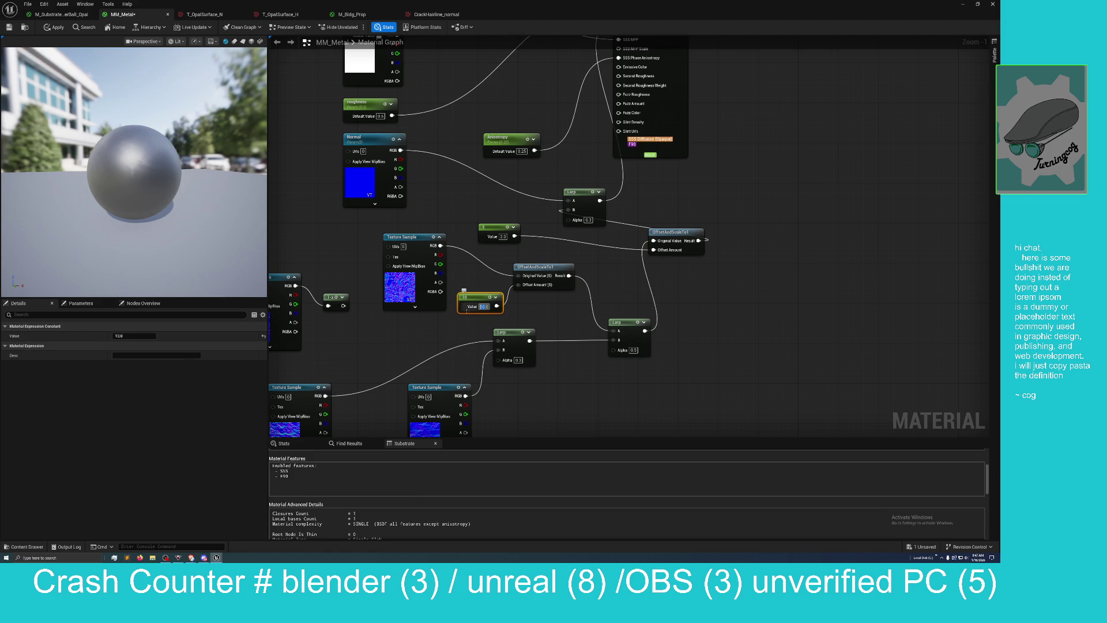
text(5)
key(Return)
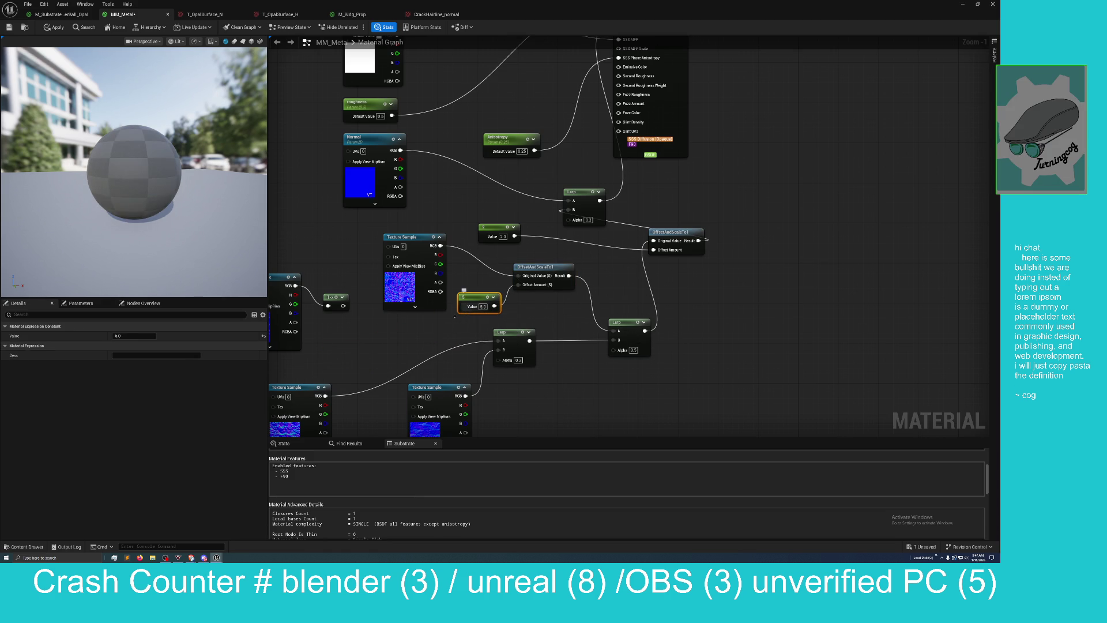
click(53, 27)
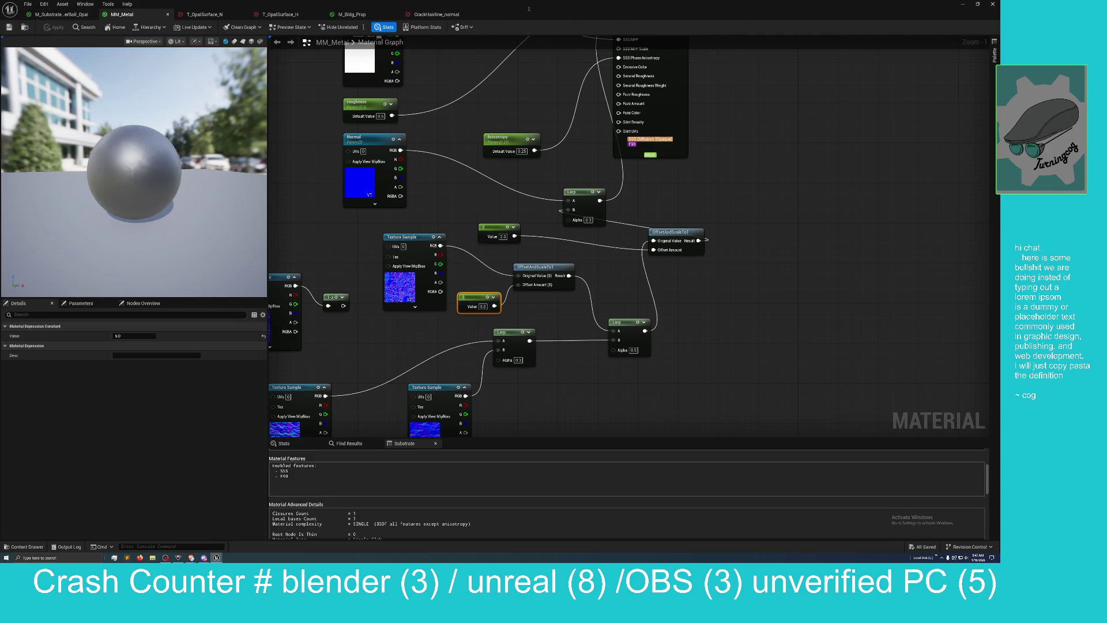
Step: Float the editor beside the level and set the constant to 3.0 after trying 30
mouse_move(529, 8)
mouse_down()
mouse_move(642, 121)
mouse_move(749, 163)
mouse_up()
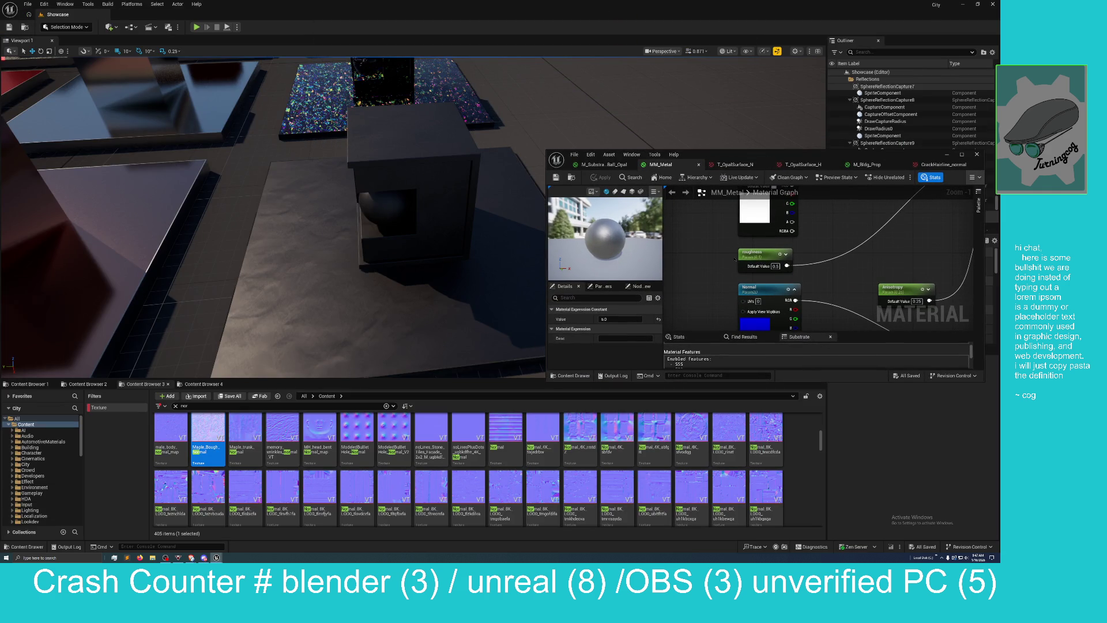
mouse_move(820, 192)
mouse_down()
mouse_move(664, 189)
mouse_move(651, 150)
mouse_up()
drag(678, 239, 636, 156)
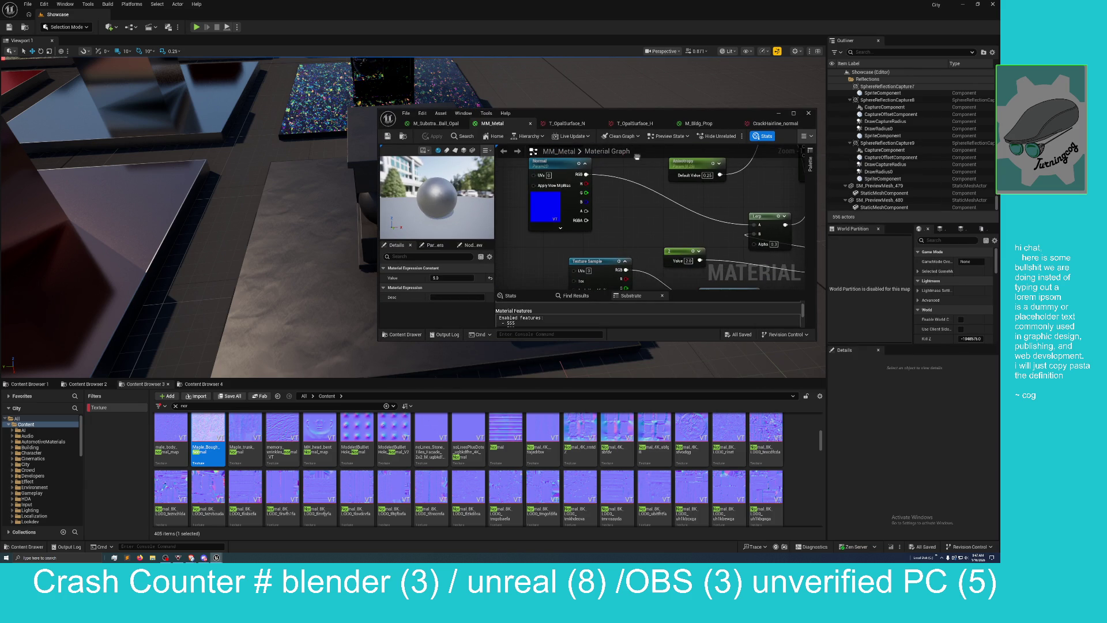
scroll(638, 212, down, 4)
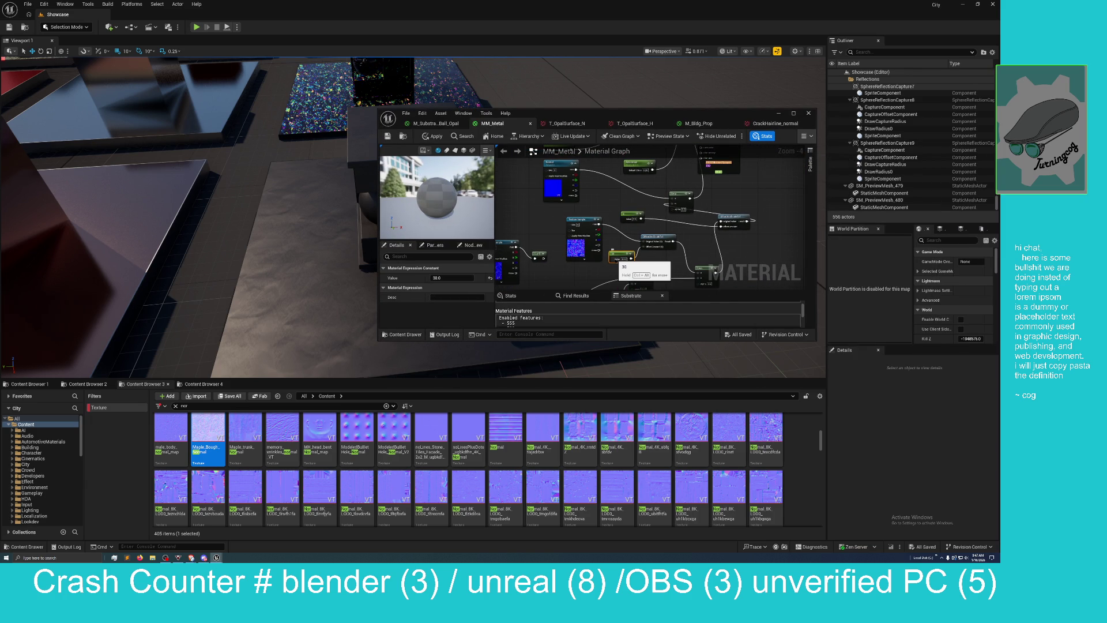
text(30)
key(Return)
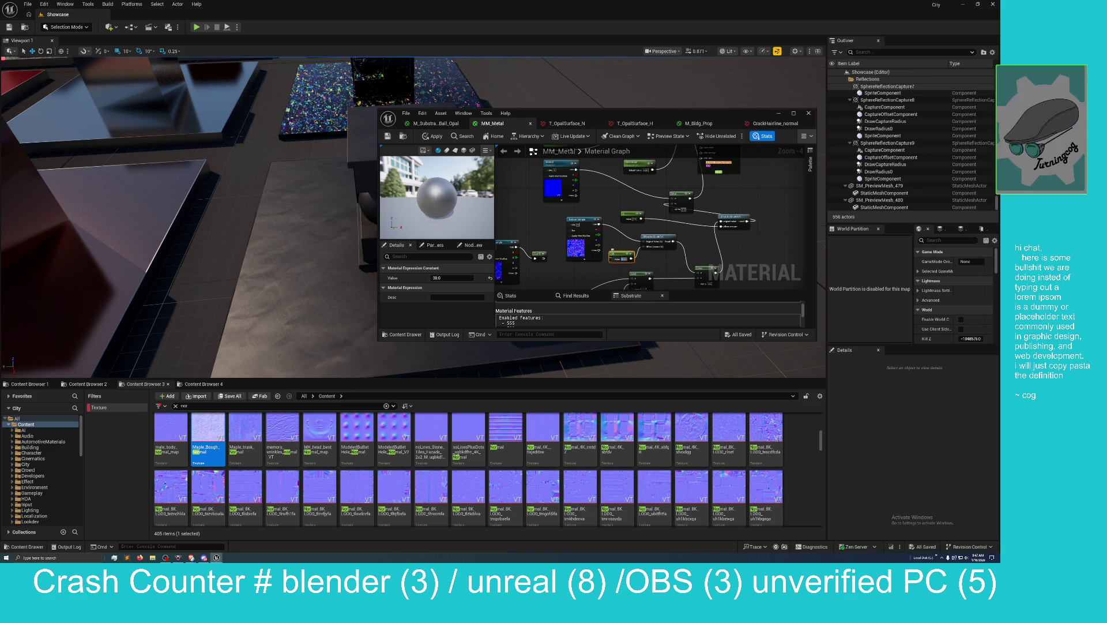
key(ctrl+z)
Step: Apply and save MM_Metal, then fly the viewport camera forward
click(433, 136)
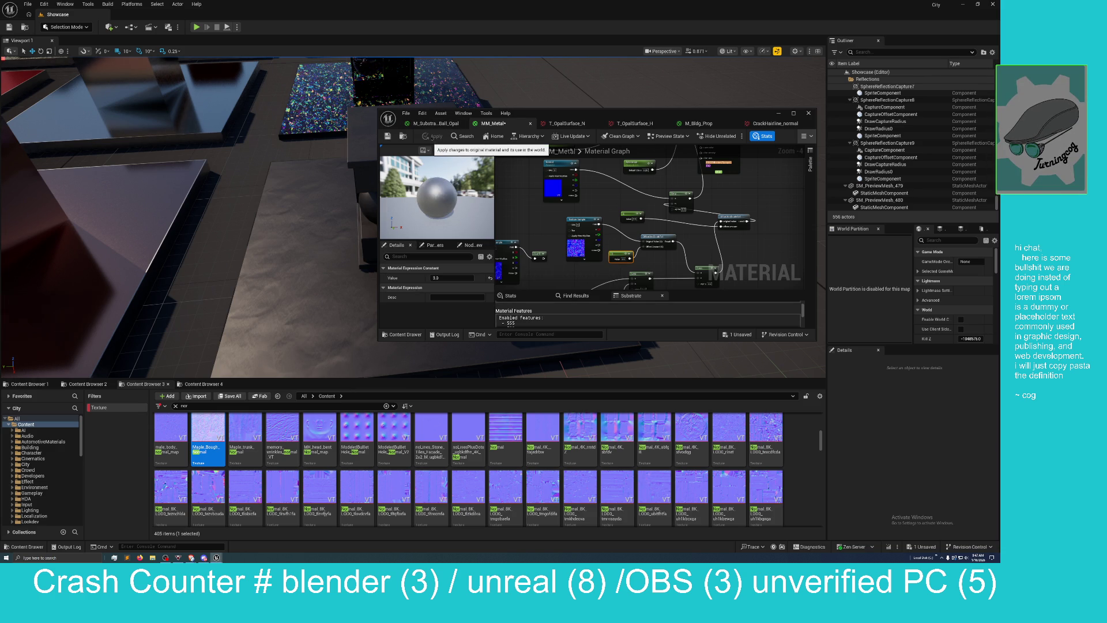
click(387, 136)
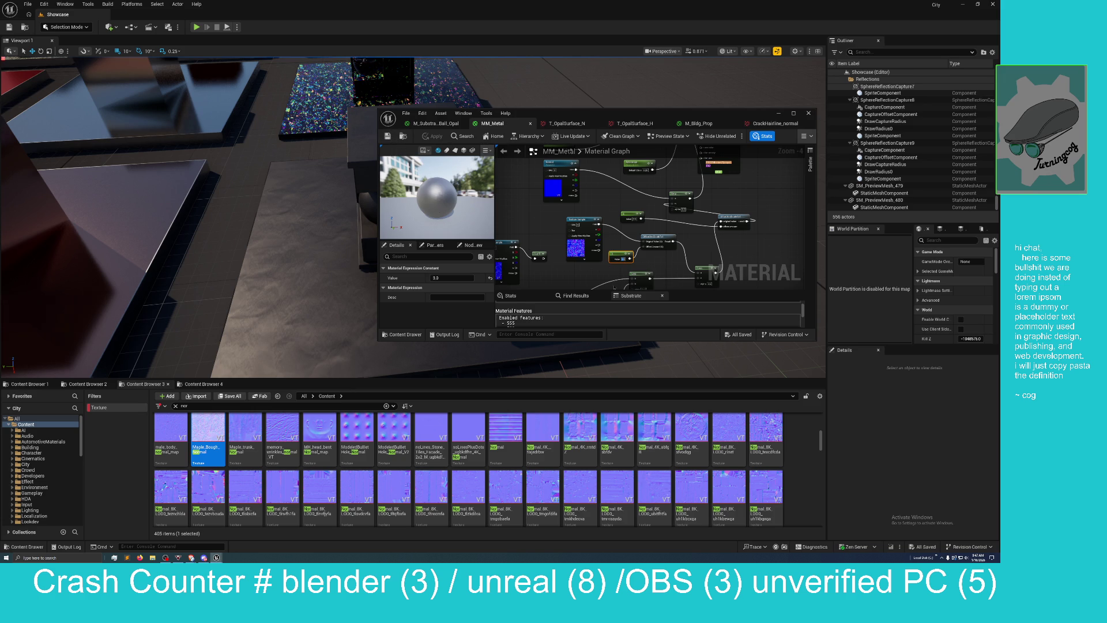
drag(367, 285, 378, 253)
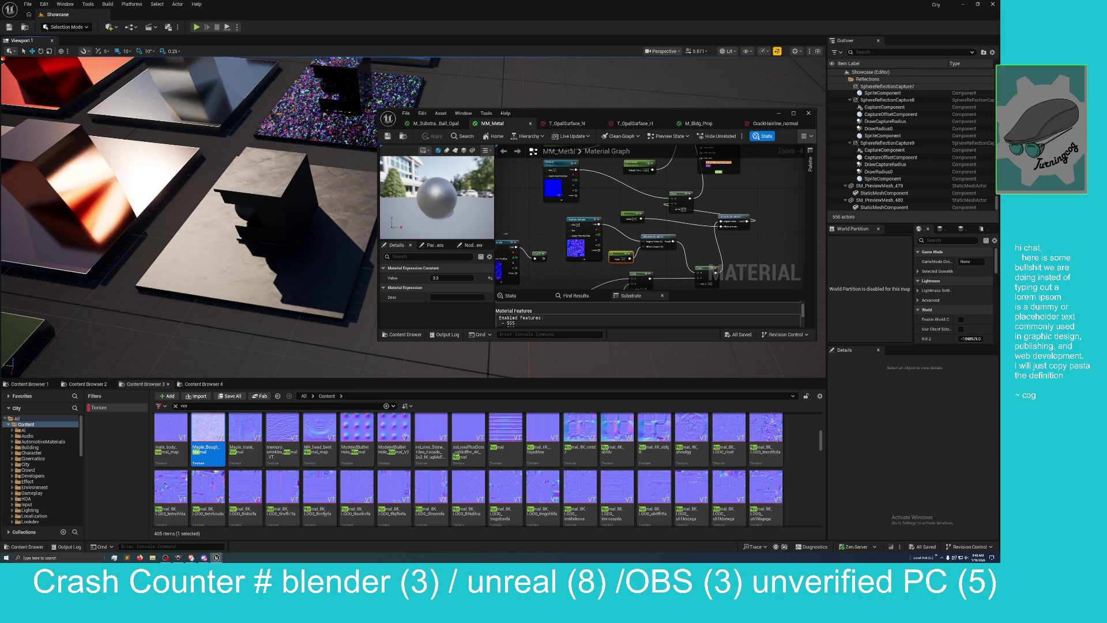
Step: Move the small node into place and draw a new connection from its pin
drag(546, 225, 613, 177)
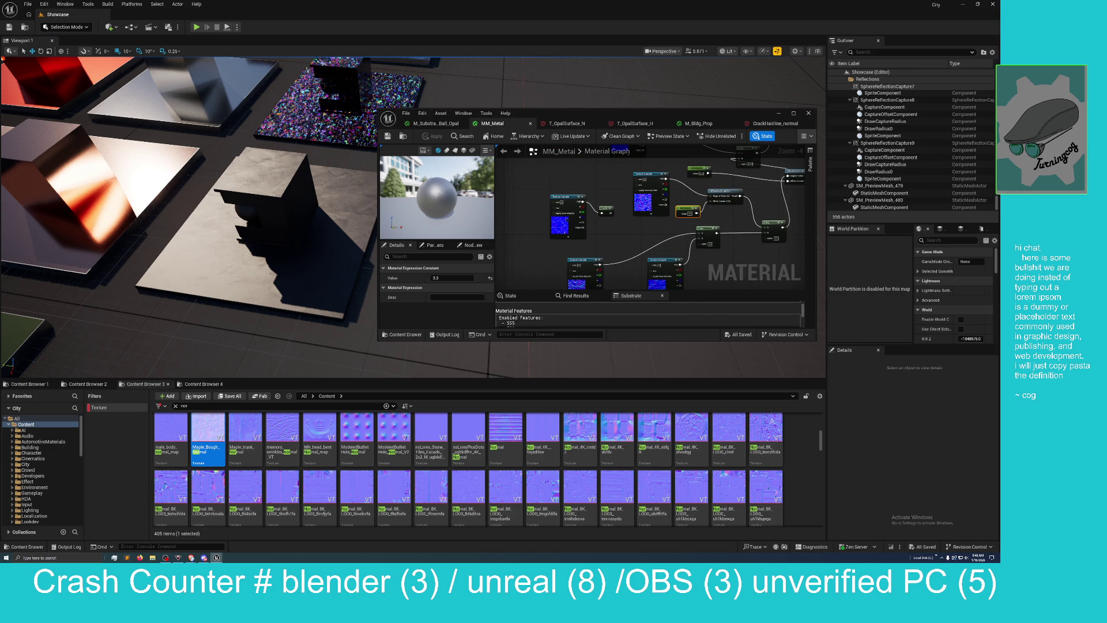
drag(538, 247, 585, 209)
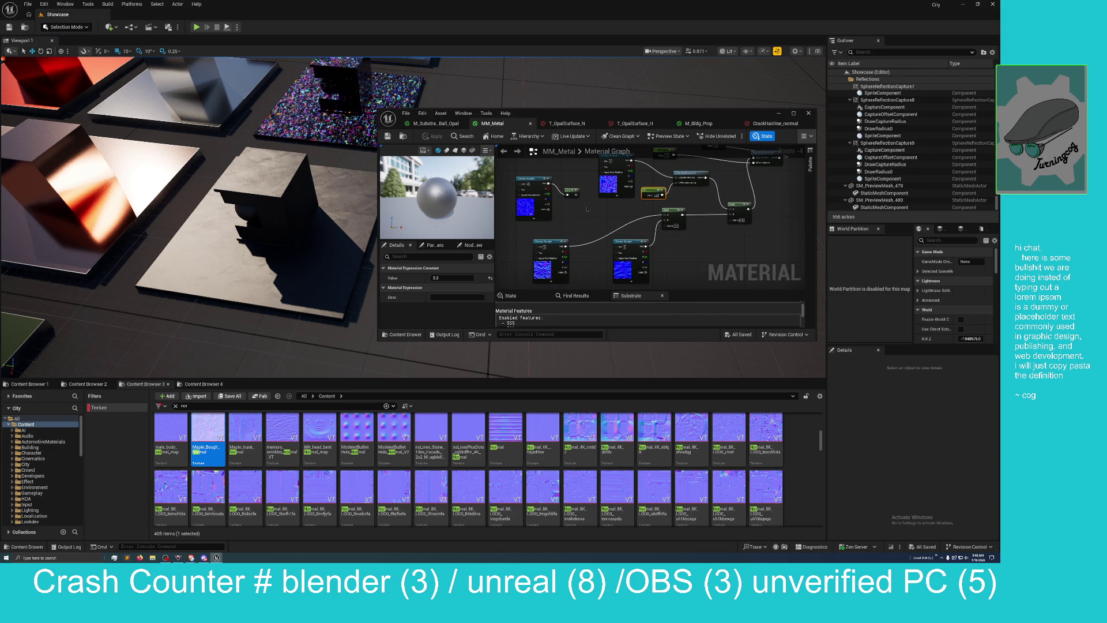
drag(584, 211, 573, 220)
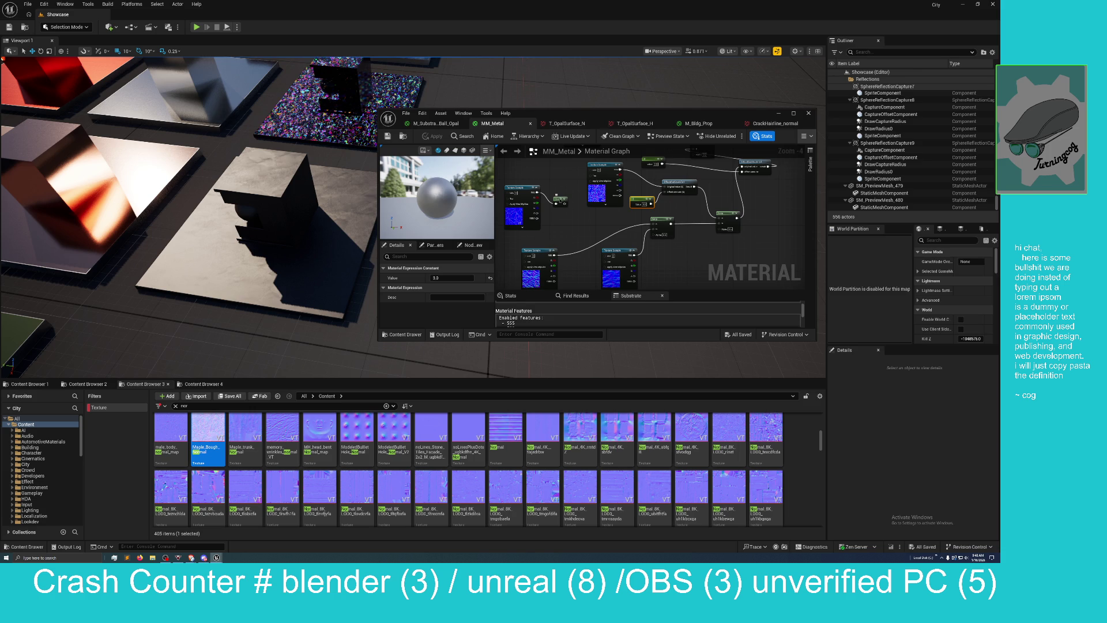
mouse_move(560, 200)
mouse_down()
mouse_move(644, 173)
mouse_move(555, 203)
mouse_up()
click(605, 196)
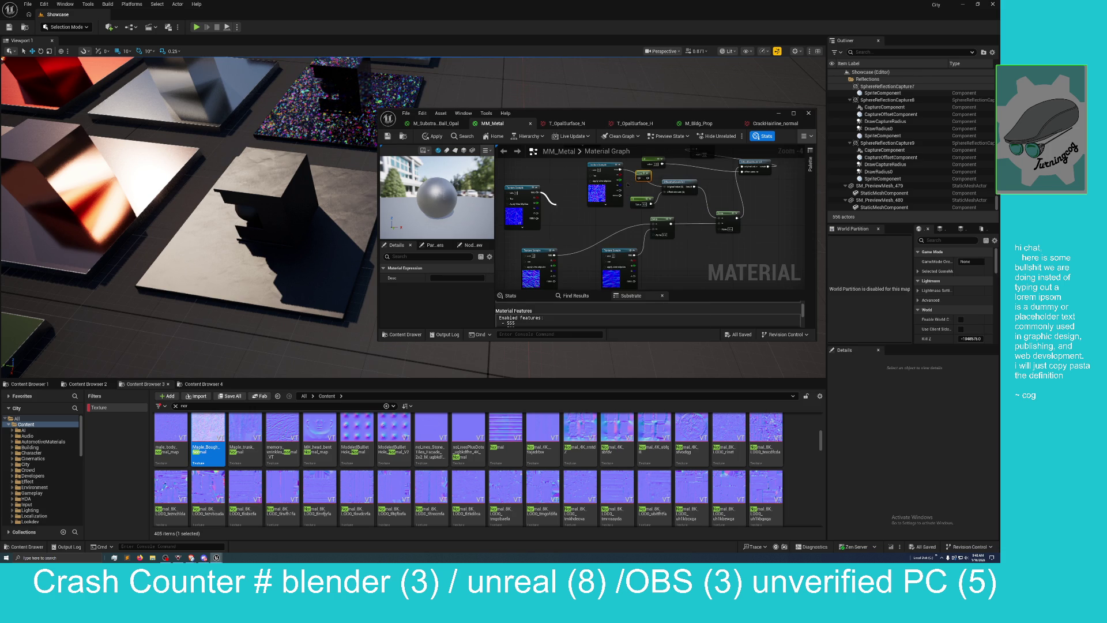
drag(622, 171, 668, 193)
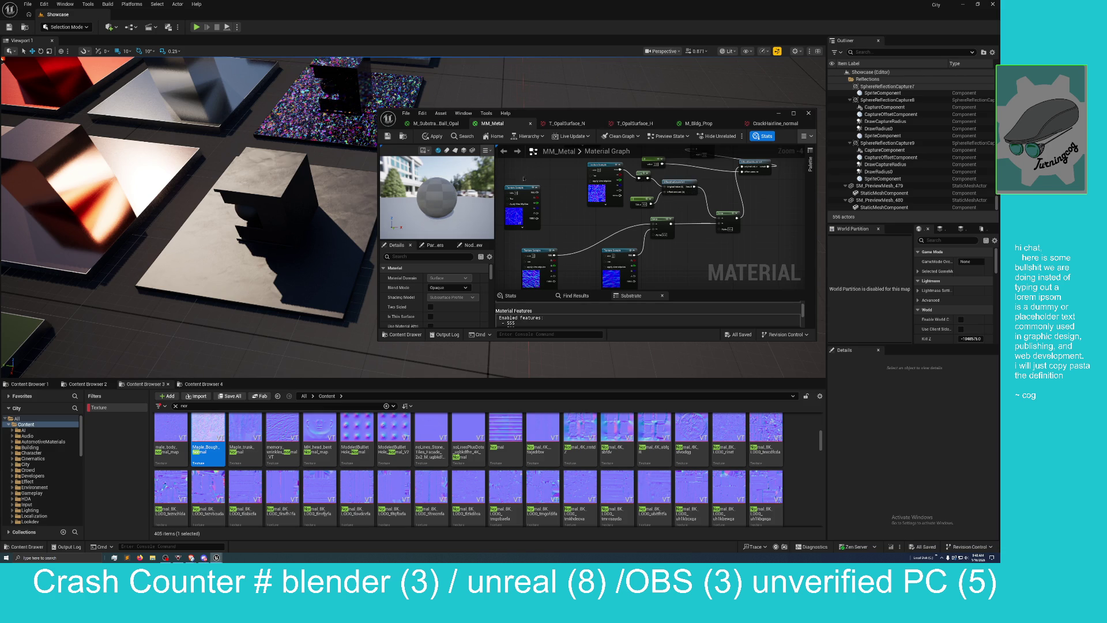
Step: Apply and save MM_Metal, then fly the camera to a new view of the cubes
click(431, 137)
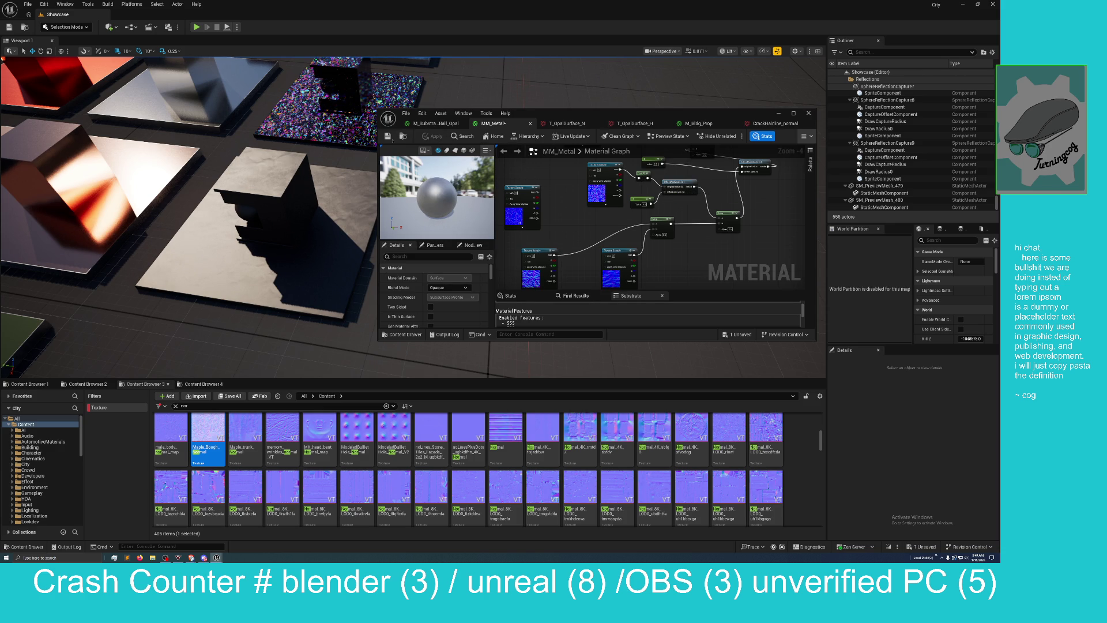
click(387, 137)
mouse_move(325, 197)
mouse_down()
mouse_move(380, 58)
mouse_move(386, 71)
mouse_up()
Step: Maximize the material editor, enlarge the bottom panel, and show the Stats instruction counts
double_click(592, 119)
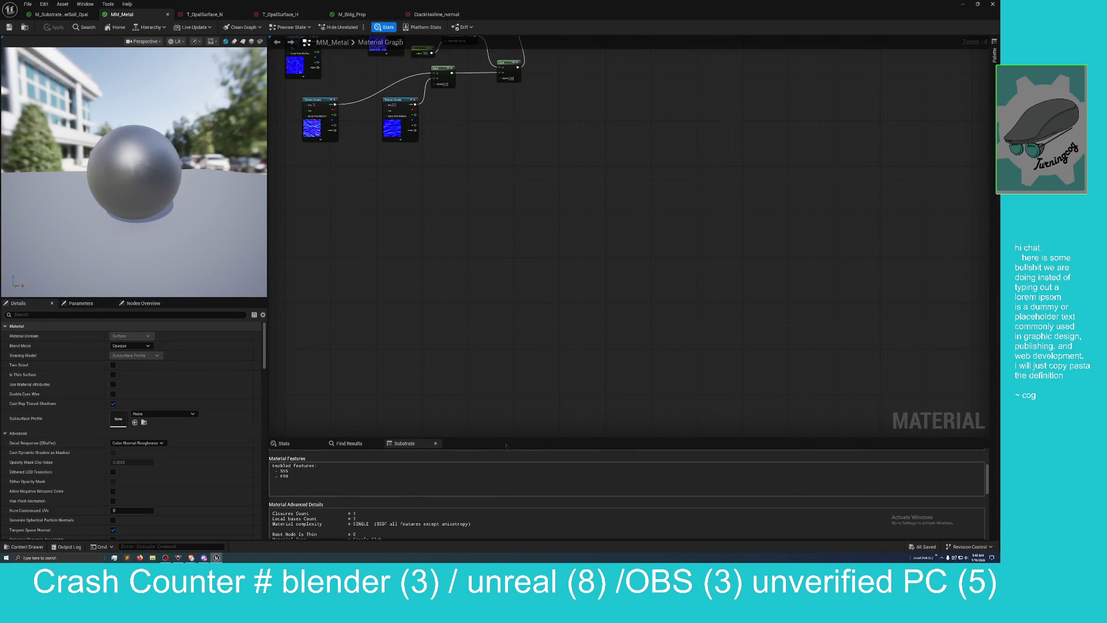
drag(506, 442, 485, 301)
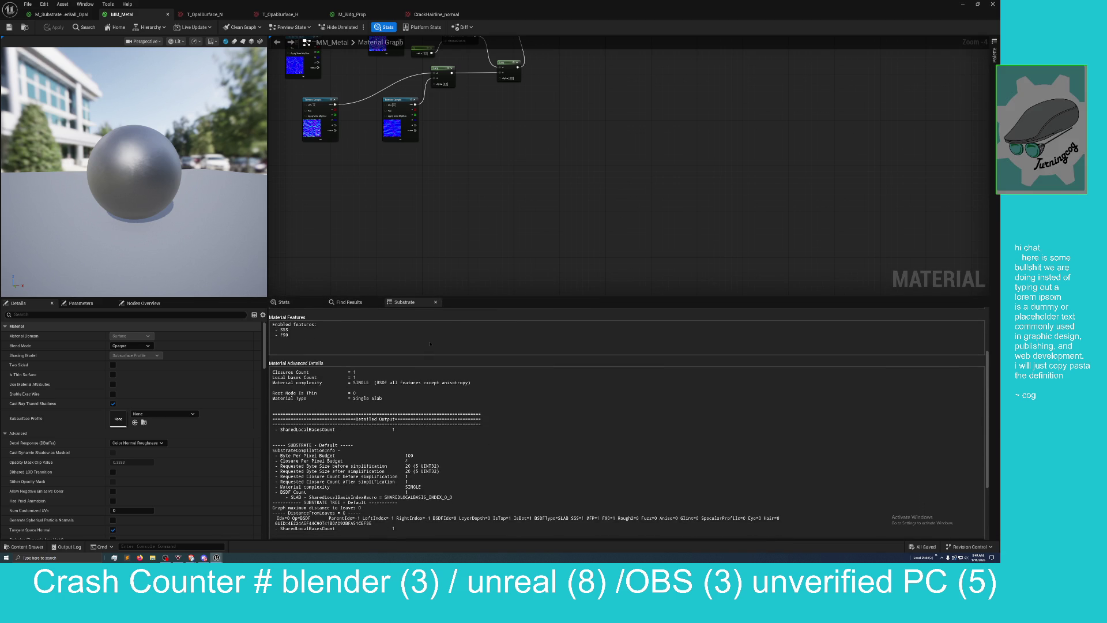
scroll(430, 343, up, 3)
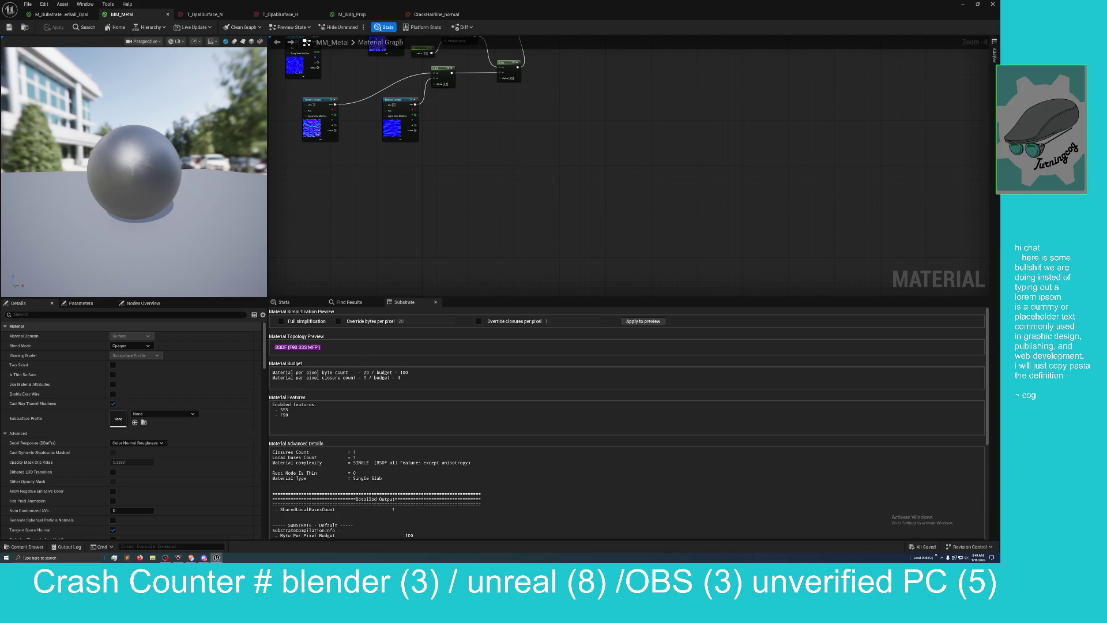
click(284, 301)
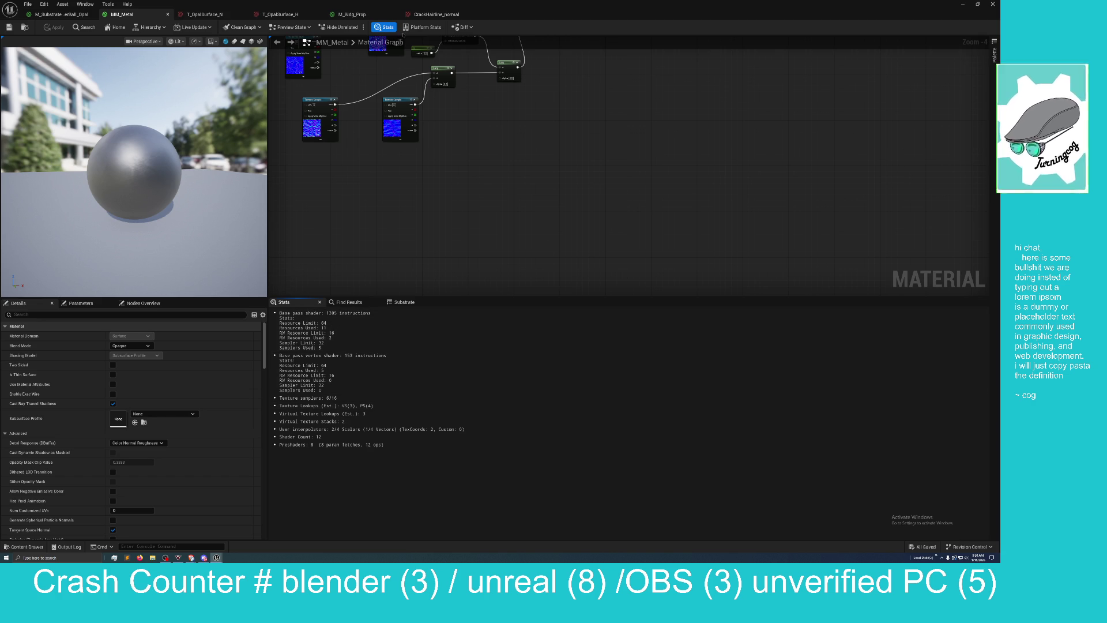
Step: Switch the level viewport to Optimization Viewmodes > Shader Complexity & Quads
mouse_move(485, 8)
mouse_down()
mouse_move(477, 74)
mouse_move(563, 181)
mouse_move(909, 218)
mouse_move(1106, 219)
mouse_up()
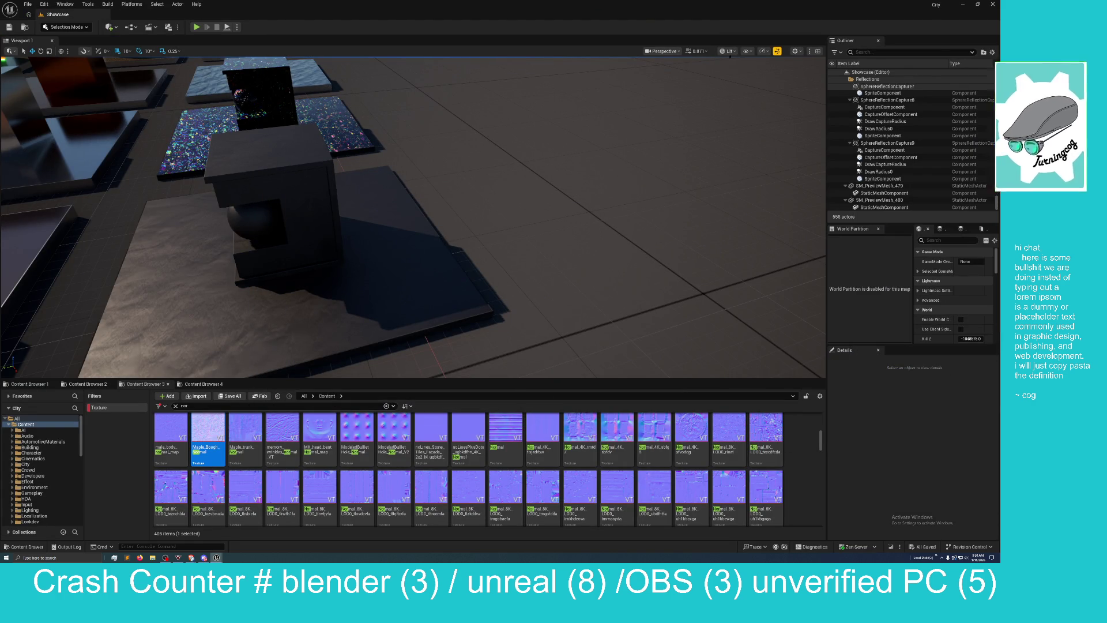
click(729, 51)
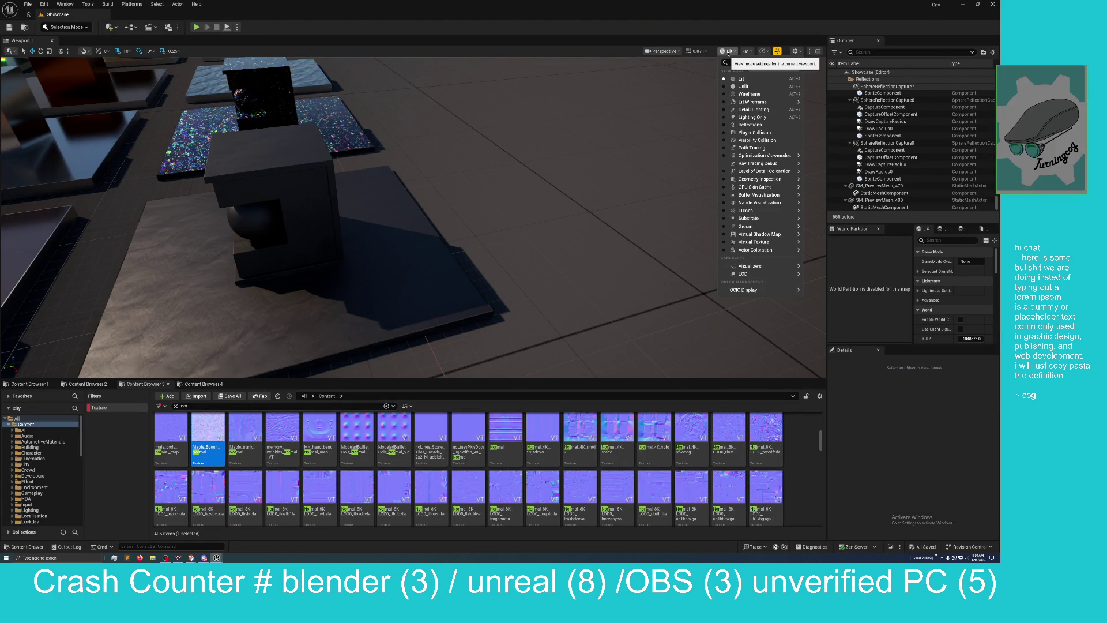
mouse_move(755, 196)
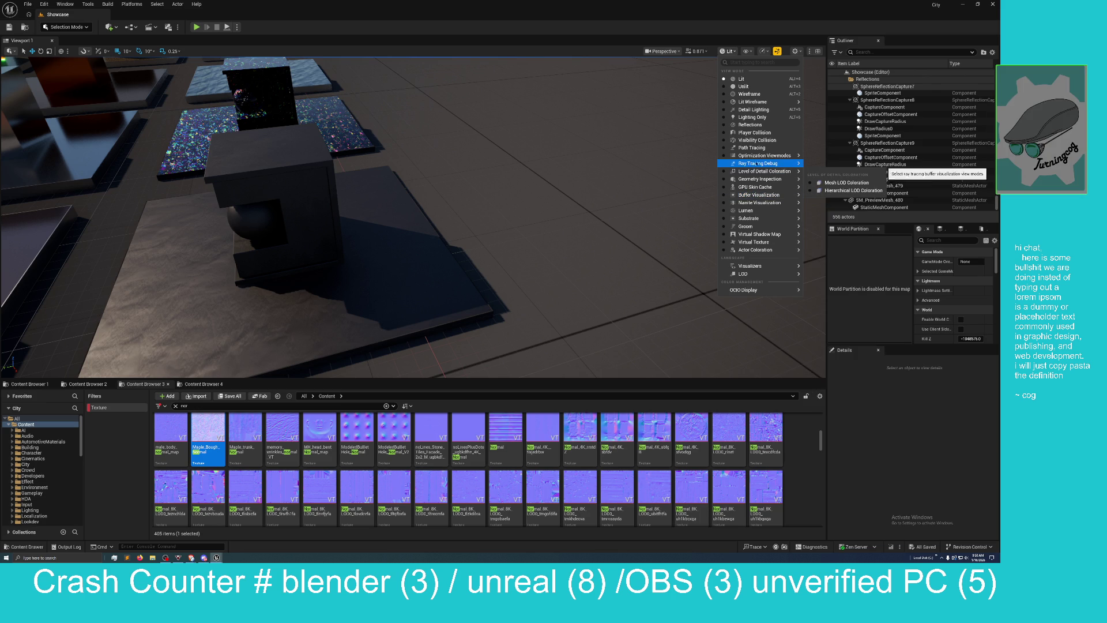
mouse_move(756, 157)
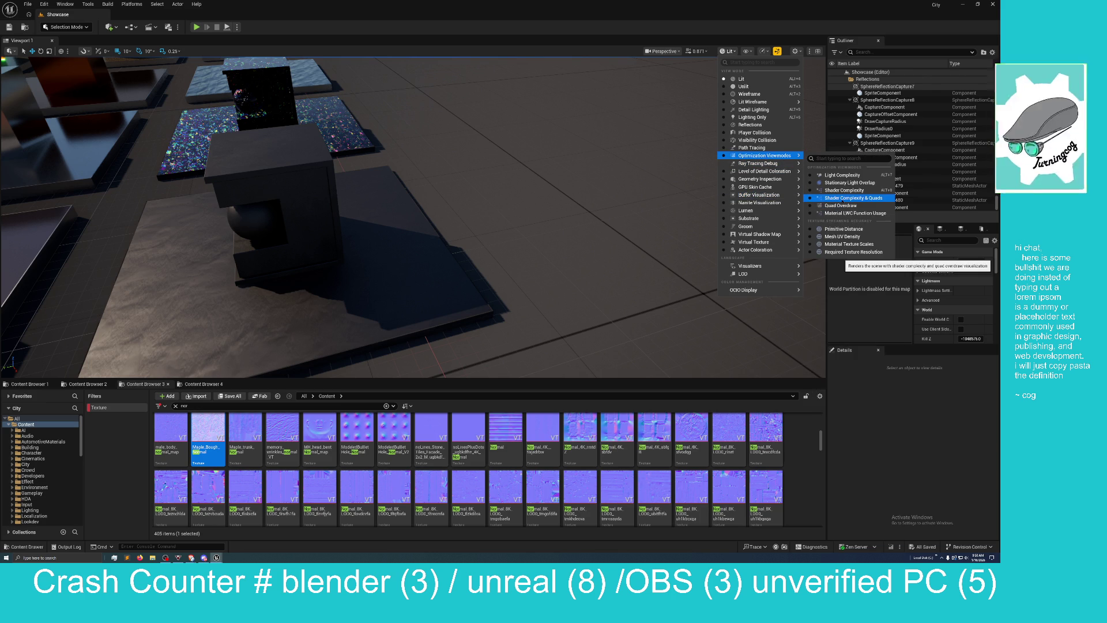
click(893, 267)
drag(413, 216, 413, 217)
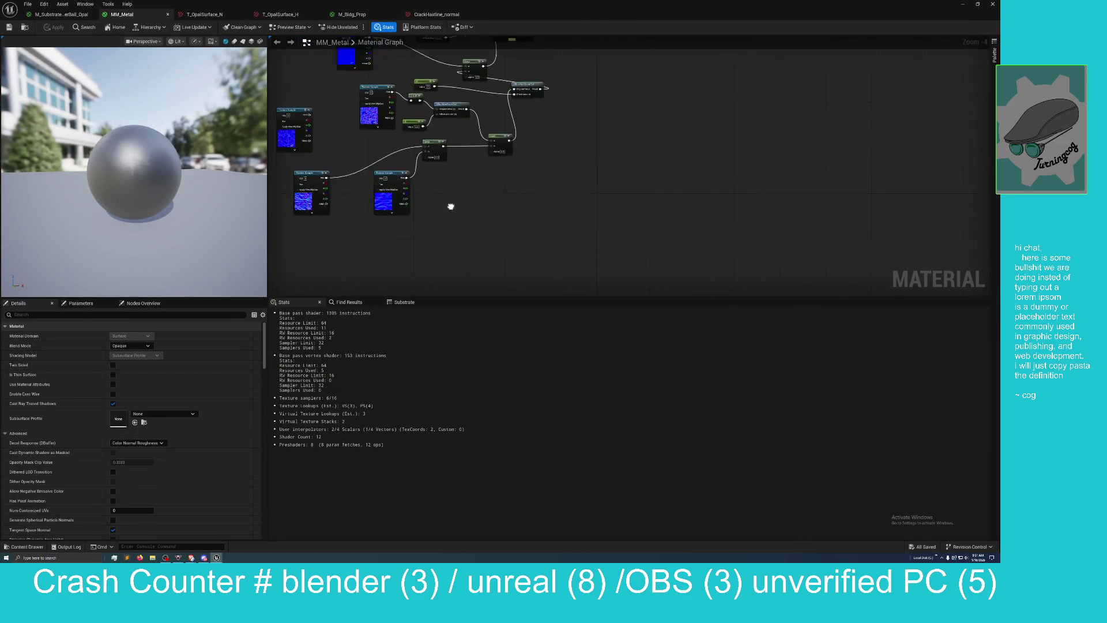
Step: Move the Texture Sample node right and down, then draw a wire from its RGB output
mouse_move(451, 206)
mouse_down()
mouse_move(488, 266)
mouse_move(540, 269)
mouse_up()
scroll(489, 267, up, 1)
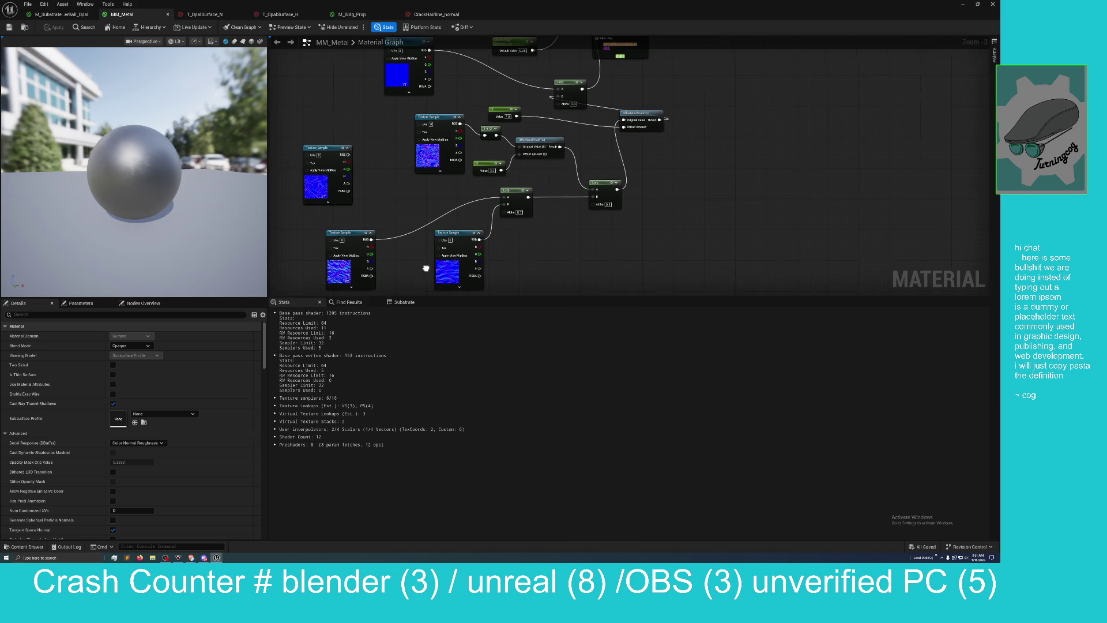
mouse_move(565, 234)
mouse_down()
mouse_move(575, 265)
mouse_move(549, 279)
mouse_move(558, 232)
mouse_move(563, 253)
mouse_move(565, 242)
mouse_up()
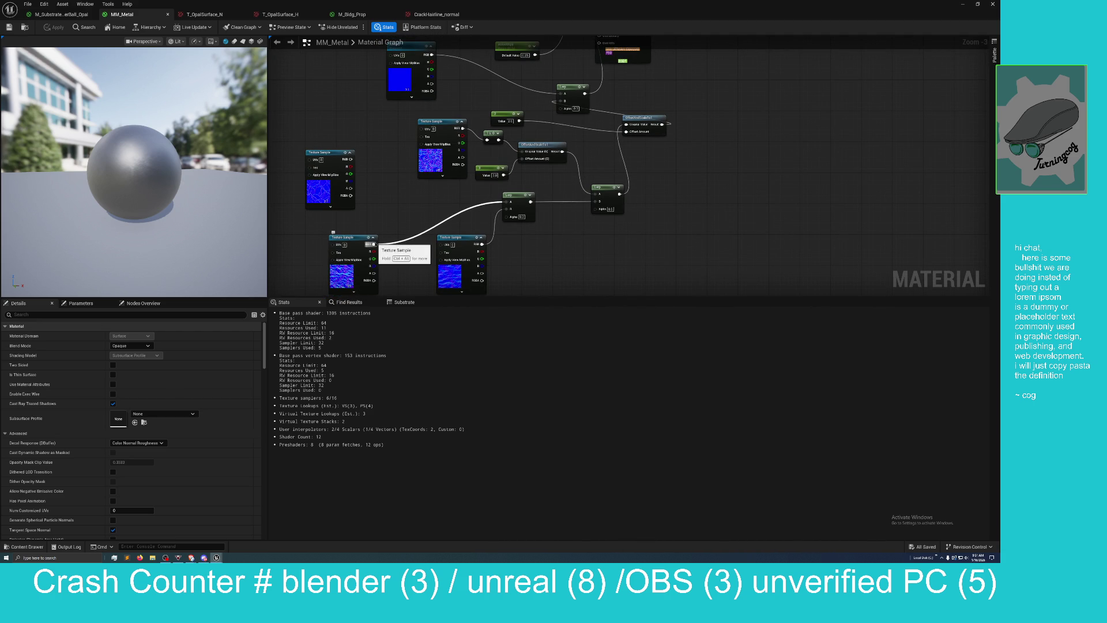
click(542, 151)
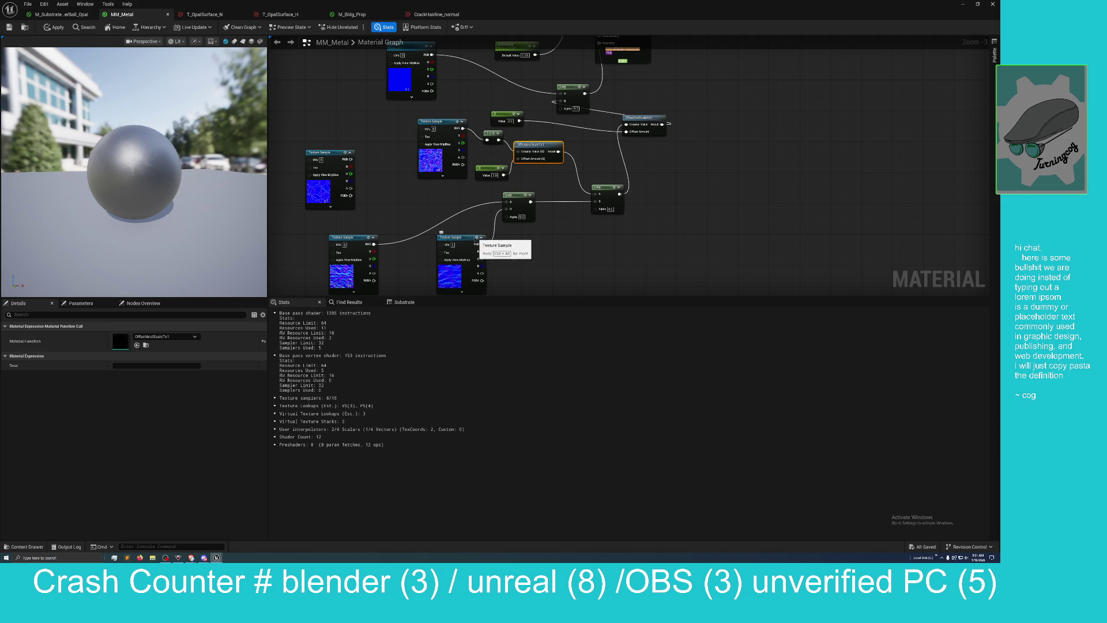
mouse_move(475, 237)
mouse_down()
mouse_move(553, 247)
mouse_move(539, 245)
mouse_up()
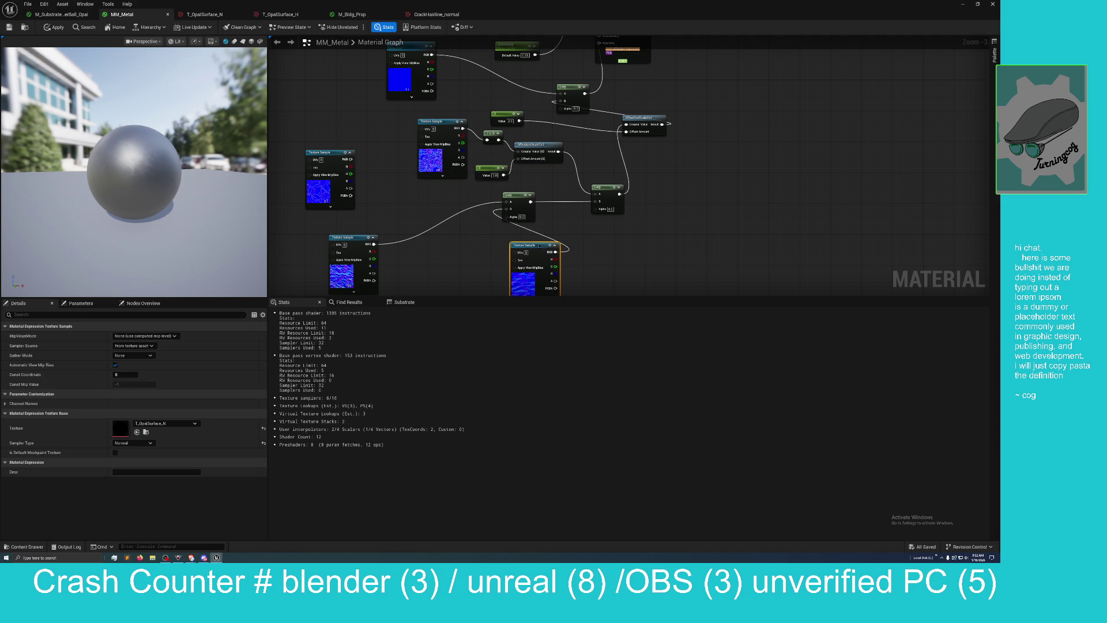
mouse_move(374, 244)
mouse_down()
mouse_move(564, 195)
mouse_move(596, 201)
mouse_up()
click(585, 236)
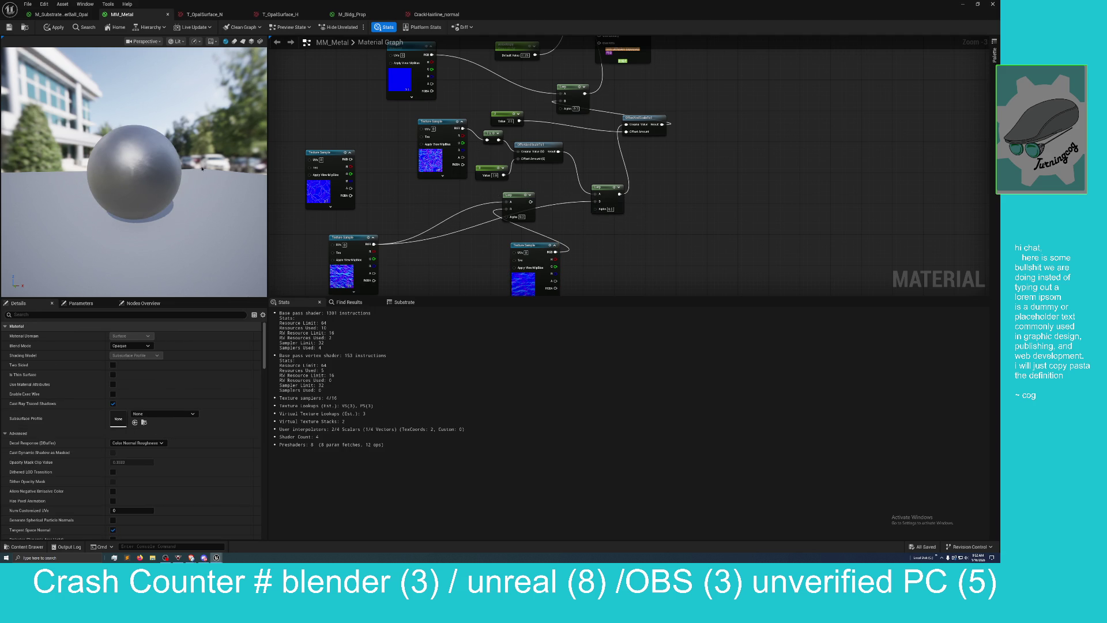
Step: Connect the Lerp output to a material input and apply, giving a smooth metallic sphere
drag(679, 194, 631, 221)
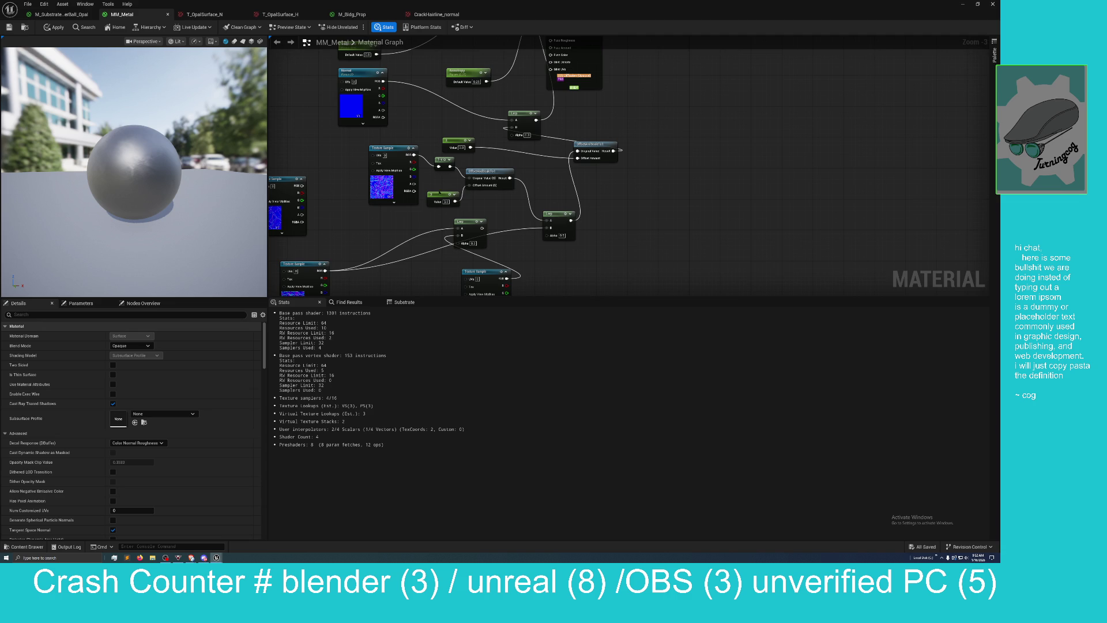
drag(440, 192, 441, 218)
scroll(463, 218, down, 1)
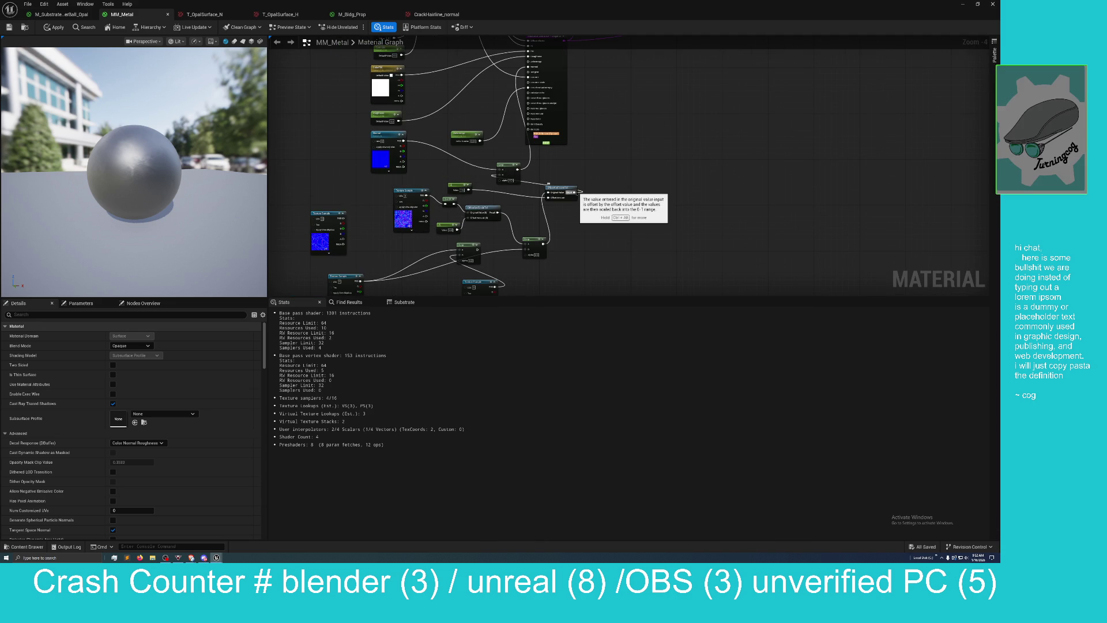
mouse_move(576, 191)
mouse_down()
mouse_move(576, 164)
mouse_move(507, 68)
mouse_move(527, 71)
mouse_up()
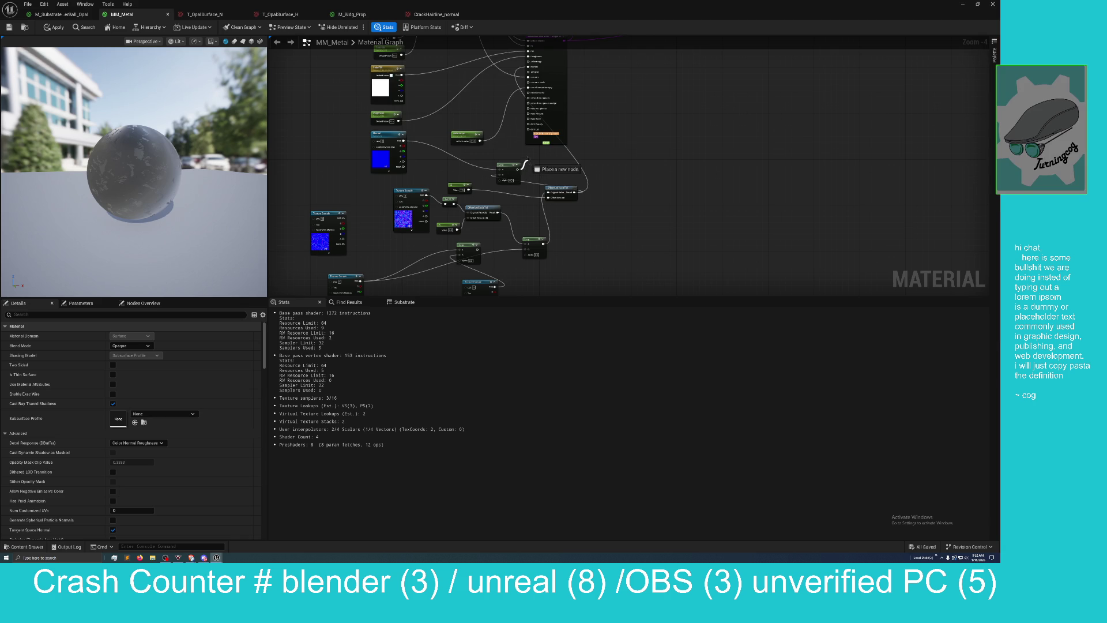
drag(517, 169, 528, 72)
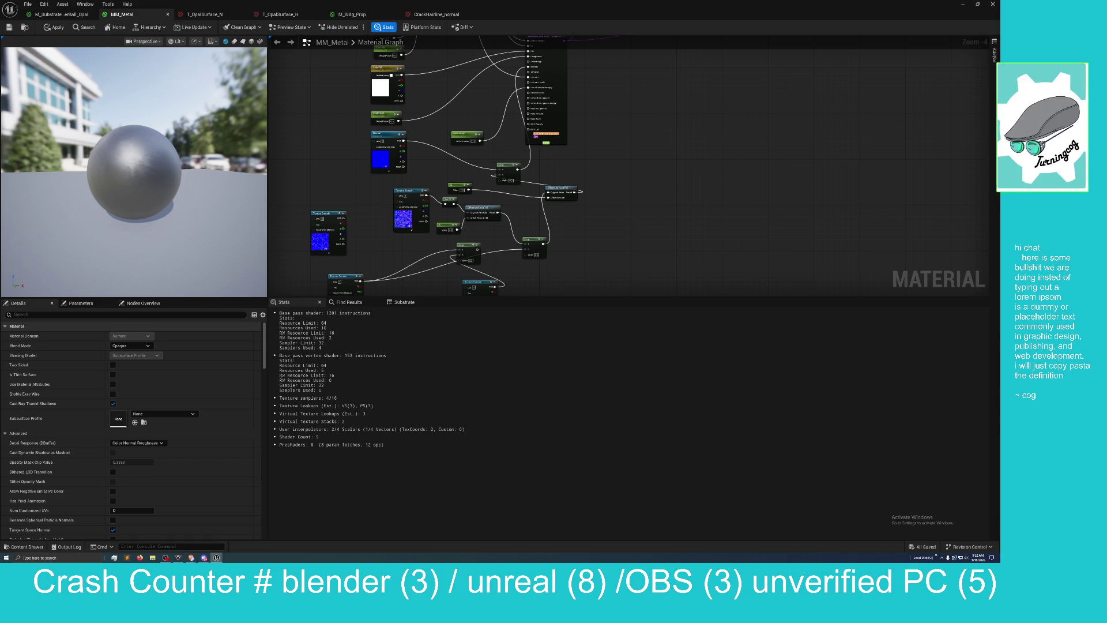
click(58, 27)
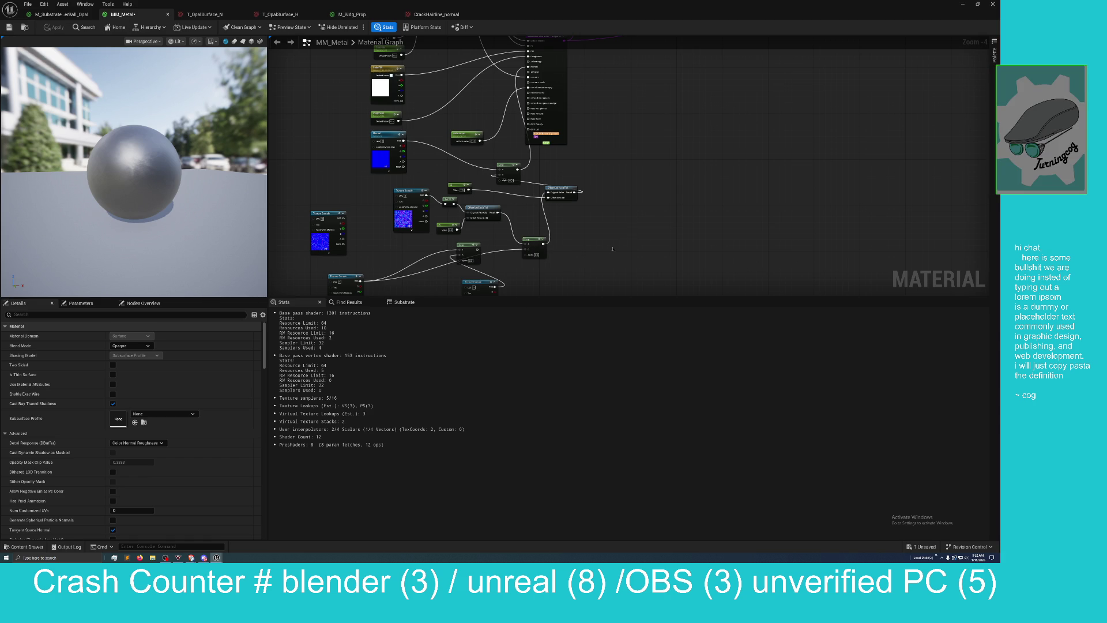
Step: Delete the unused Texture Sample node from the MM_Metal graph
drag(612, 249, 610, 221)
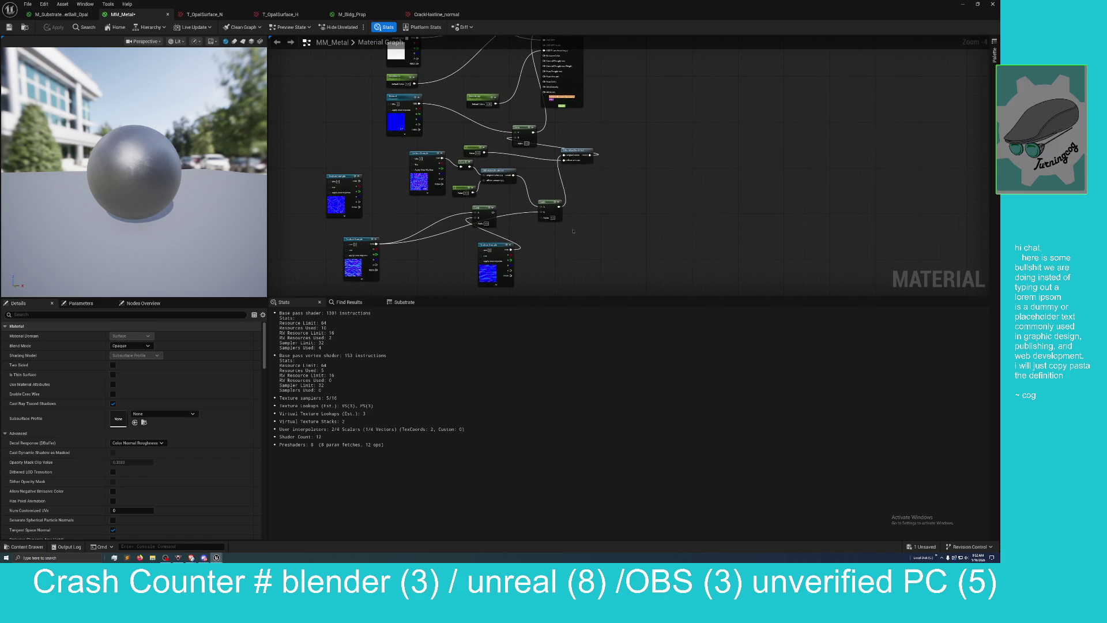
click(340, 178)
key(Delete)
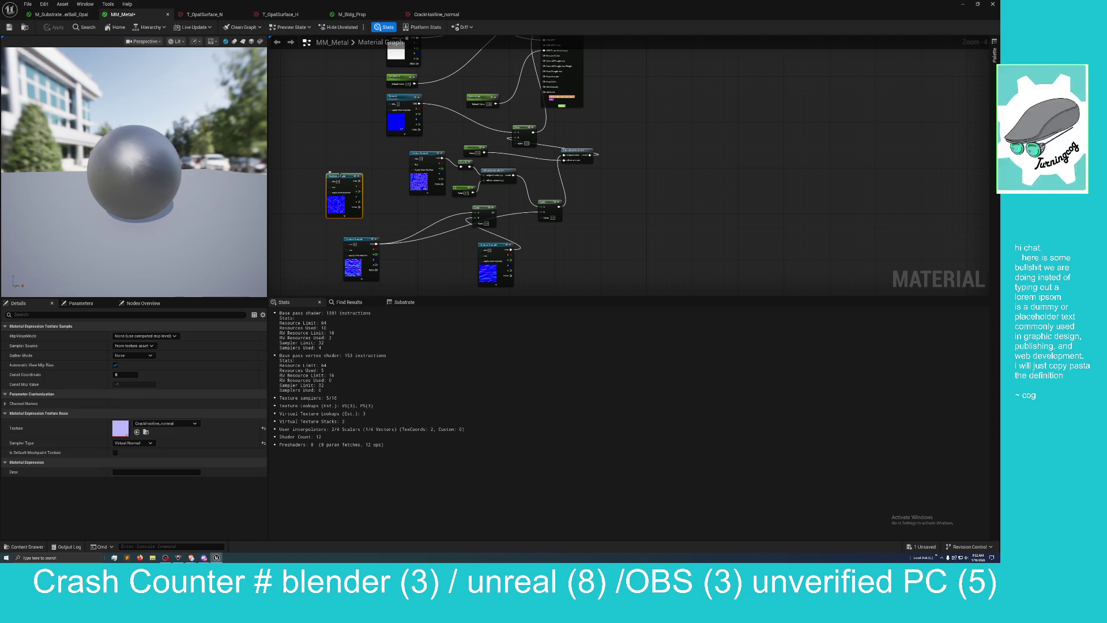
Step: Delete the Lerp node and its attached texture sample, then float the material editor
mouse_move(395, 167)
mouse_down()
mouse_move(368, 193)
mouse_move(352, 168)
mouse_move(327, 170)
mouse_up()
mouse_move(460, 214)
mouse_down()
mouse_move(406, 203)
mouse_move(435, 256)
mouse_up()
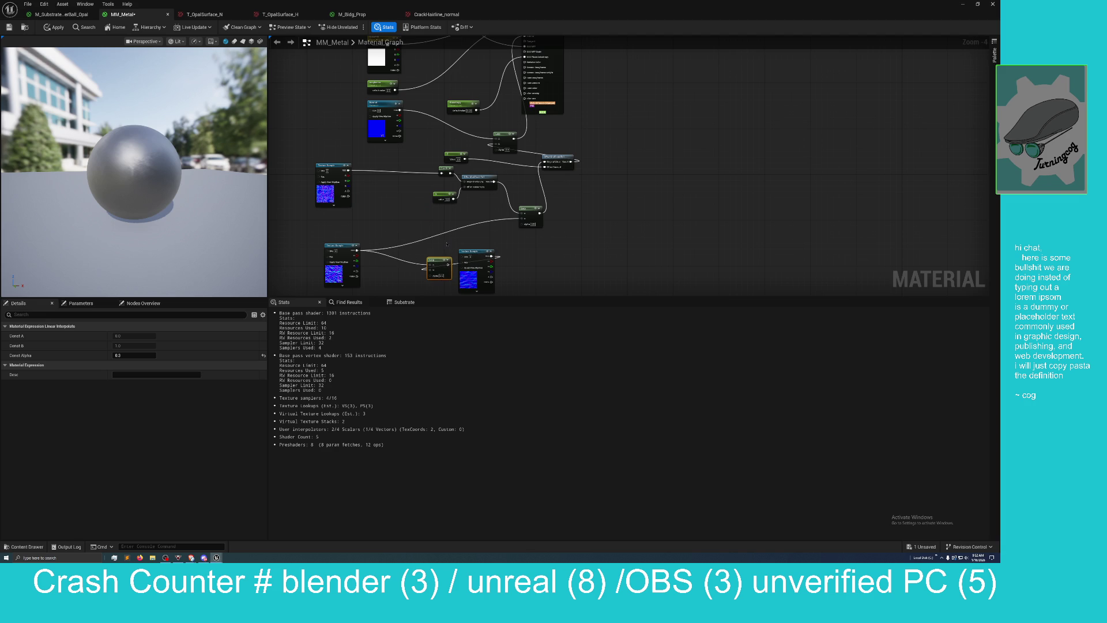
drag(495, 283, 497, 283)
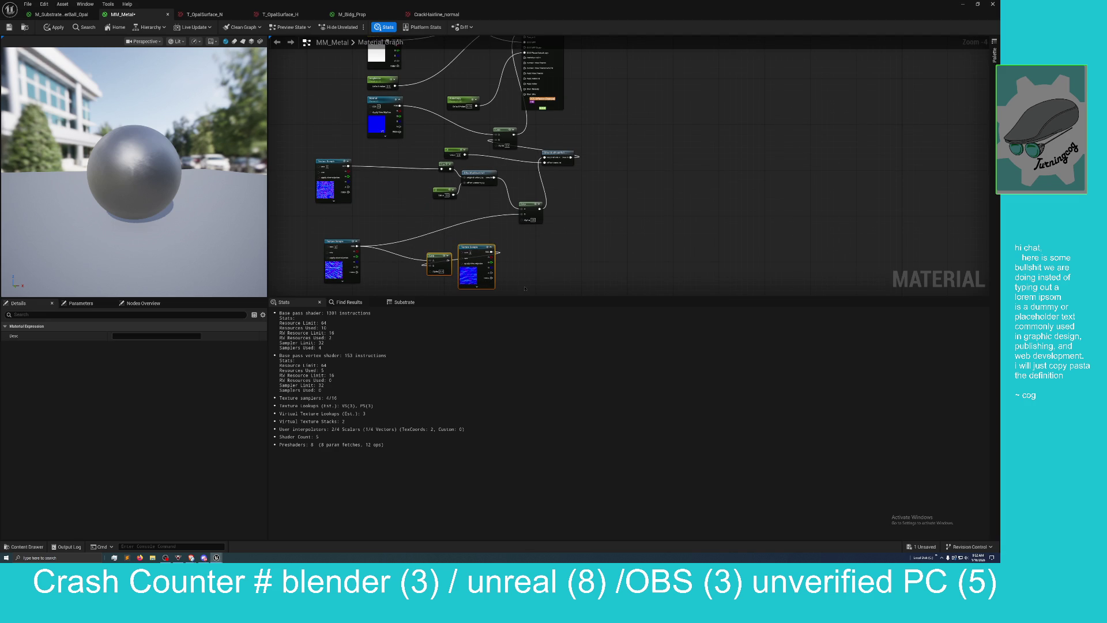
key(Delete)
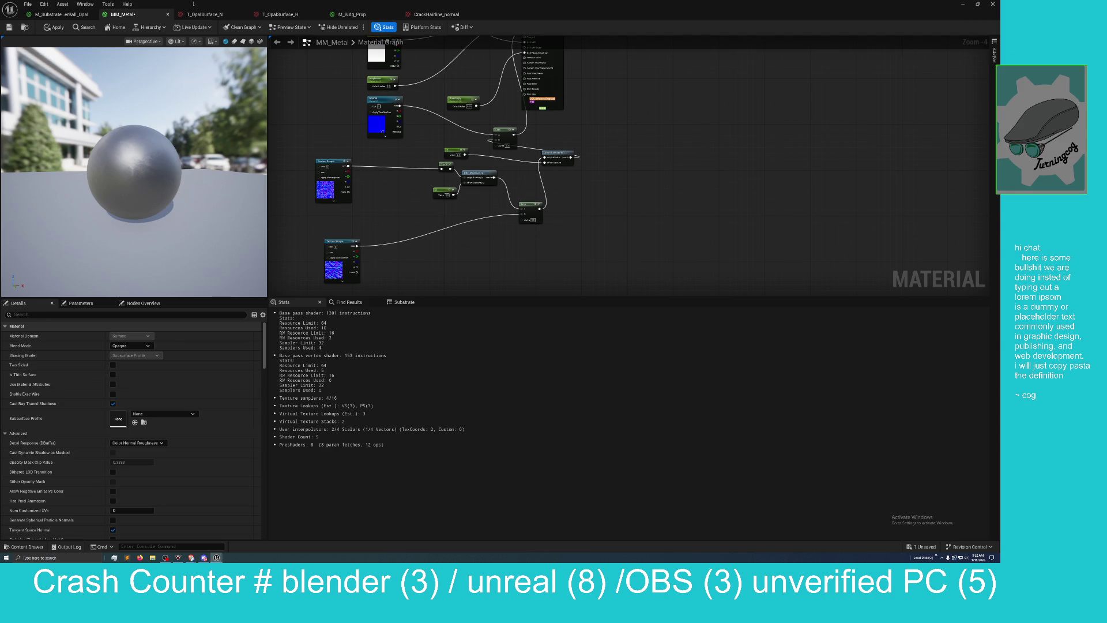
mouse_move(193, 4)
mouse_down()
mouse_move(407, 57)
mouse_move(470, 99)
mouse_up()
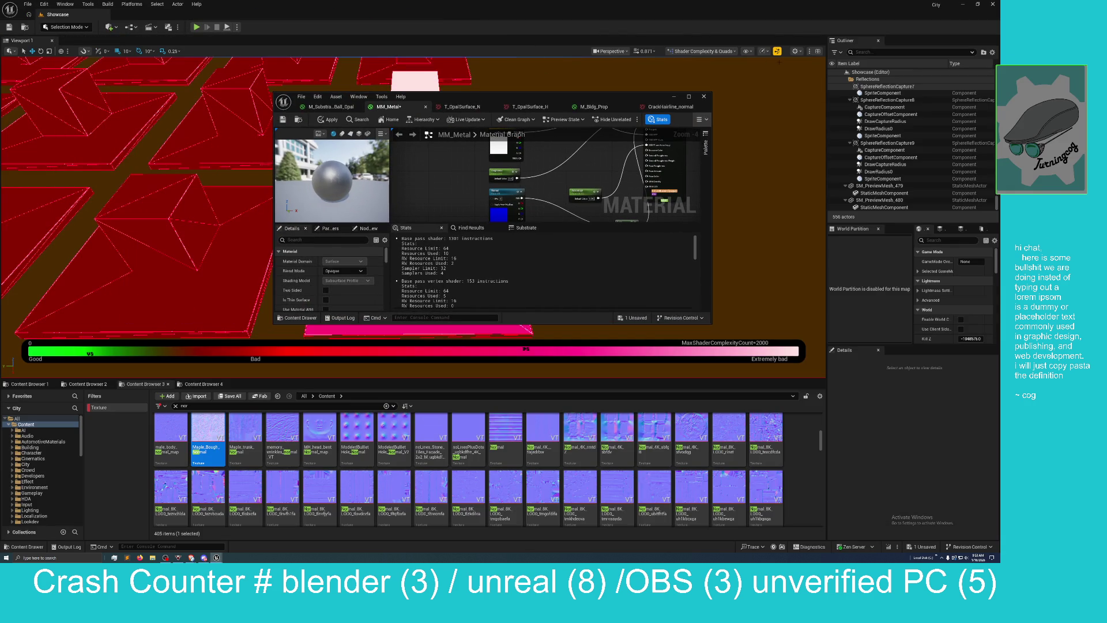
Step: Switch the level viewport to Lit shading and move the floating material editor aside
click(700, 52)
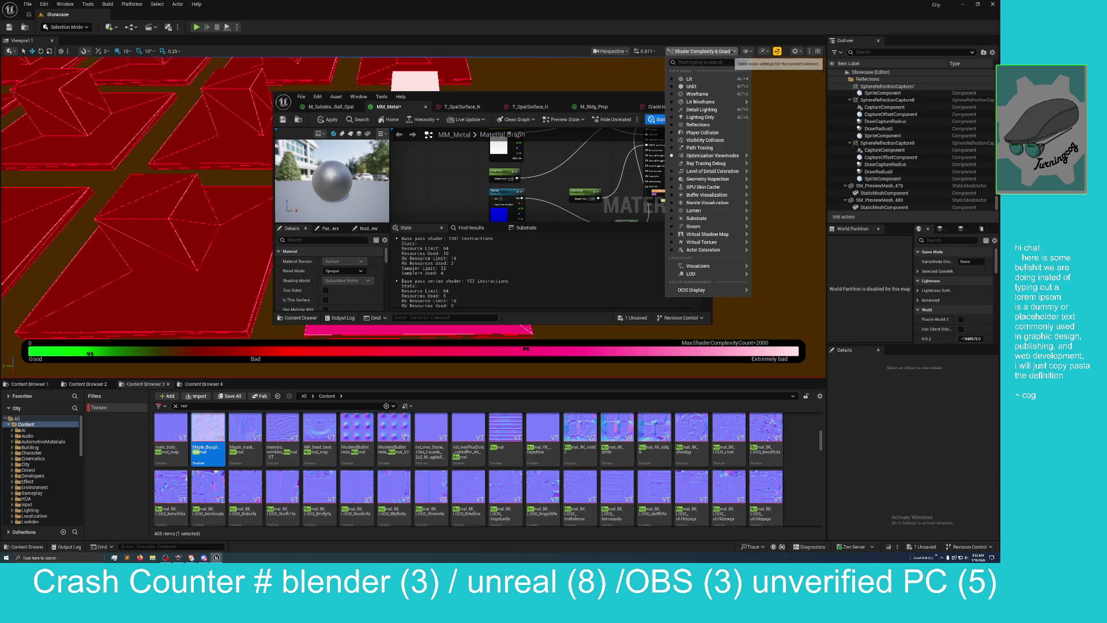
click(716, 78)
drag(534, 99, 808, 109)
Step: Zoom around the metal sphere, then maximize MM_Metal and shift the upper Texture Sample right
scroll(413, 216, down, 5)
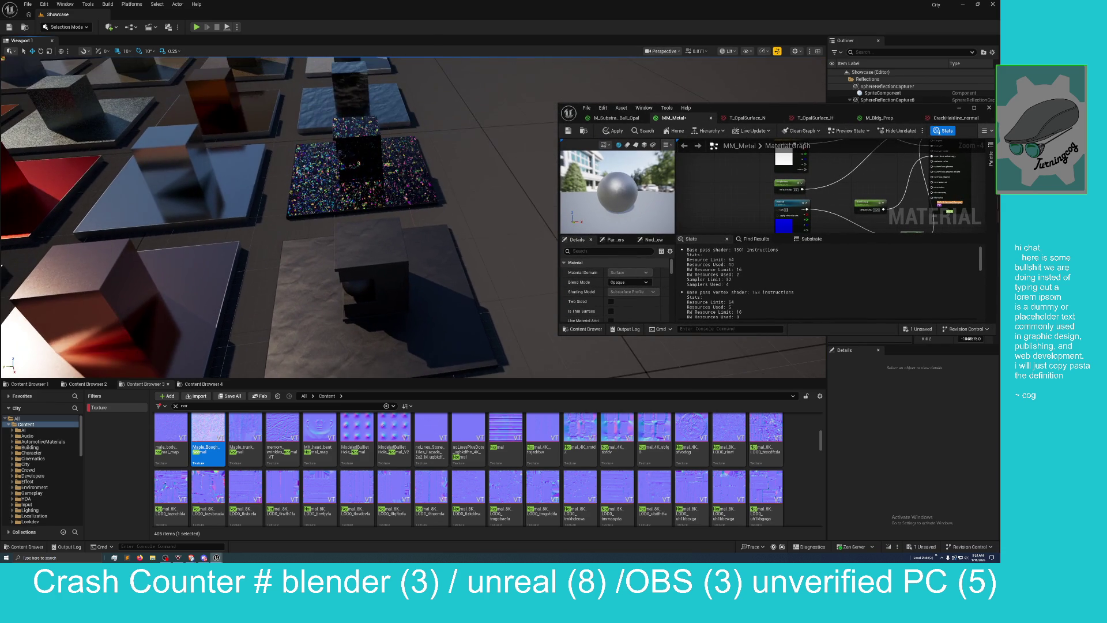
scroll(413, 217, up, 10)
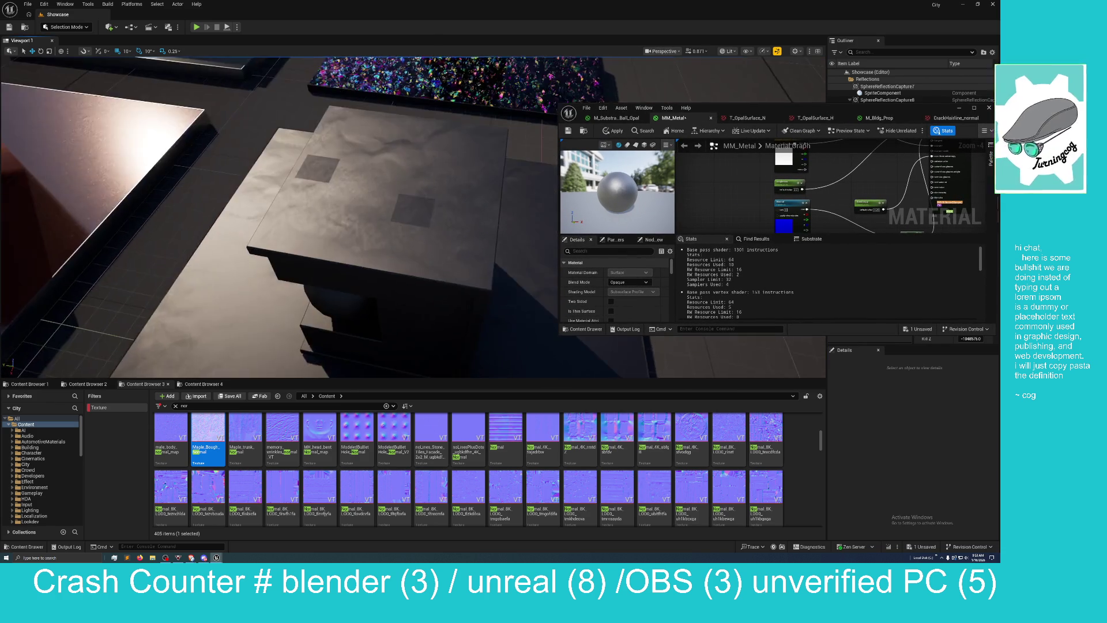
scroll(413, 217, down, 8)
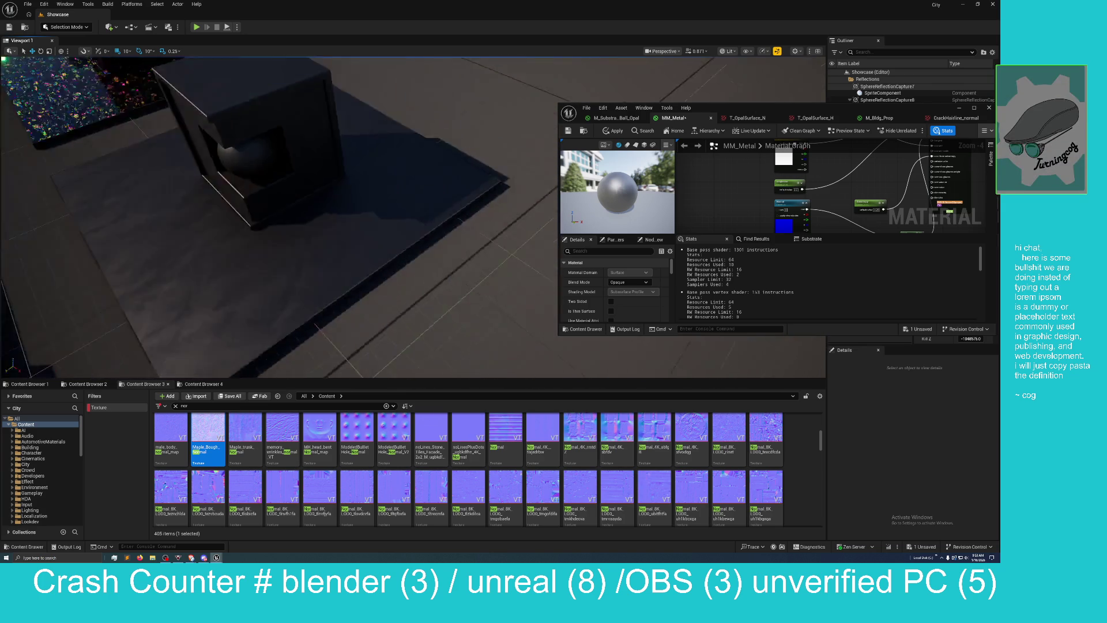
scroll(412, 217, up, 6)
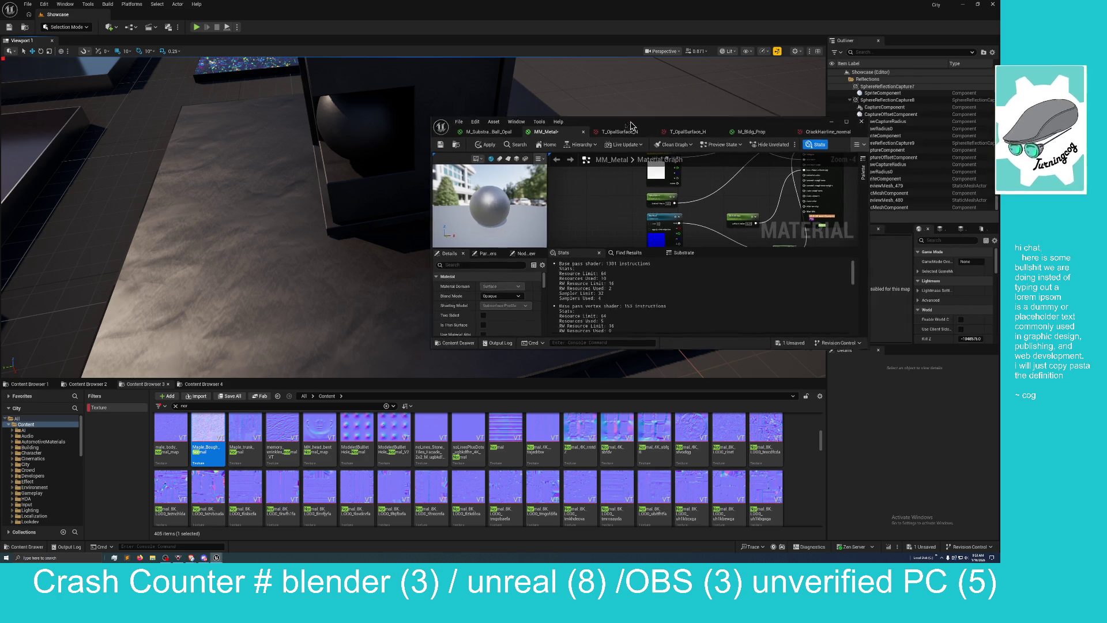
double_click(758, 109)
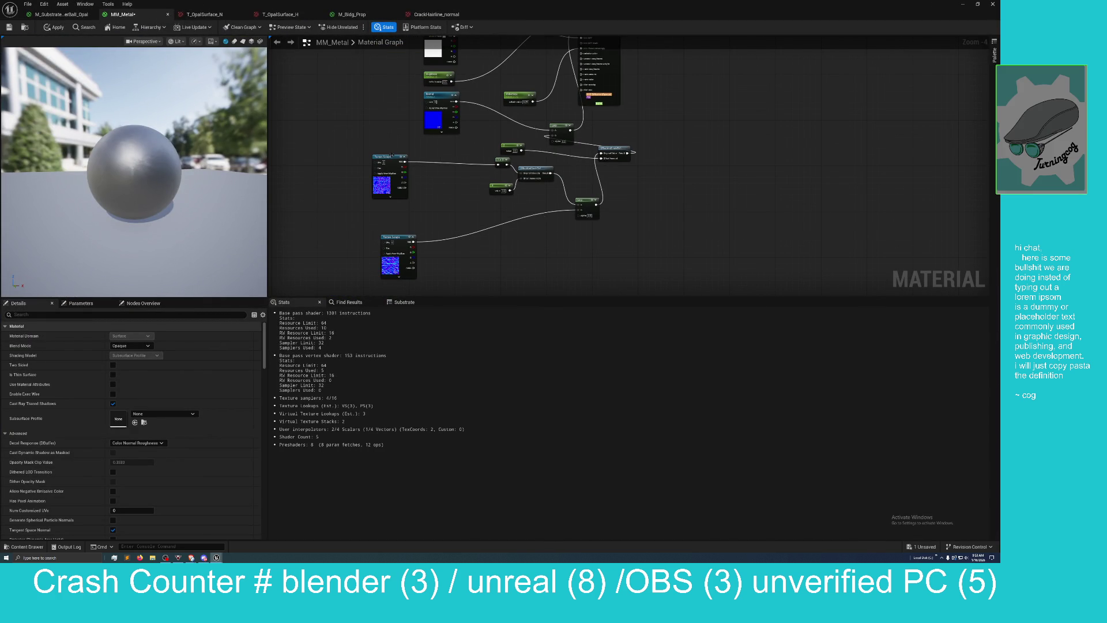
drag(392, 155, 439, 150)
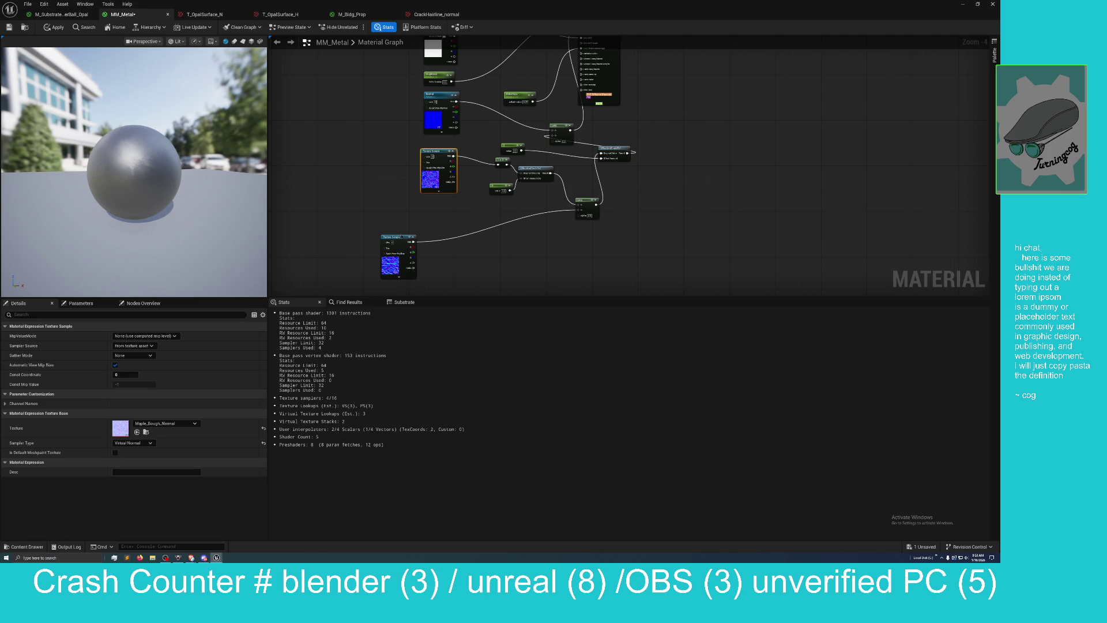
Step: Stack the lower texture sample under the Maple_Bough_Normal Texture Sample
drag(402, 237, 439, 198)
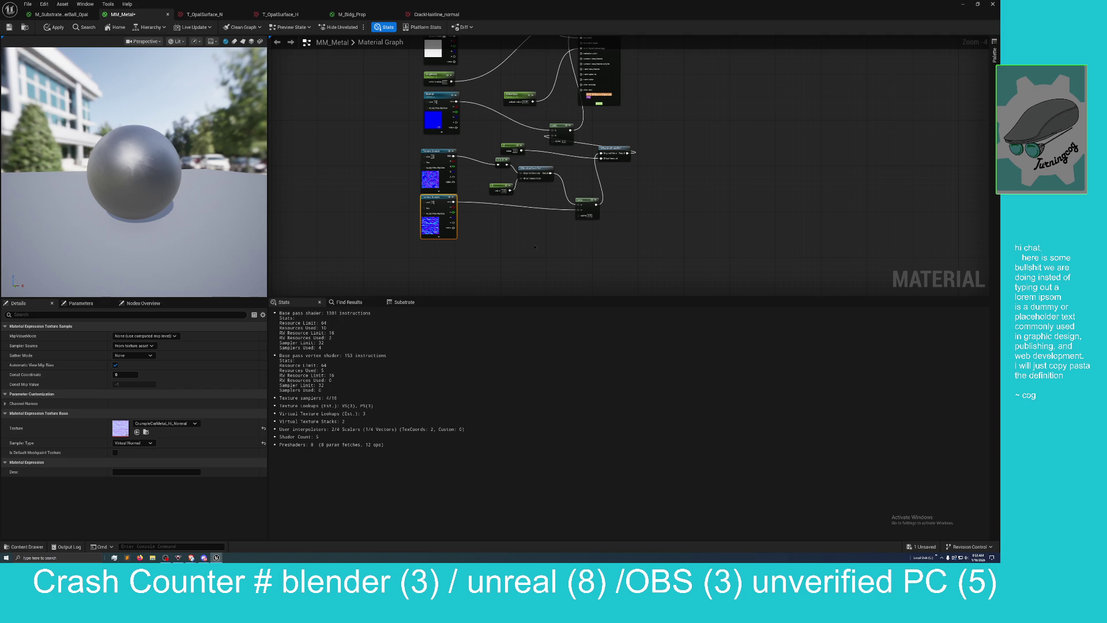
scroll(452, 239, up, 3)
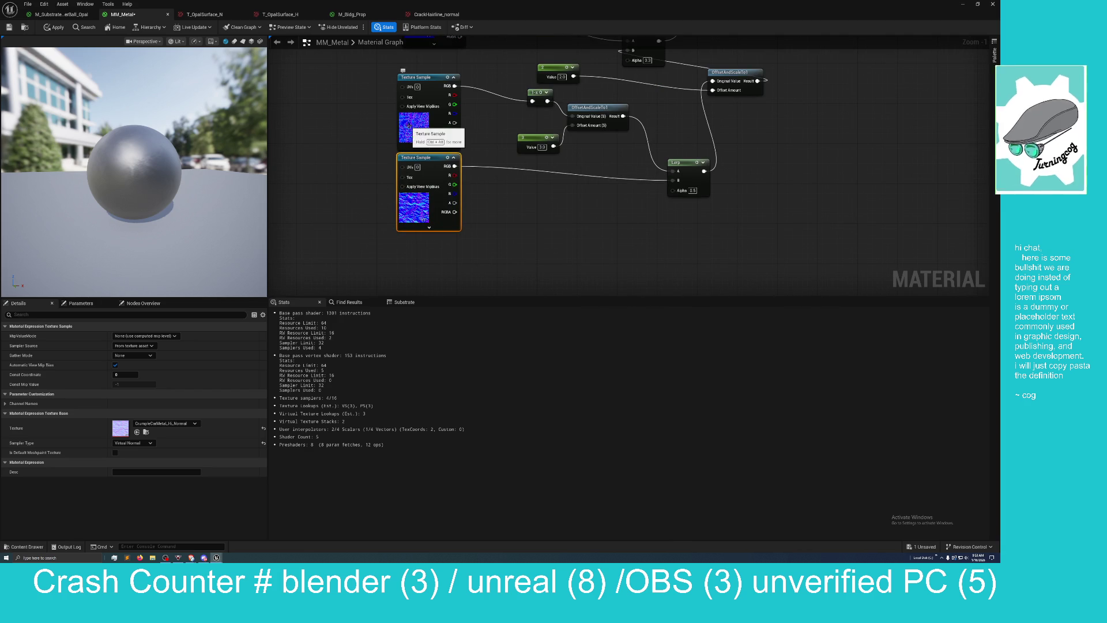
click(410, 125)
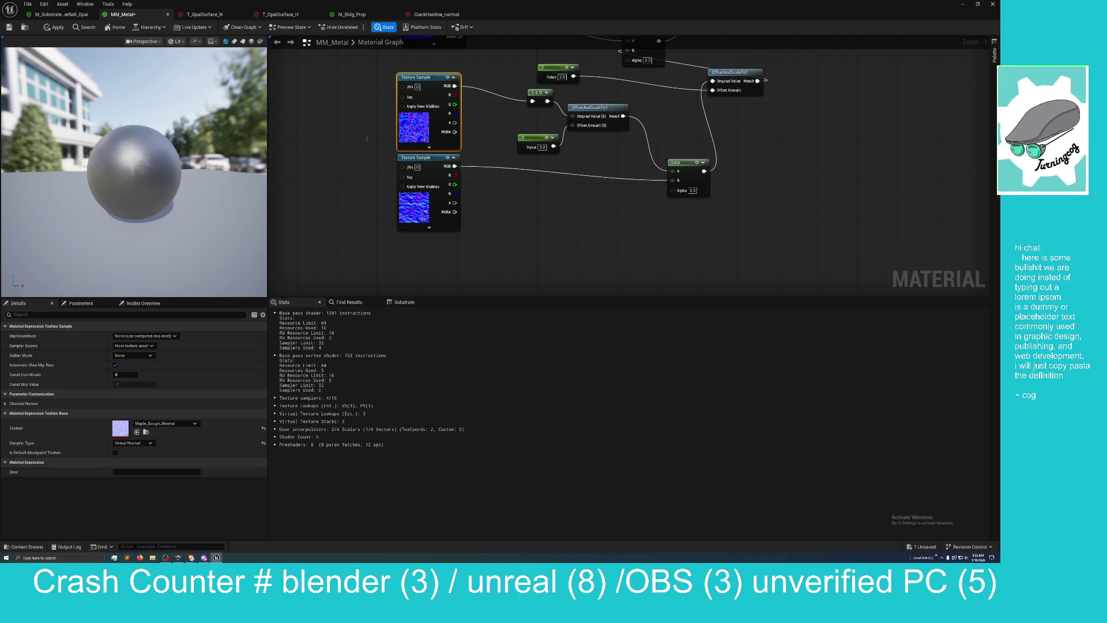
scroll(415, 124, up, 1)
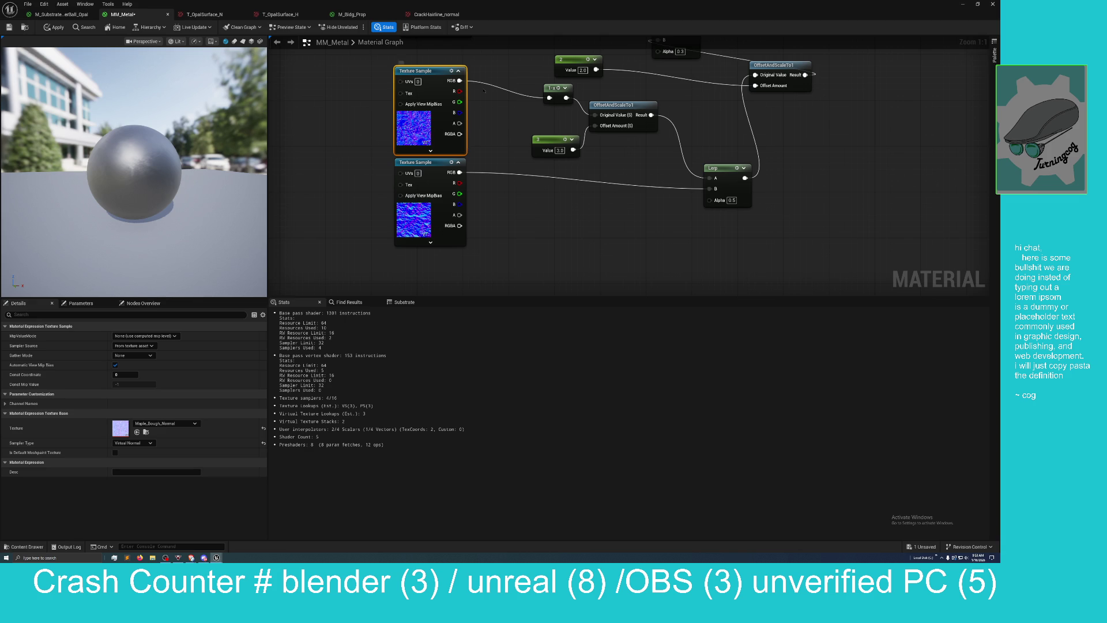
Step: Wire the upper texture's R into the 1-x node and the lower R into Lerp B, then apply
drag(455, 91, 476, 99)
drag(549, 98, 548, 98)
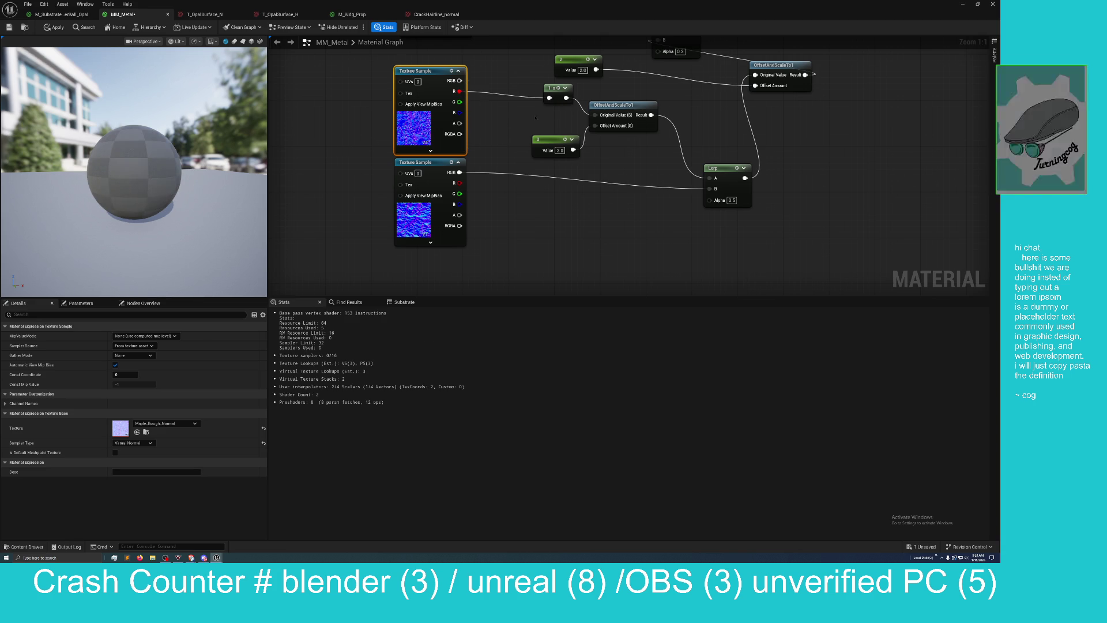
drag(454, 183, 709, 188)
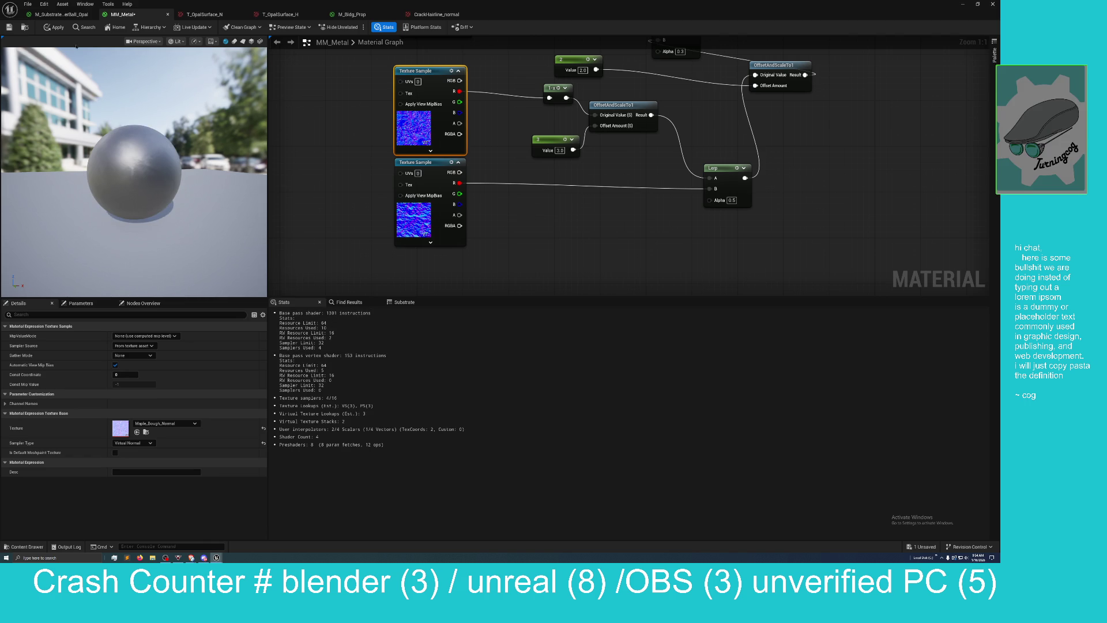
click(56, 27)
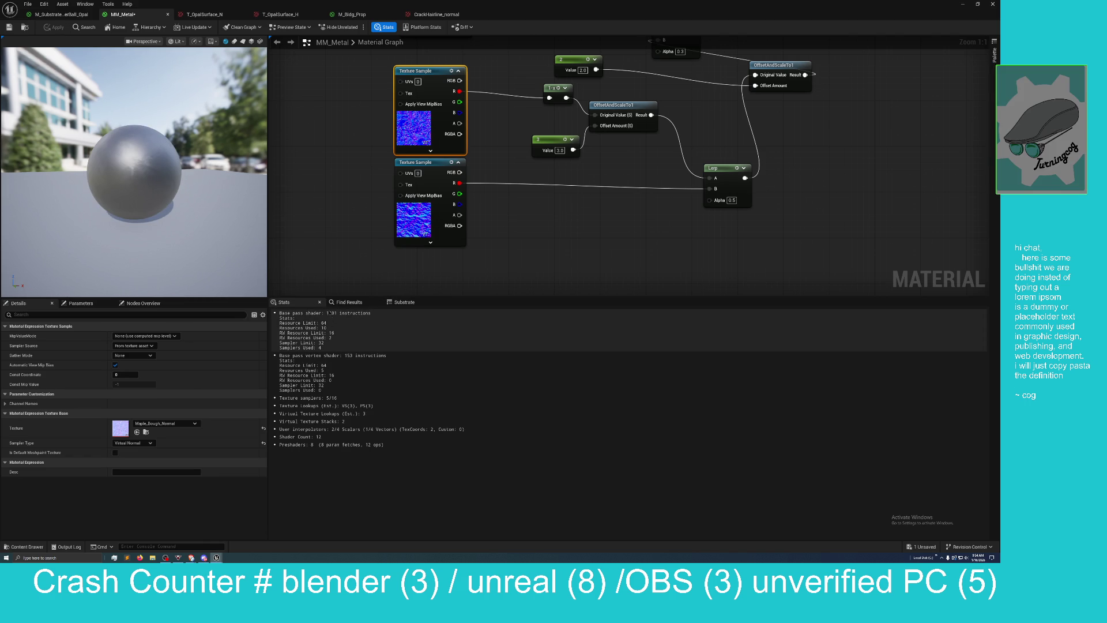
drag(322, 225, 329, 242)
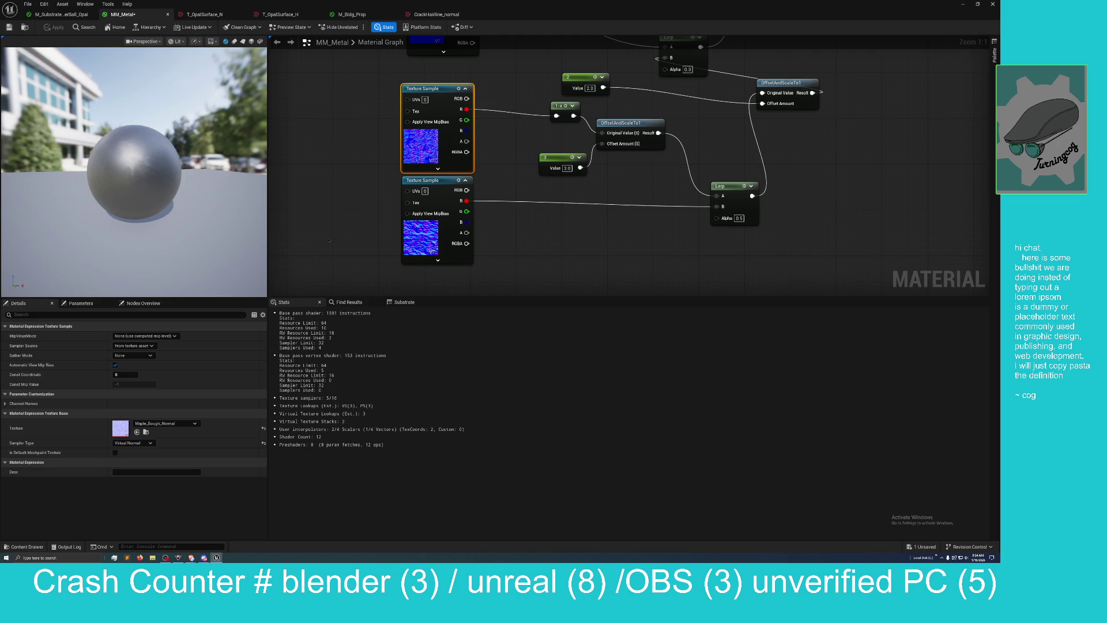
scroll(338, 223, down, 2)
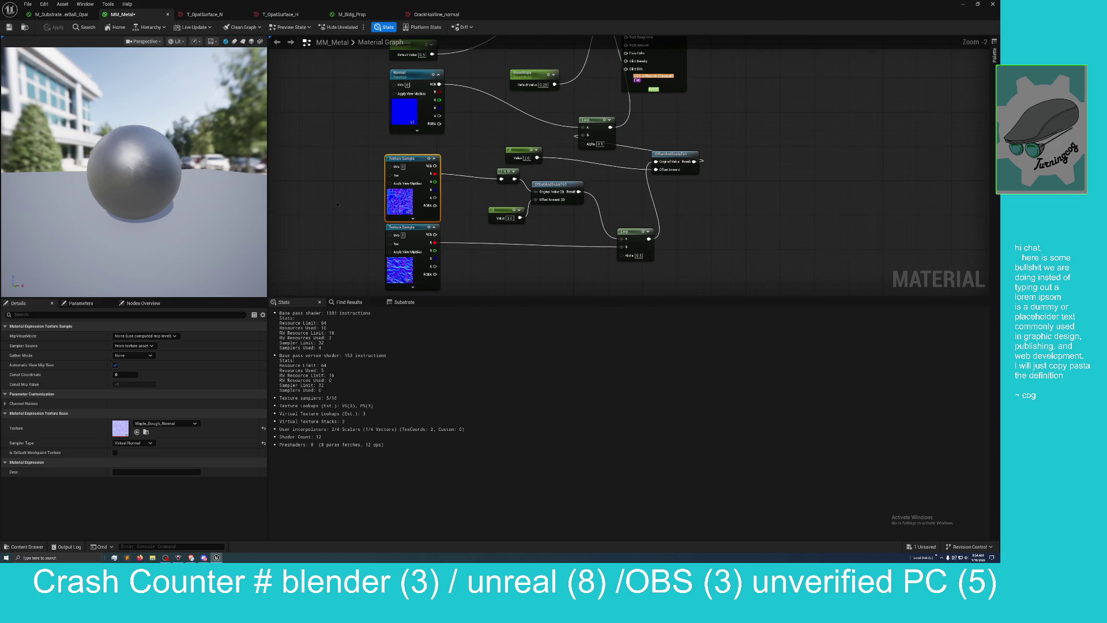
mouse_move(338, 204)
mouse_down()
mouse_move(339, 244)
mouse_move(339, 223)
mouse_up()
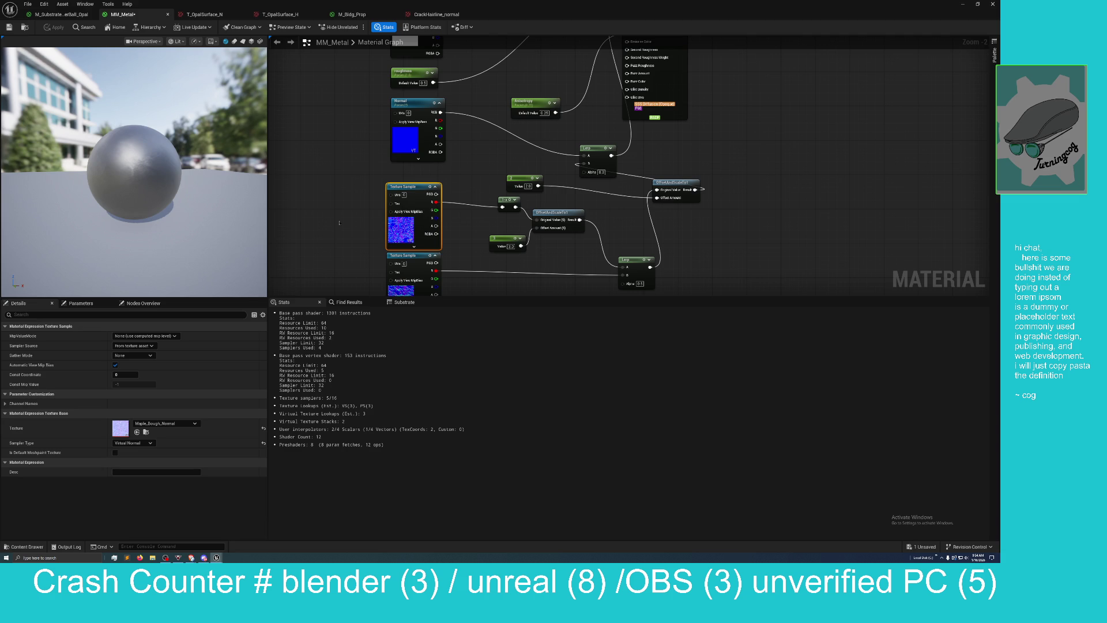
scroll(336, 242, down, 6)
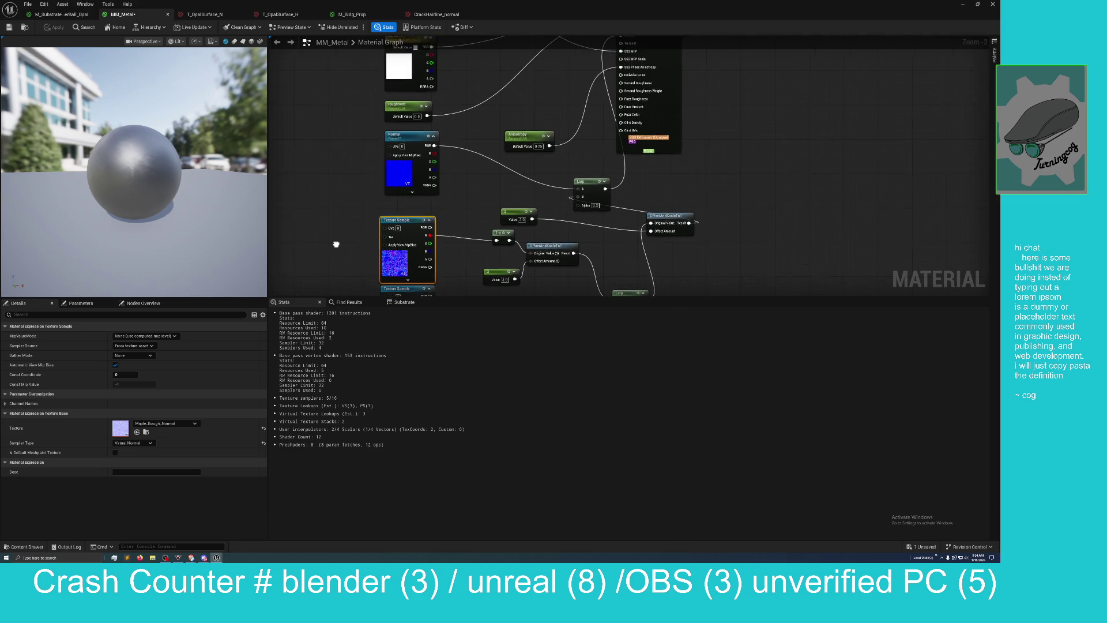
scroll(336, 232, up, 3)
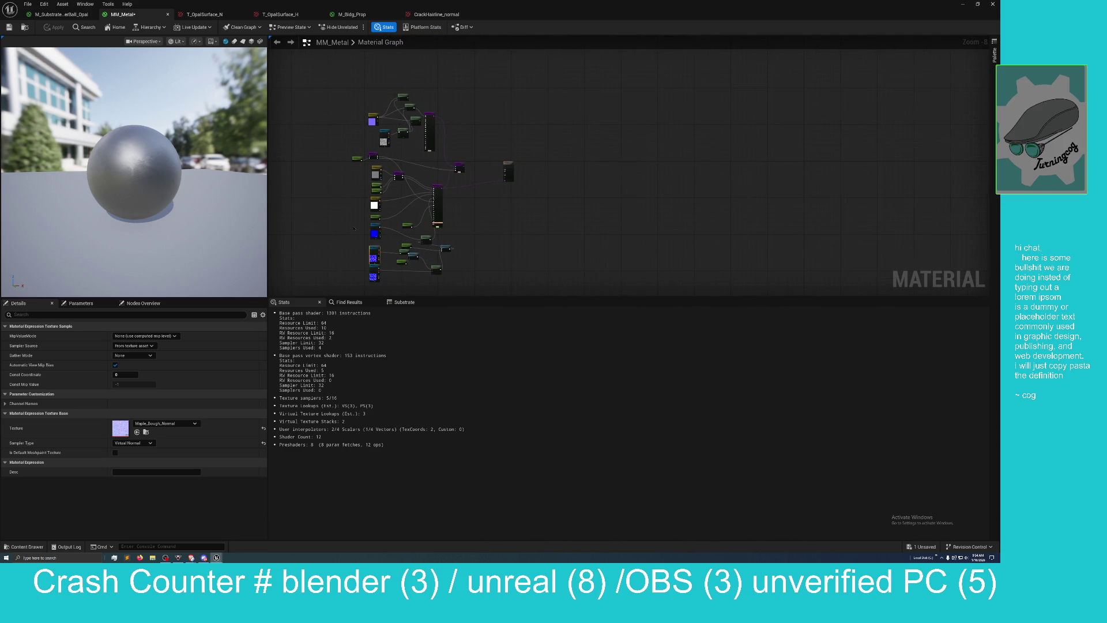
mouse_move(356, 177)
mouse_down()
mouse_move(336, 163)
mouse_move(358, 139)
mouse_move(358, 202)
mouse_up()
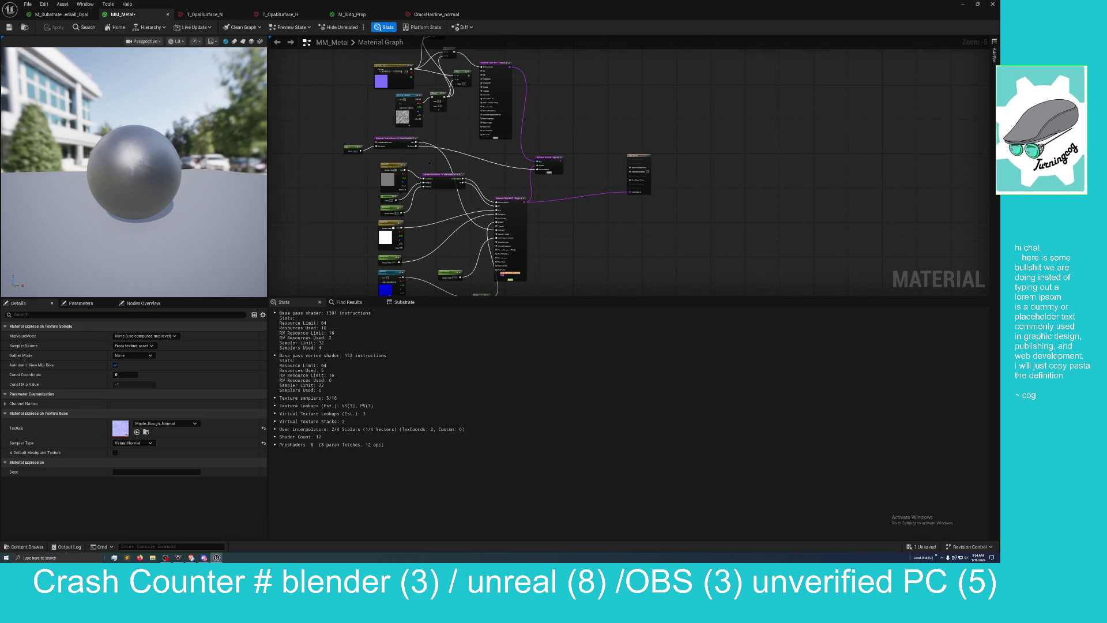
mouse_move(393, 154)
mouse_down()
mouse_move(403, 160)
mouse_move(395, 166)
mouse_up()
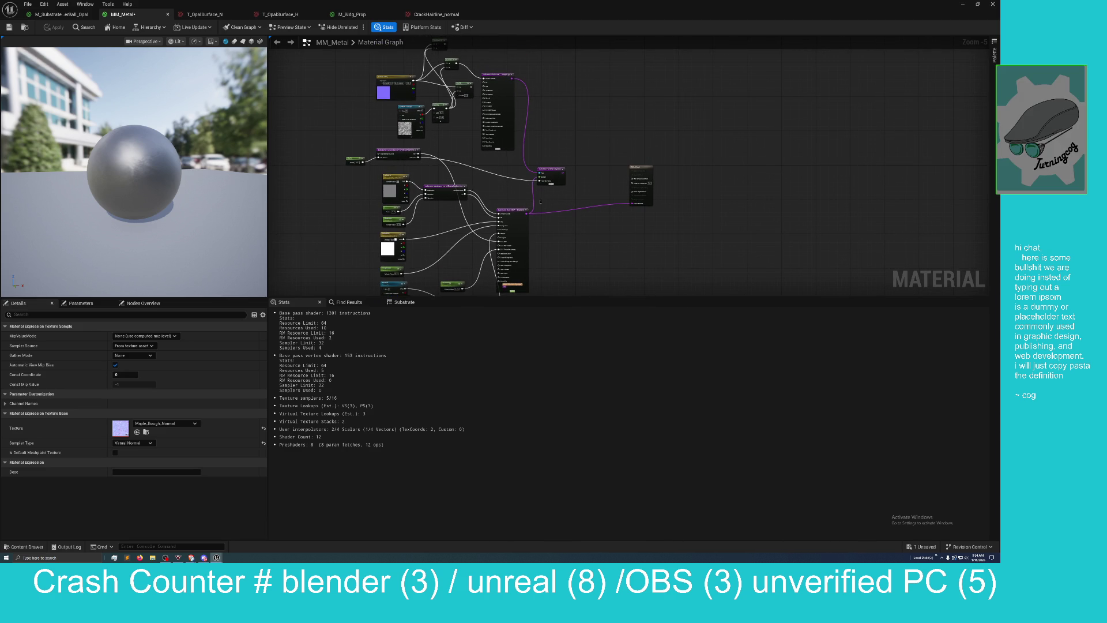
mouse_move(369, 172)
mouse_down()
mouse_move(507, 282)
mouse_move(488, 254)
mouse_move(508, 288)
mouse_up()
Step: Inspect the T_OpalSurface_H Texture Sample in MM_Metal, then float the material editor over the level
right_click(583, 232)
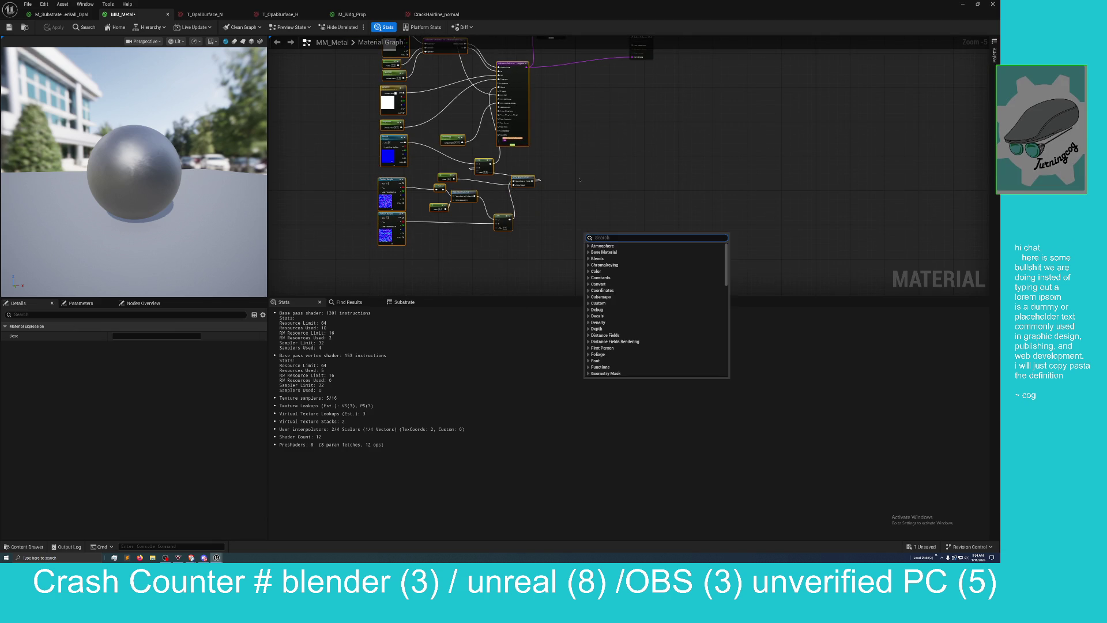
click(579, 127)
drag(580, 127, 637, 294)
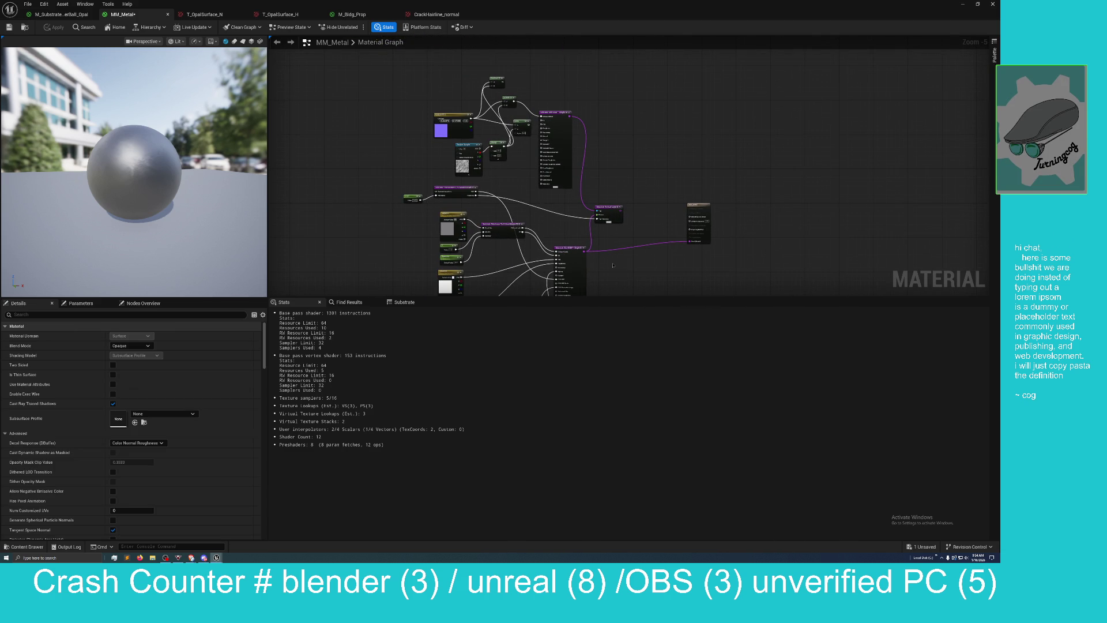
scroll(424, 204, up, 3)
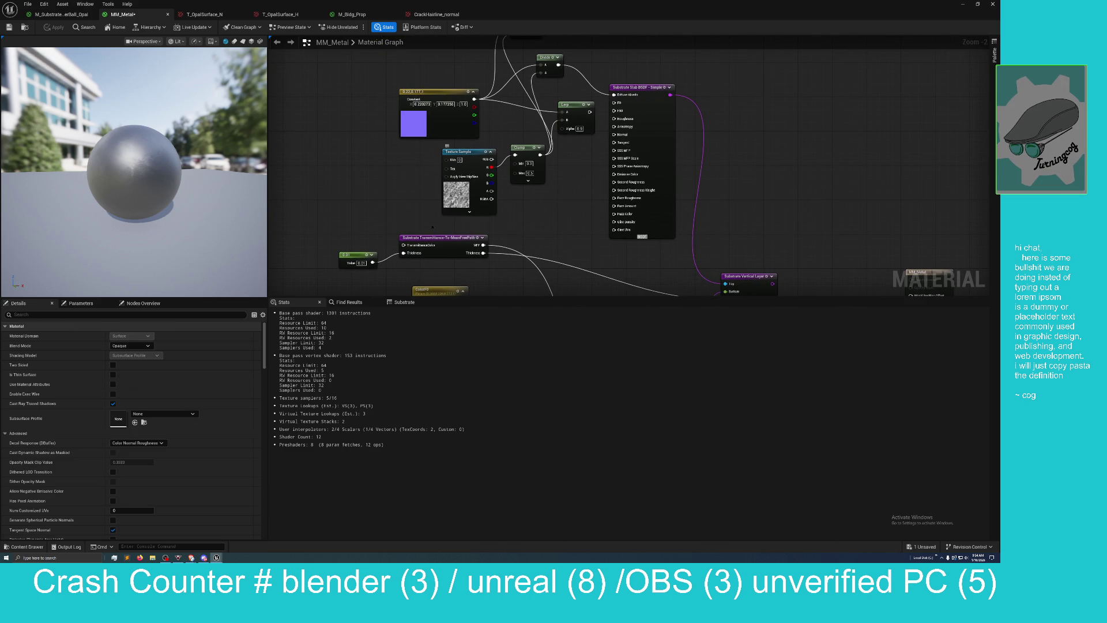
click(446, 202)
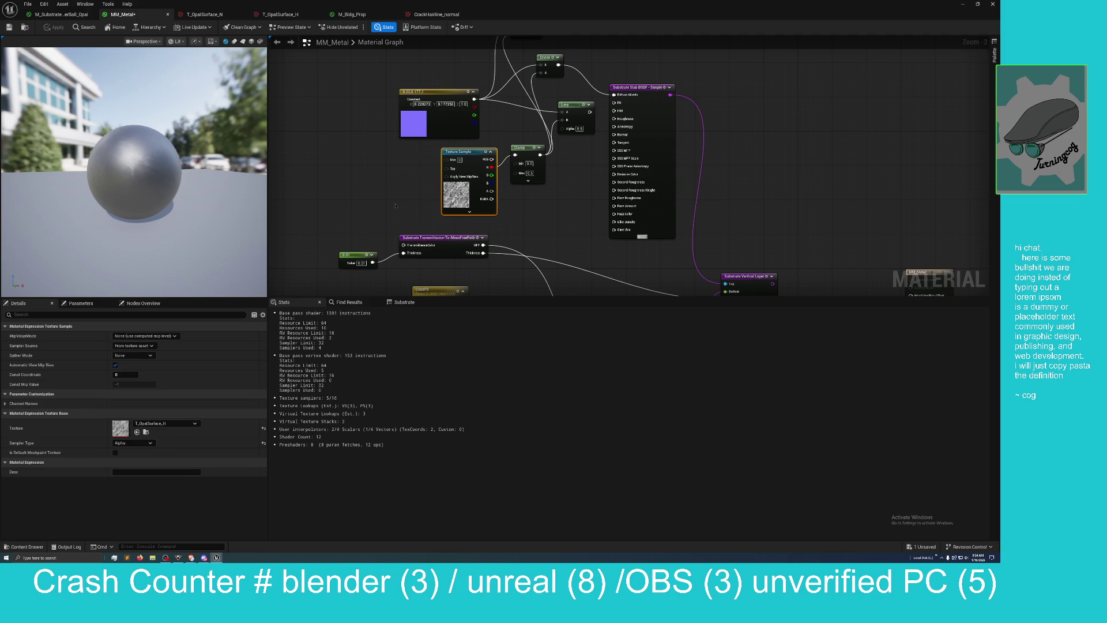
drag(419, 203, 436, 87)
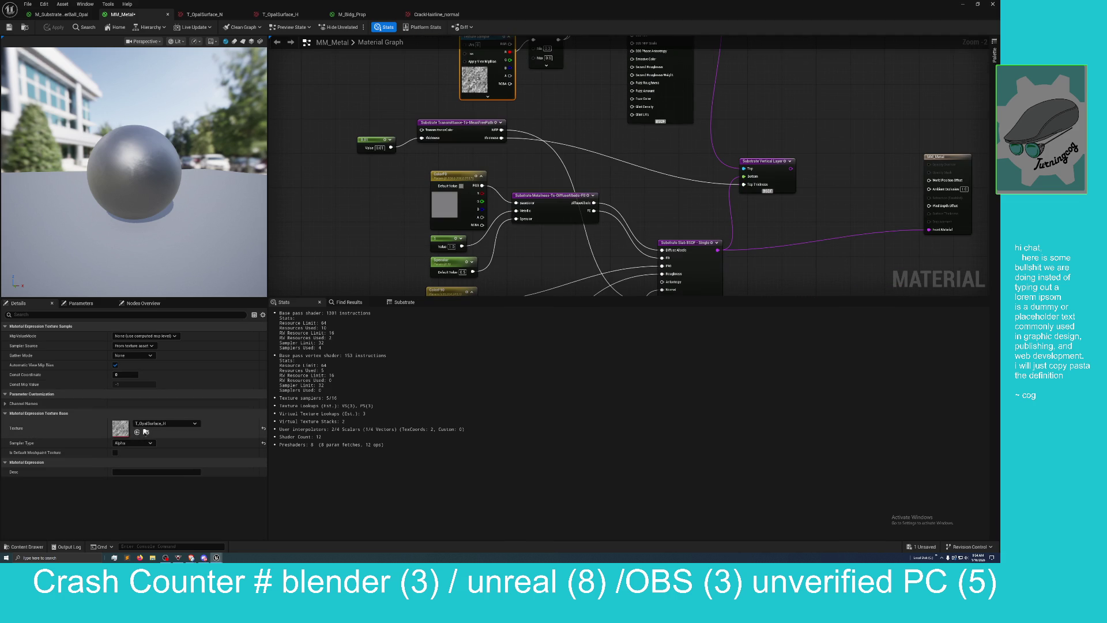
mouse_move(516, 3)
mouse_down()
mouse_move(512, 55)
mouse_move(531, 81)
mouse_up()
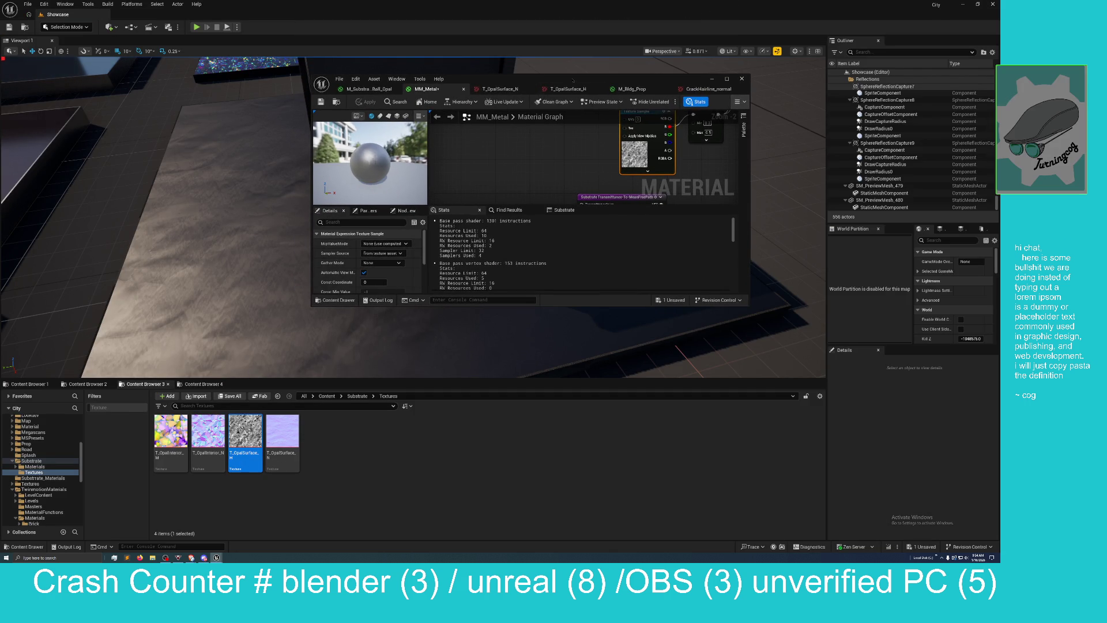
Step: Enter a new Alpha value on the Lerp node and apply it to MM_Metal
mouse_move(572, 95)
mouse_down()
mouse_move(482, 145)
mouse_move(472, 48)
mouse_up()
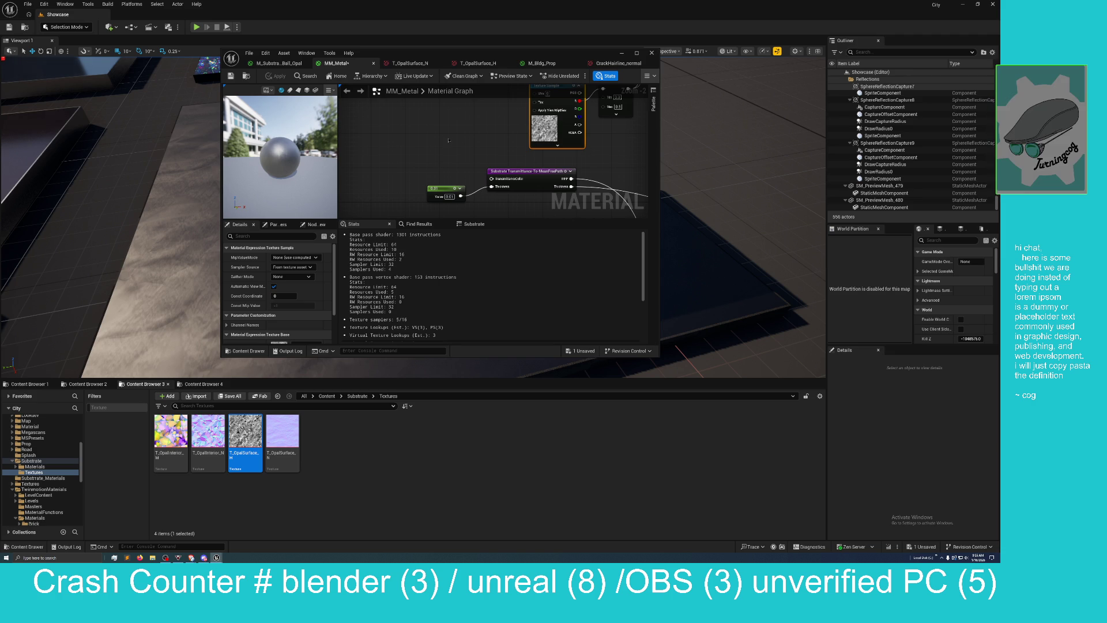
scroll(449, 140, down, 3)
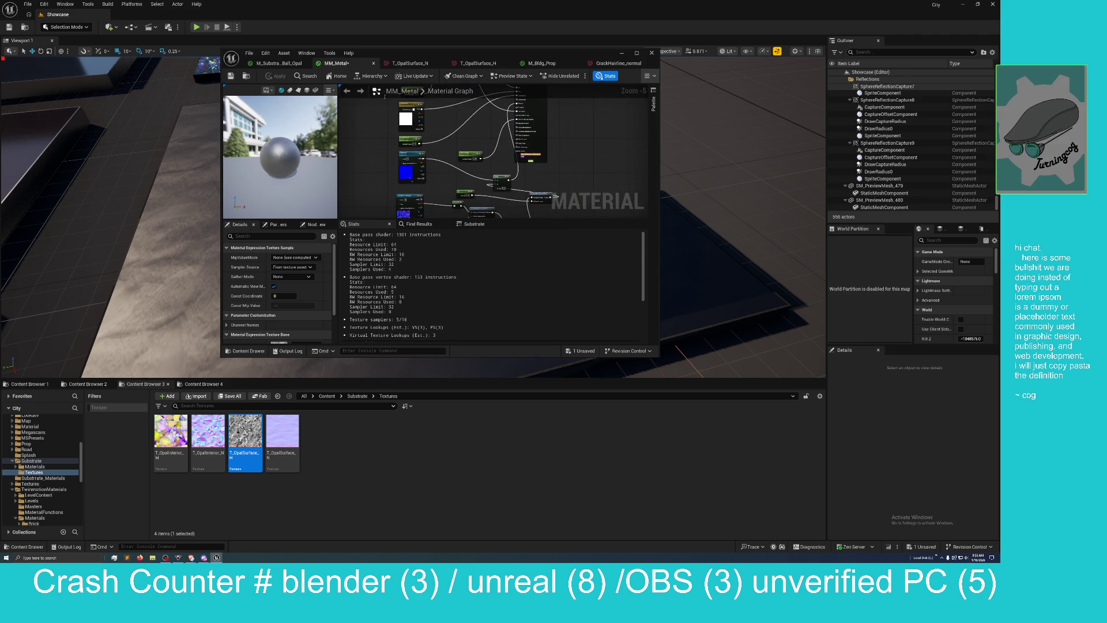
drag(384, 97, 496, 206)
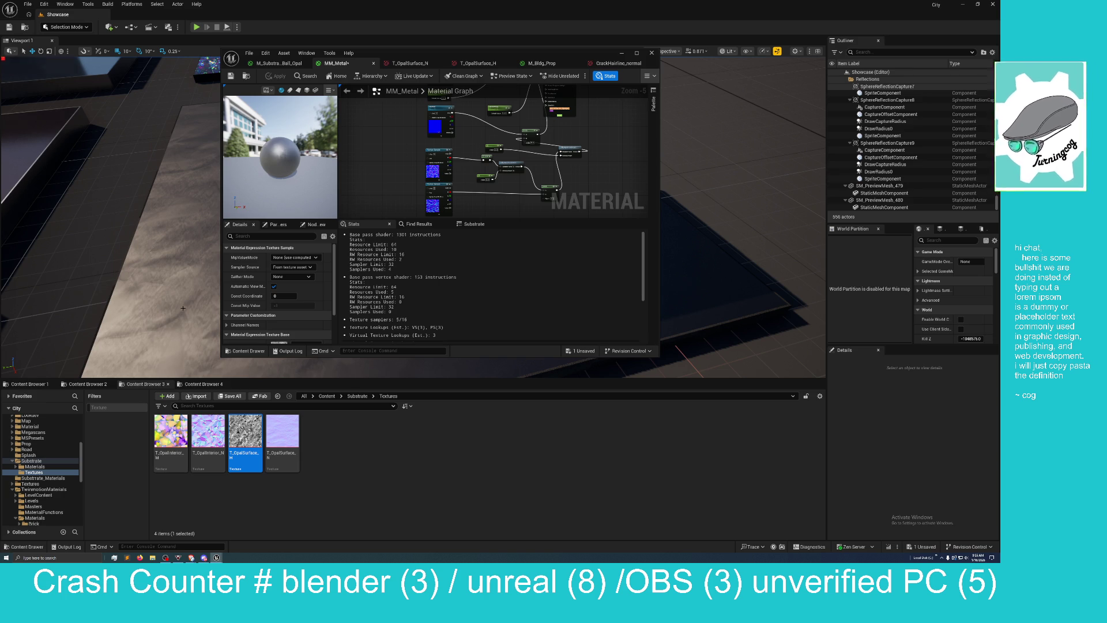
scroll(474, 206, up, 3)
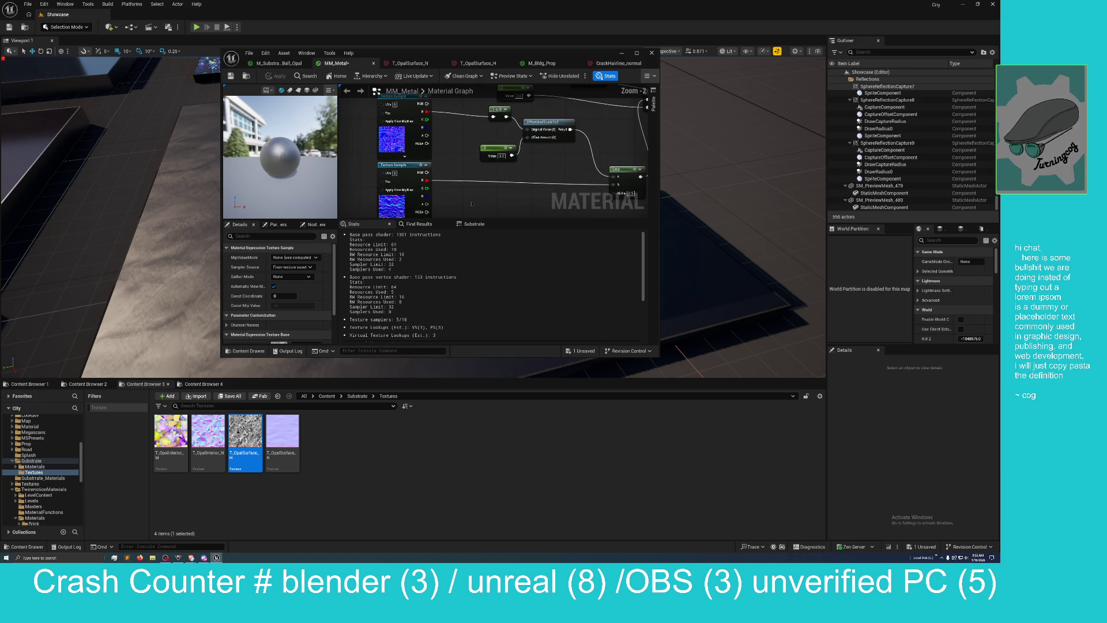
mouse_move(463, 159)
mouse_down()
mouse_move(461, 173)
mouse_move(449, 127)
mouse_move(464, 120)
mouse_move(430, 124)
mouse_up()
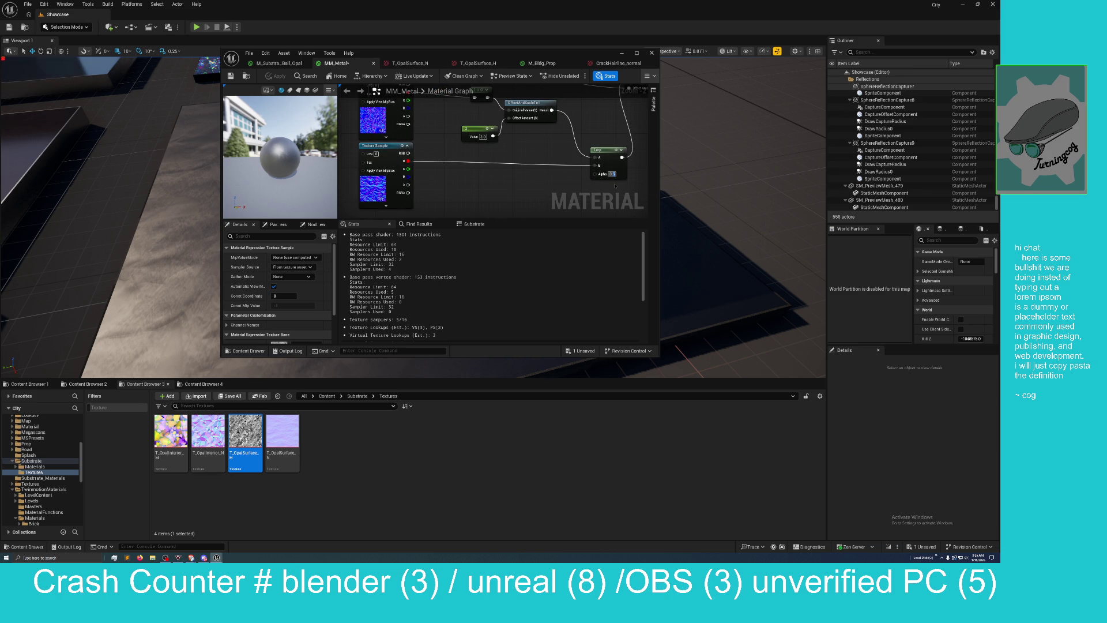
key(Return)
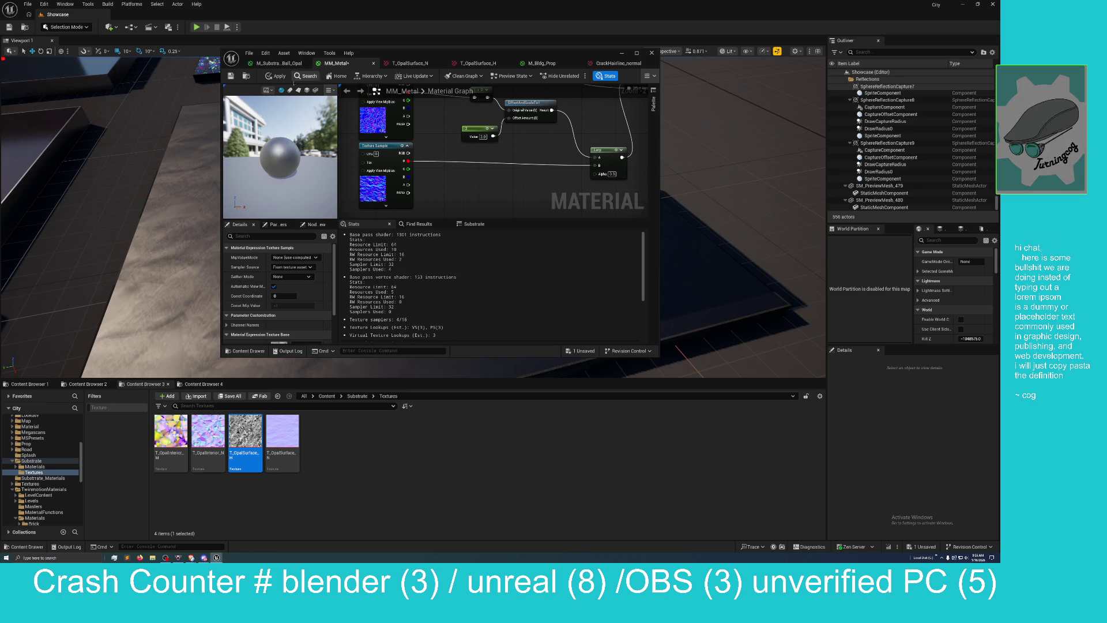
click(279, 80)
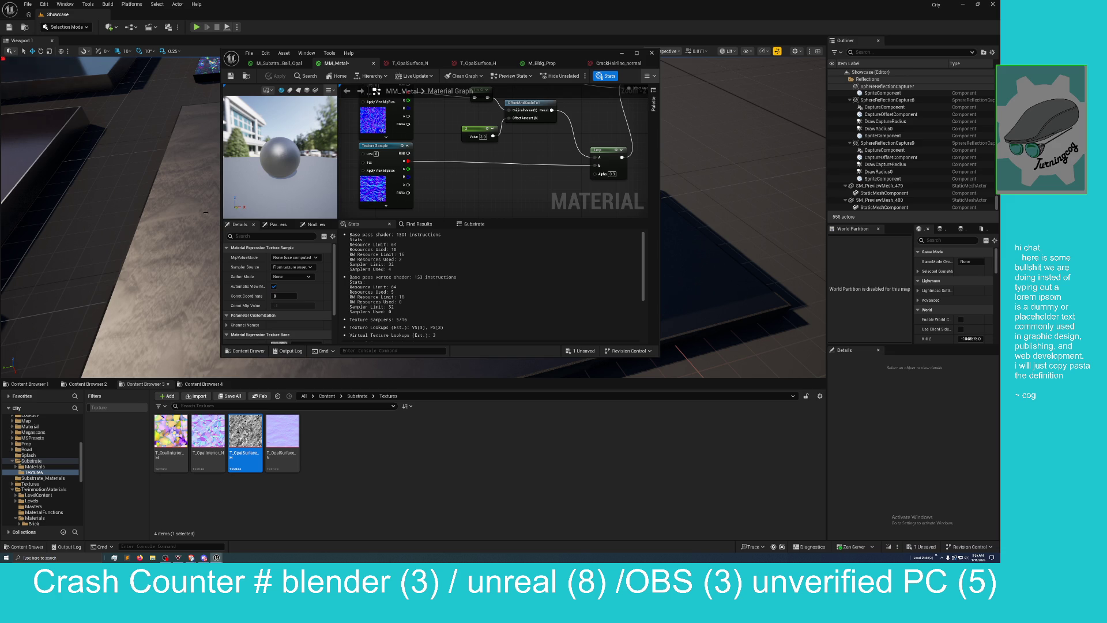
Step: Nudge the level camera forward and pan the graph to check the mottled result
drag(180, 231, 180, 222)
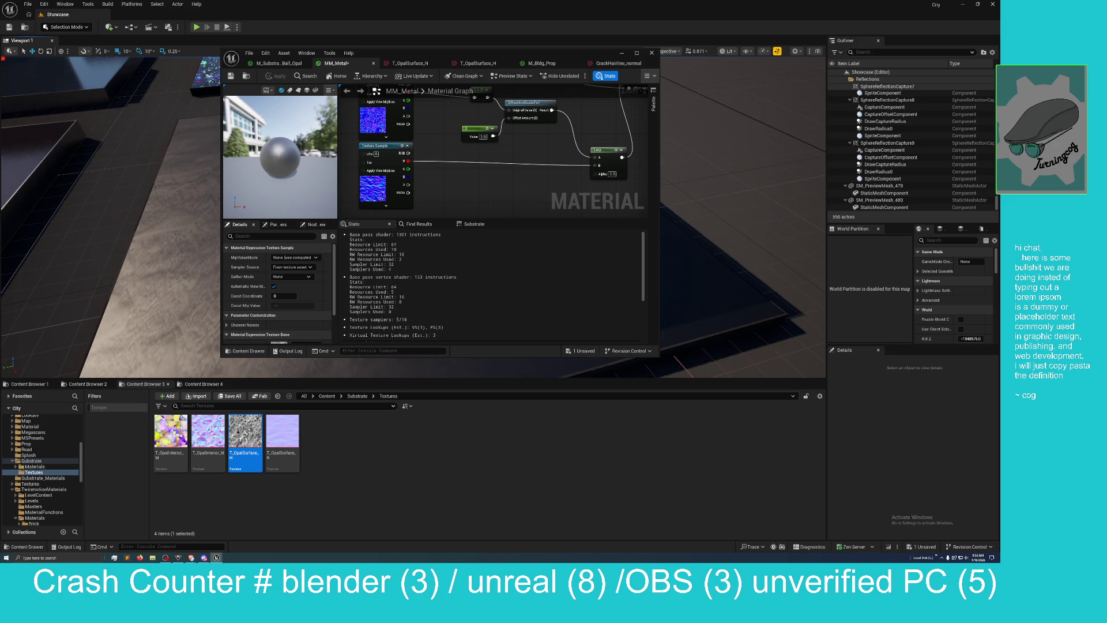
mouse_move(517, 182)
mouse_down()
mouse_move(496, 208)
mouse_move(475, 198)
mouse_up()
scroll(497, 208, down, 2)
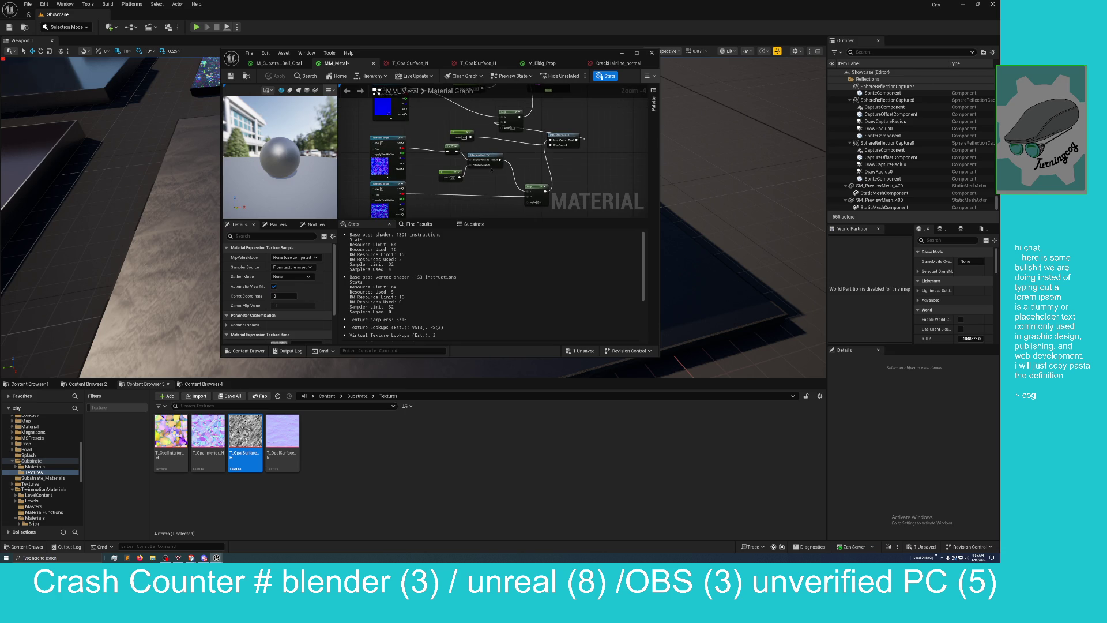
drag(510, 153, 499, 180)
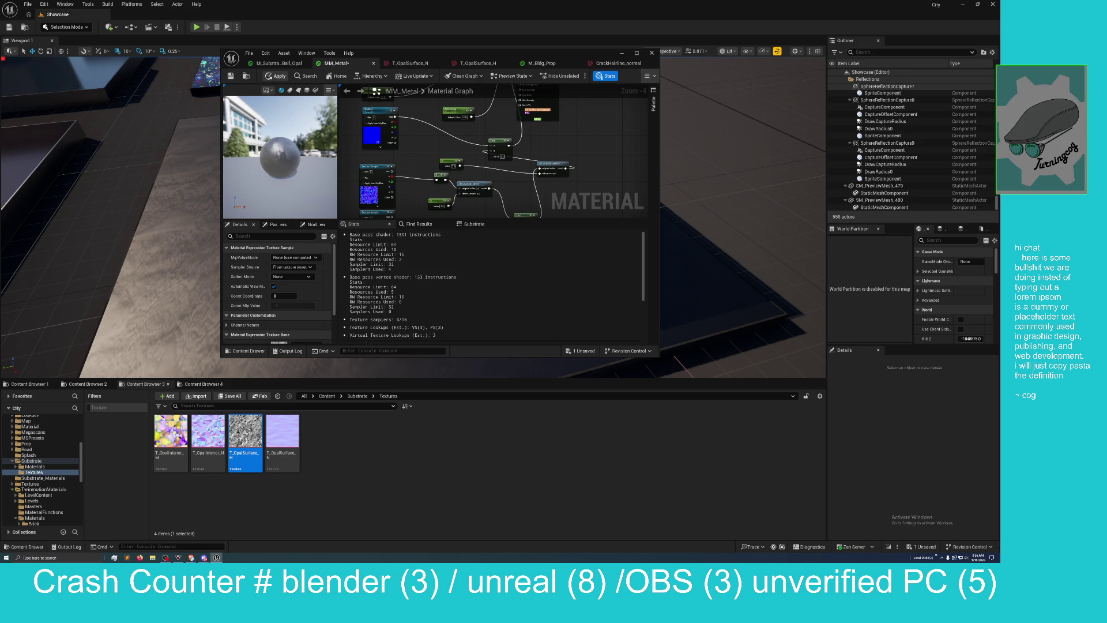
Step: Apply the MM_Metal edits, move the editor to view the level, then maximize it
click(275, 76)
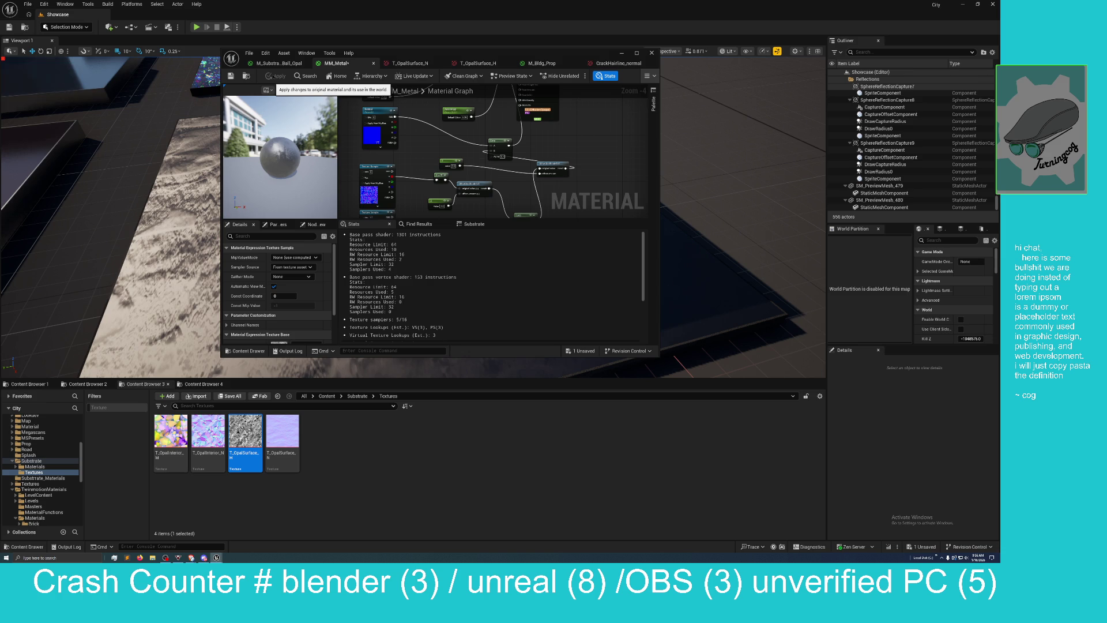
drag(404, 53, 620, 51)
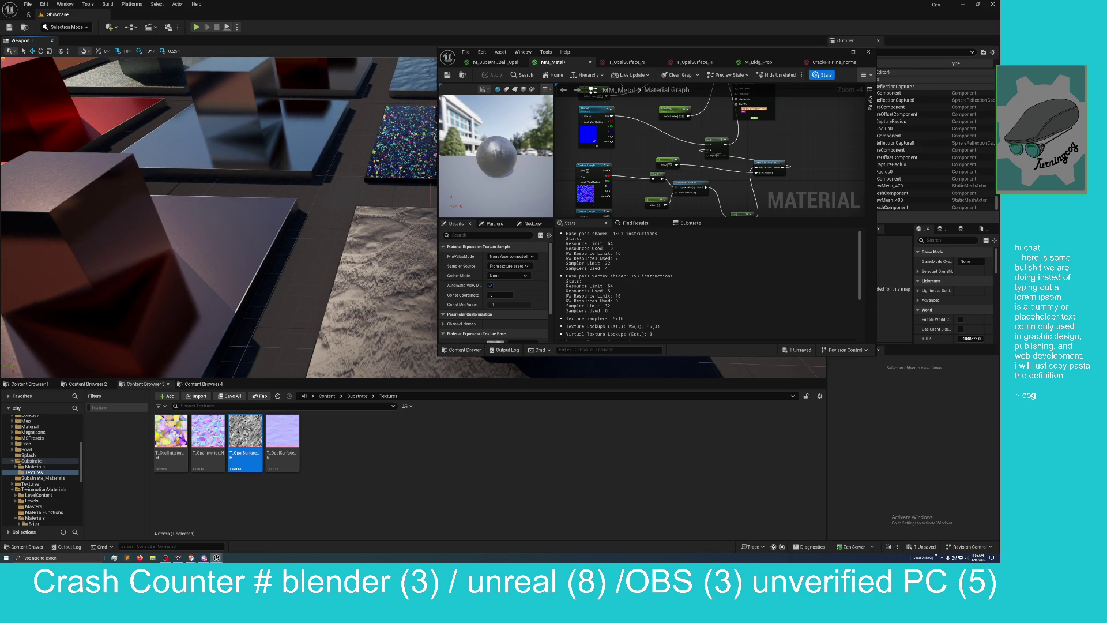
drag(664, 54, 506, 163)
double_click(505, 163)
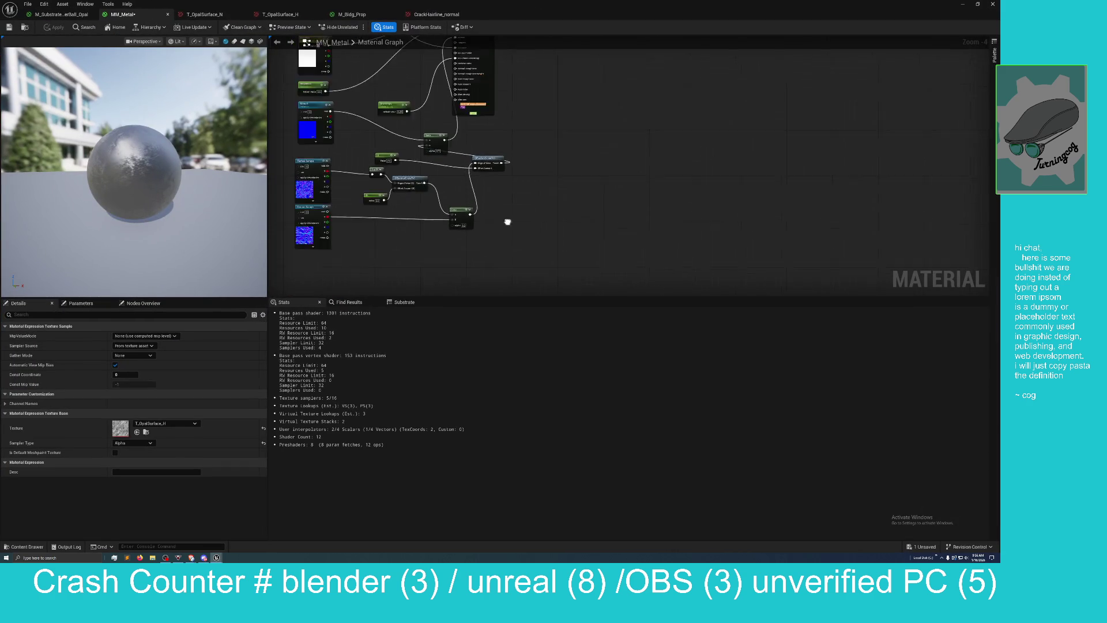
Step: Apply and save MM_Metal, then restore its editor as a small window at the lower right
mouse_move(536, 233)
mouse_down()
mouse_move(544, 263)
mouse_move(562, 191)
mouse_move(569, 198)
mouse_up()
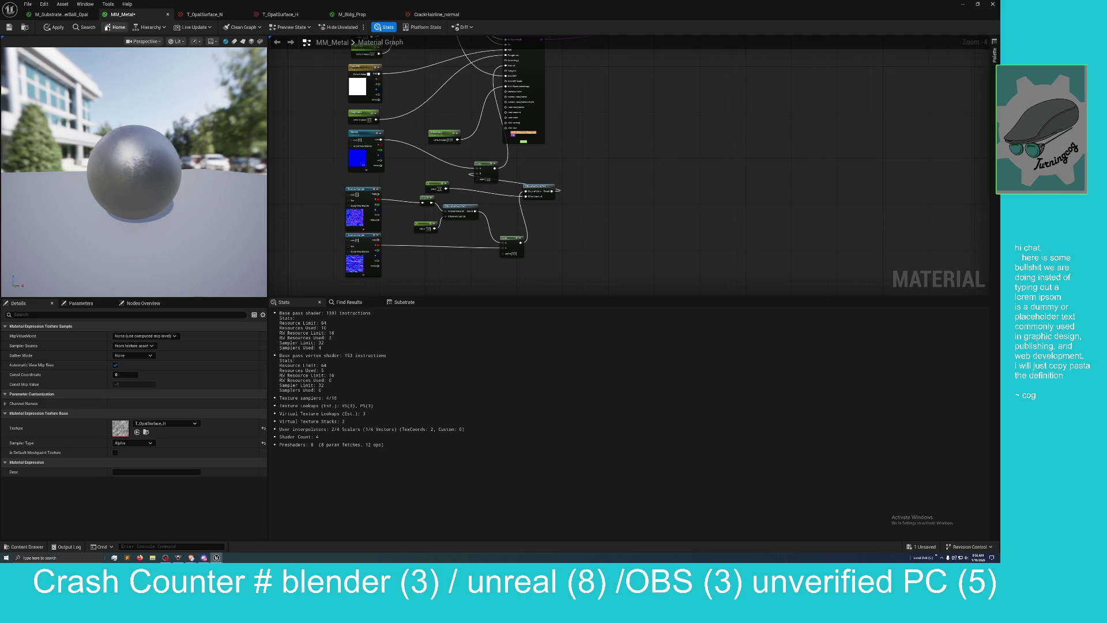
click(53, 28)
click(9, 27)
mouse_move(554, 8)
mouse_down()
mouse_move(554, 26)
mouse_move(808, 151)
mouse_up()
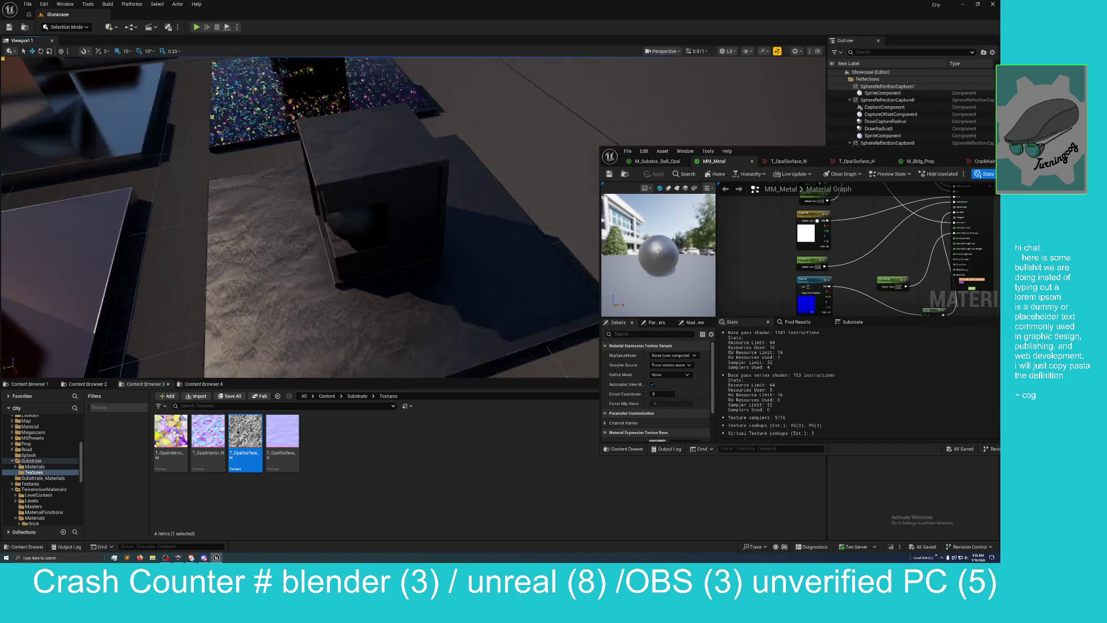
Step: Orbit the level camera around the box and floor, then jump up to the Content root folder
drag(299, 219, 340, 216)
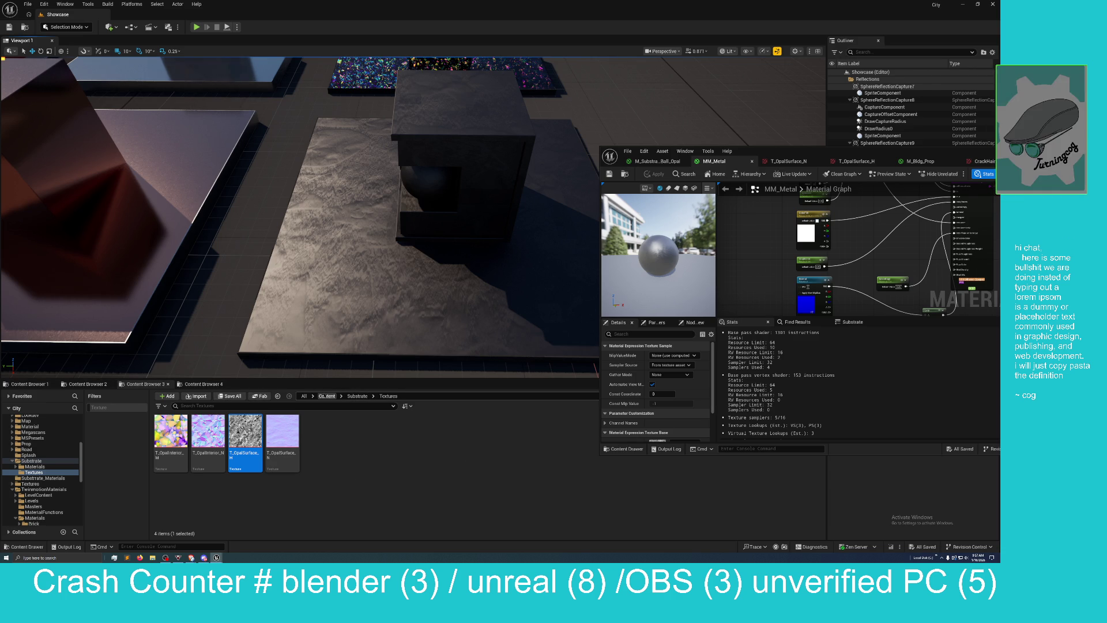
click(326, 396)
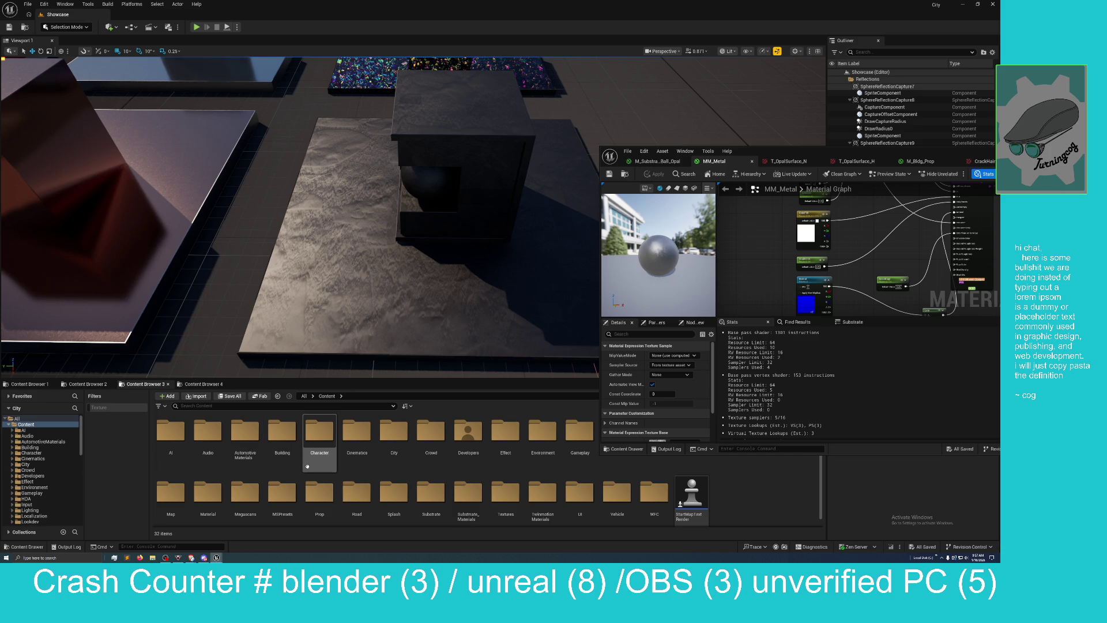
Step: Open the Prop folder and scroll through its 71 Kit_ subfolders
scroll(576, 496, down, 1)
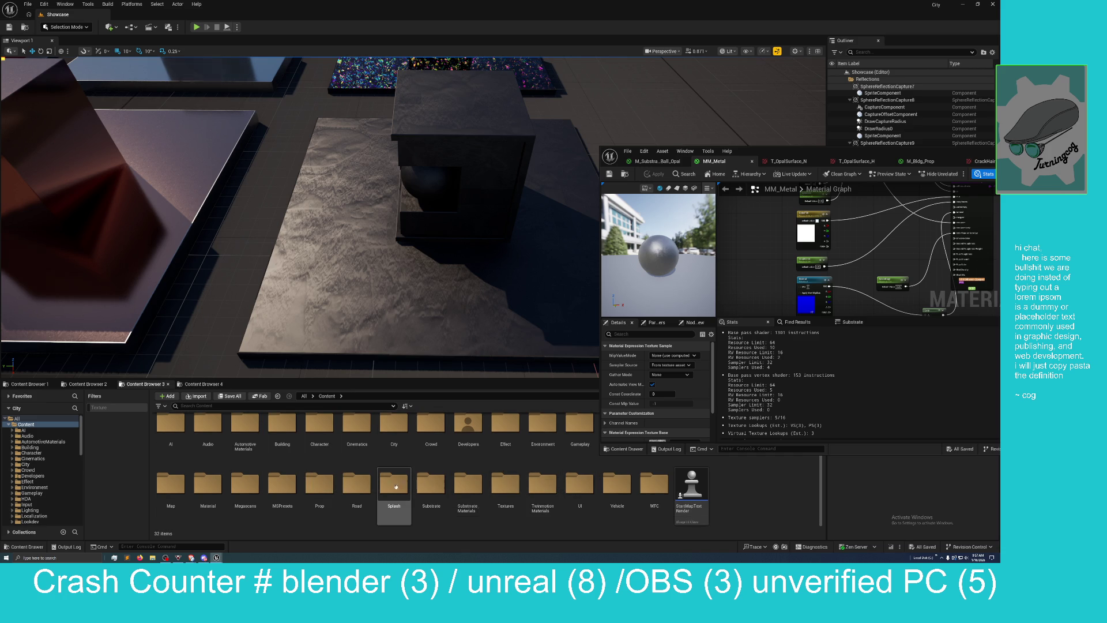
double_click(320, 483)
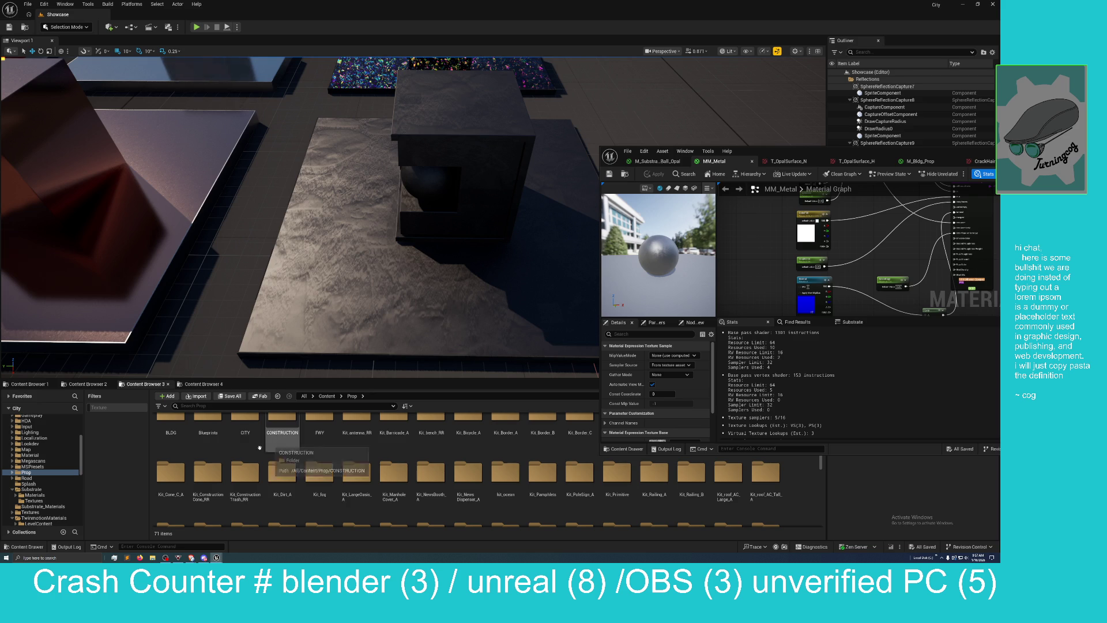
scroll(230, 453, down, 1)
scroll(230, 454, up, 1)
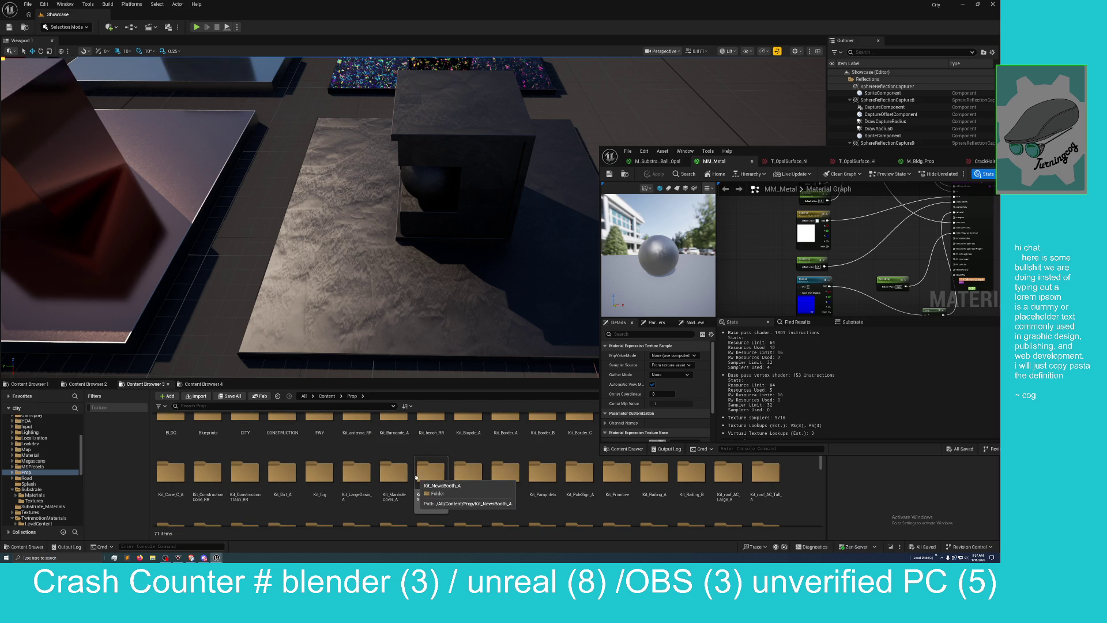
scroll(416, 477, down, 1)
scroll(417, 477, down, 4)
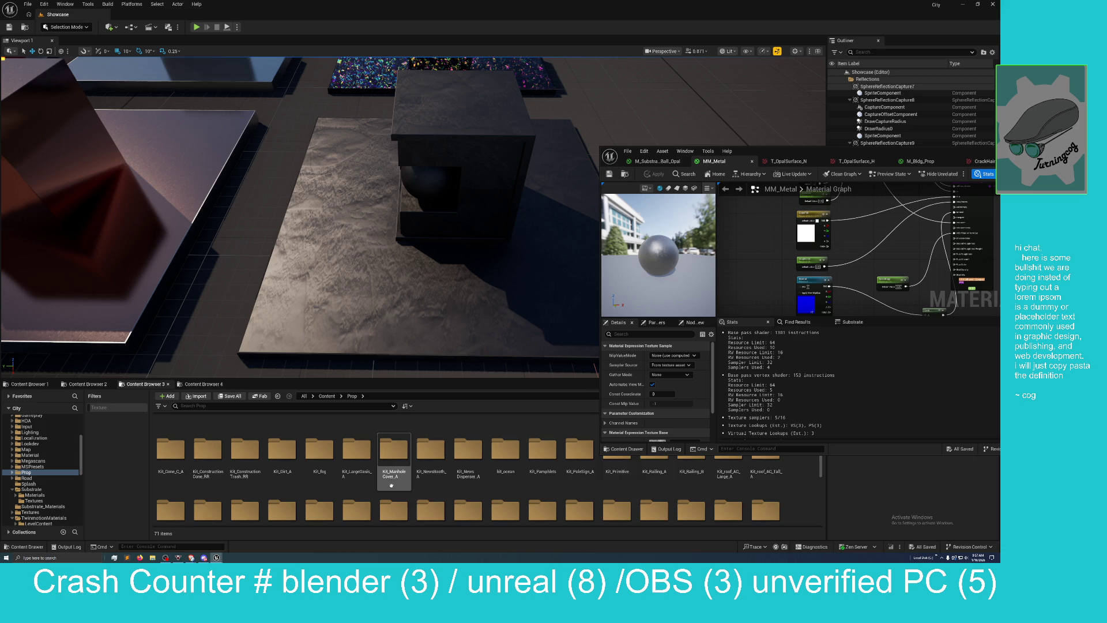
scroll(421, 484, down, 2)
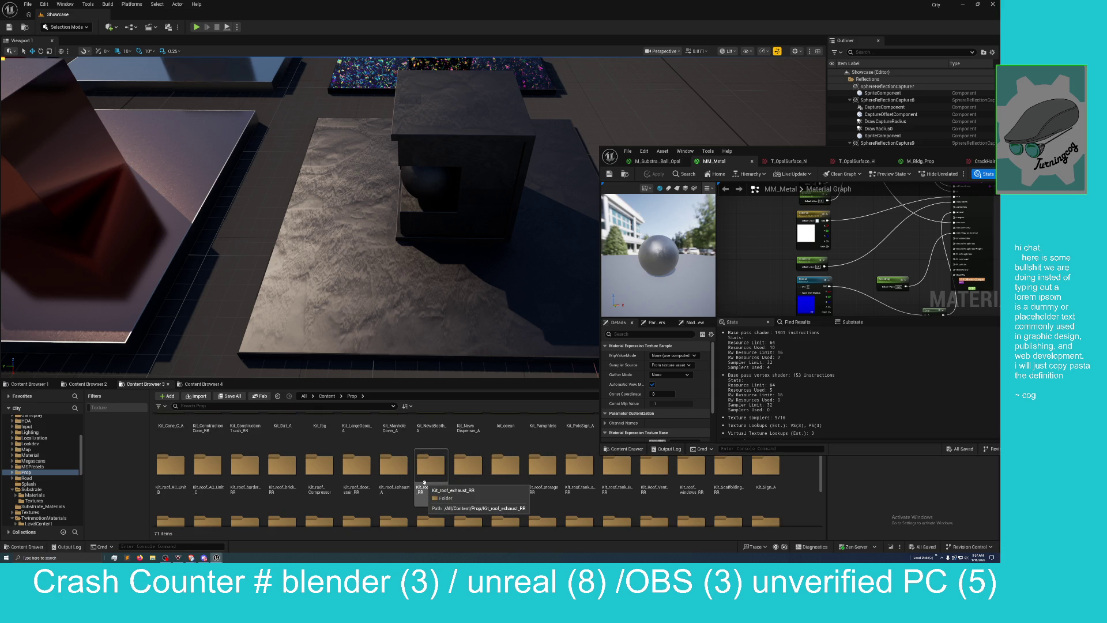
scroll(424, 482, down, 4)
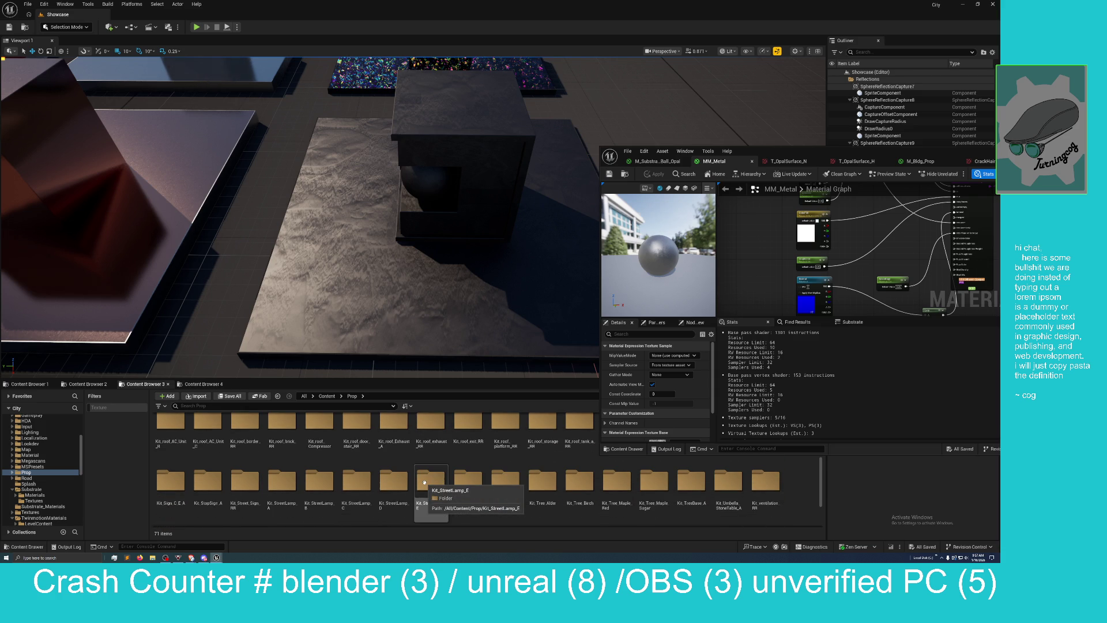
scroll(424, 482, down, 1)
scroll(424, 482, down, 1)
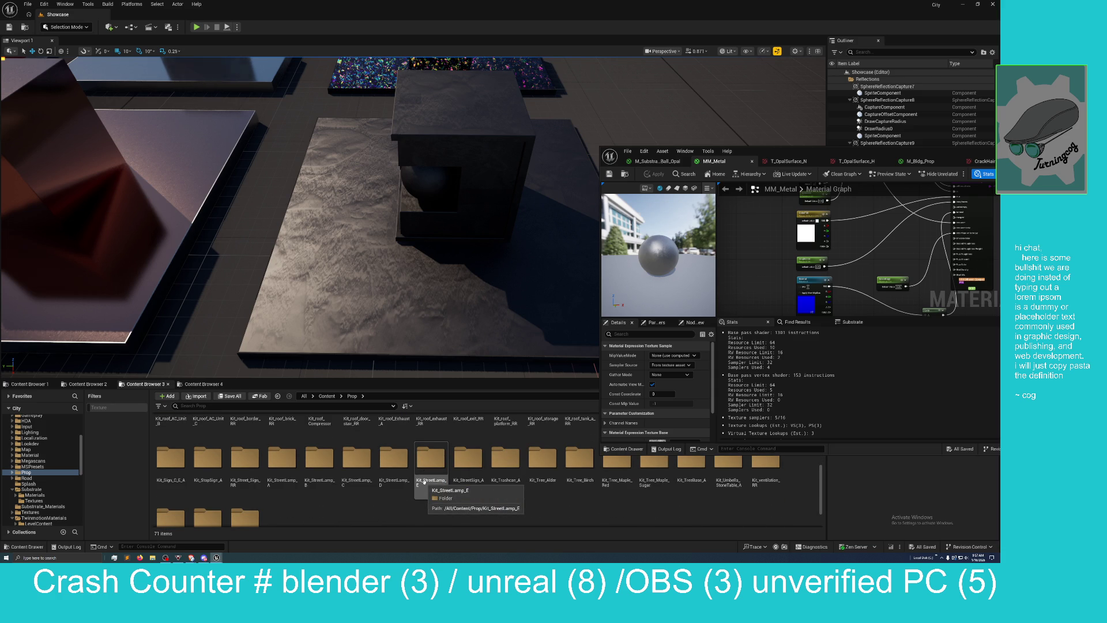
scroll(423, 482, down, 3)
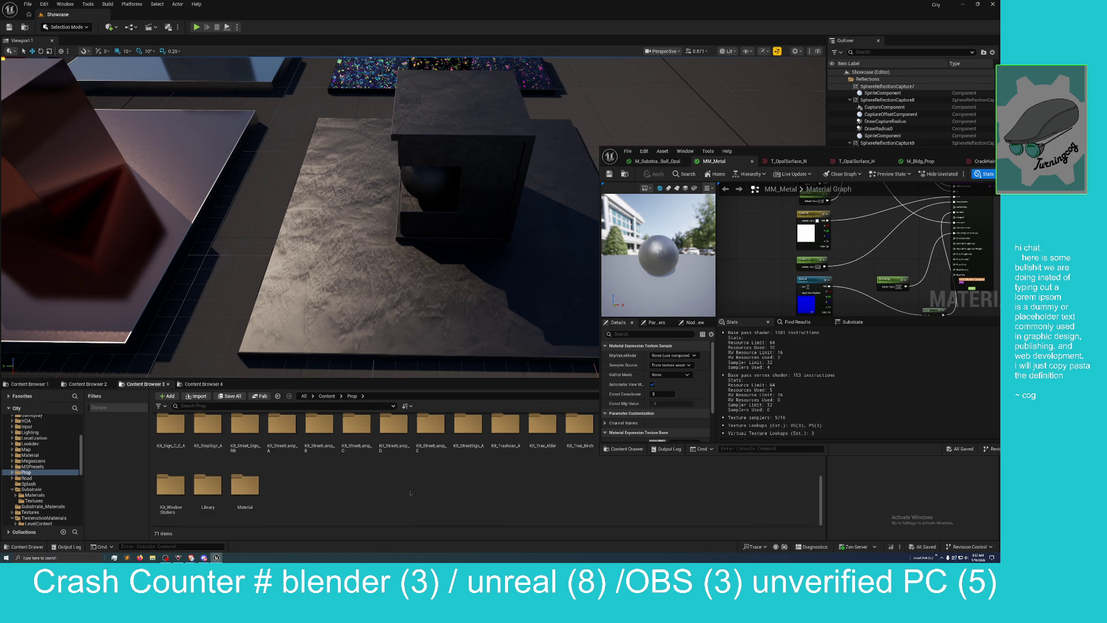
scroll(410, 492, up, 3)
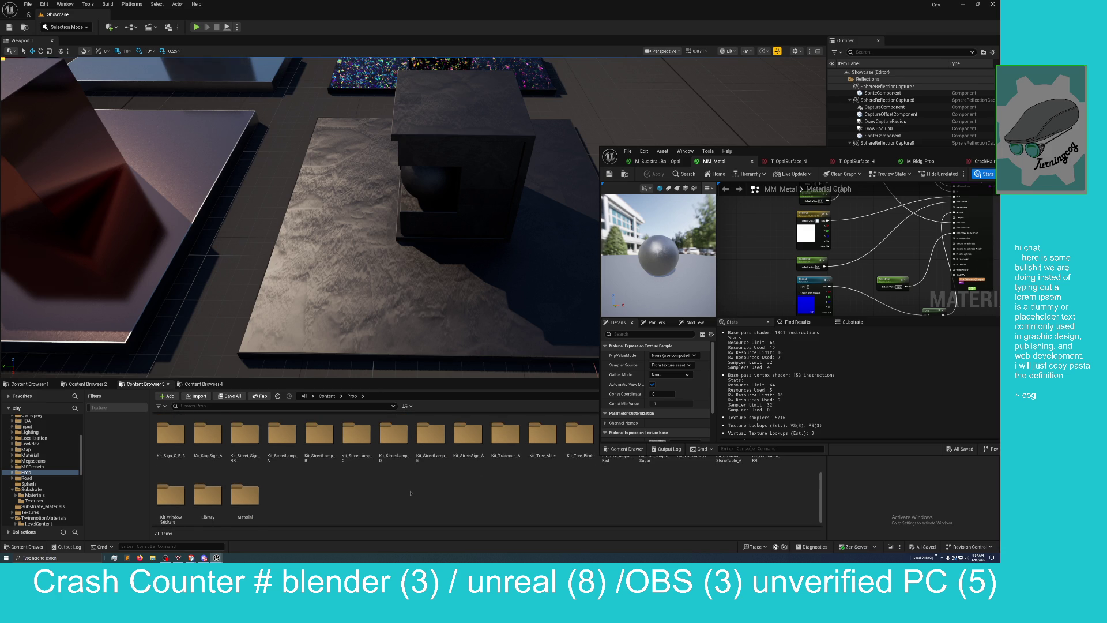
scroll(539, 505, up, 3)
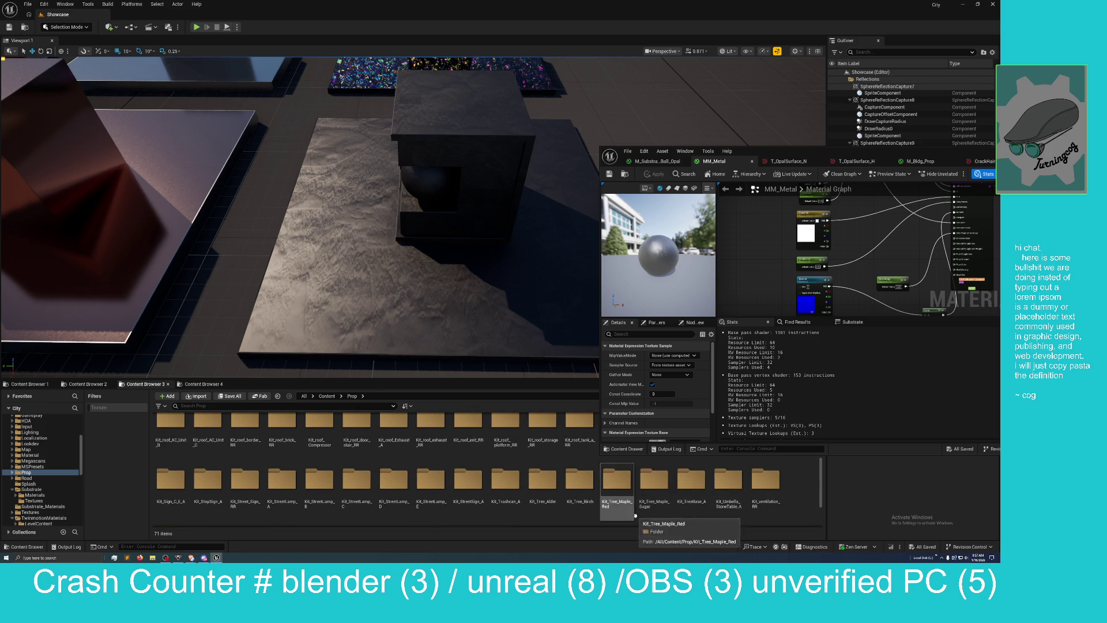
scroll(682, 515, up, 3)
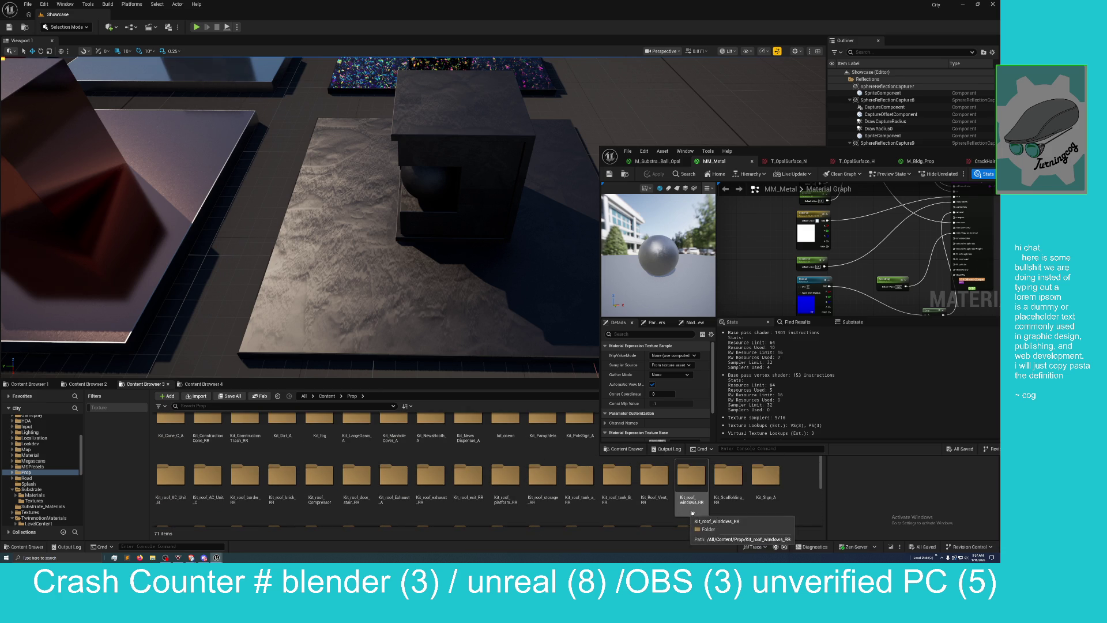
scroll(730, 513, up, 3)
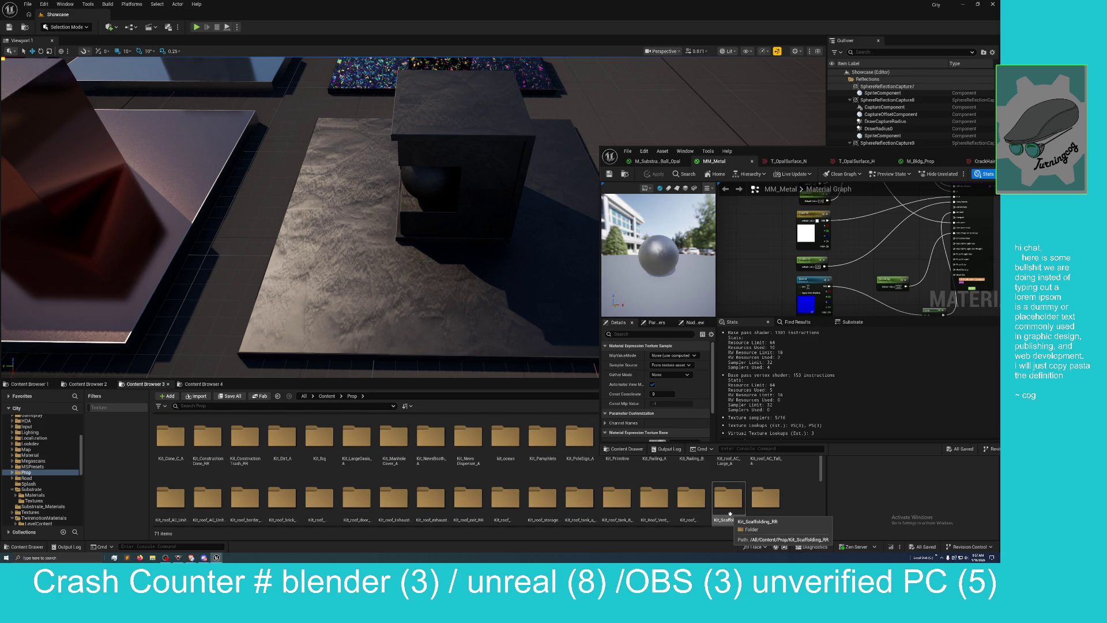
scroll(730, 513, up, 2)
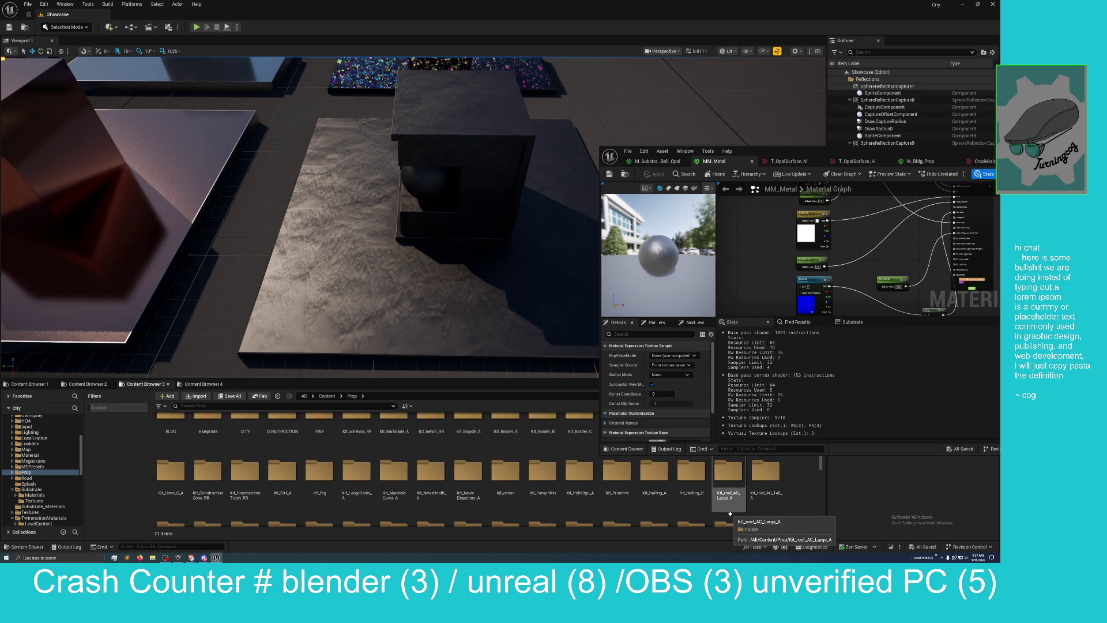
scroll(735, 511, up, 1)
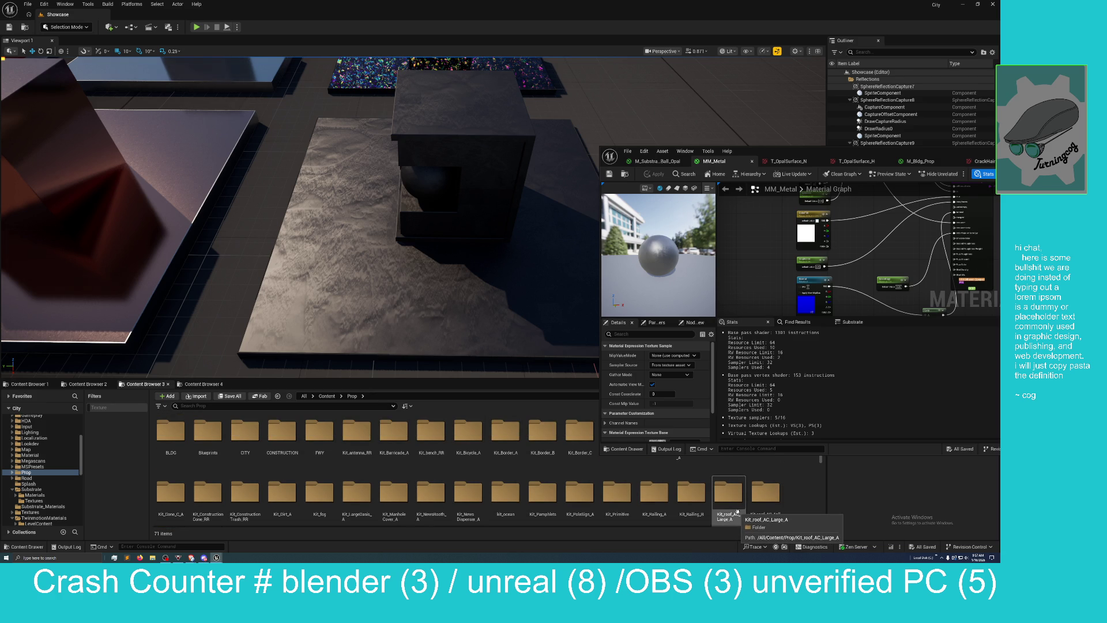
Step: Place SM_Railing_A_Pole_N01 from Kit_Railing_A > Mesh on an empty ground corner of the level
double_click(653, 497)
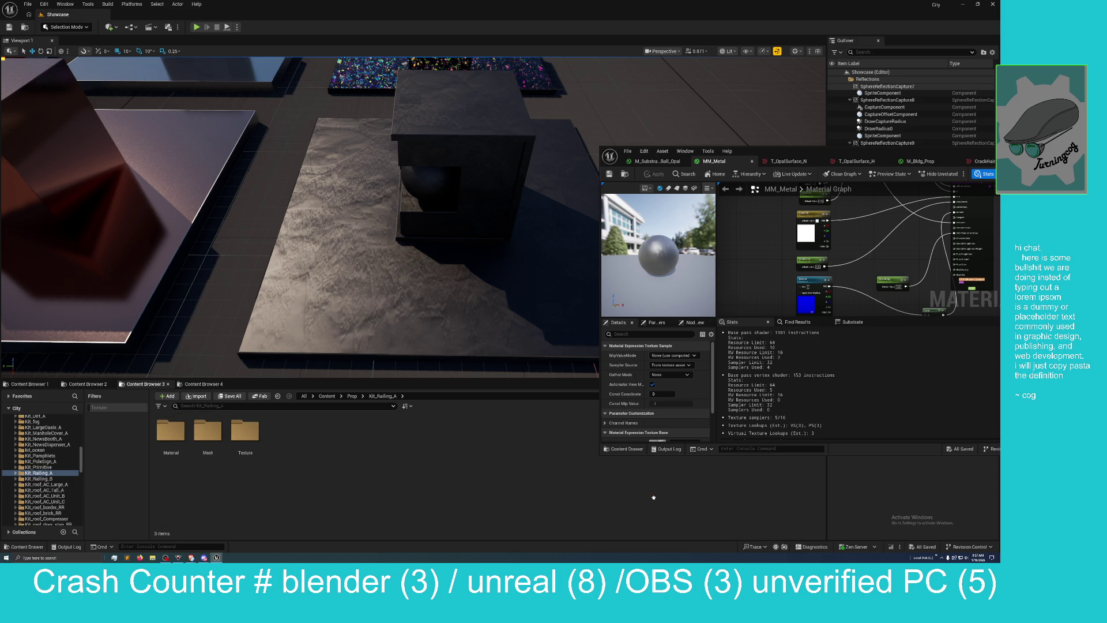
double_click(207, 432)
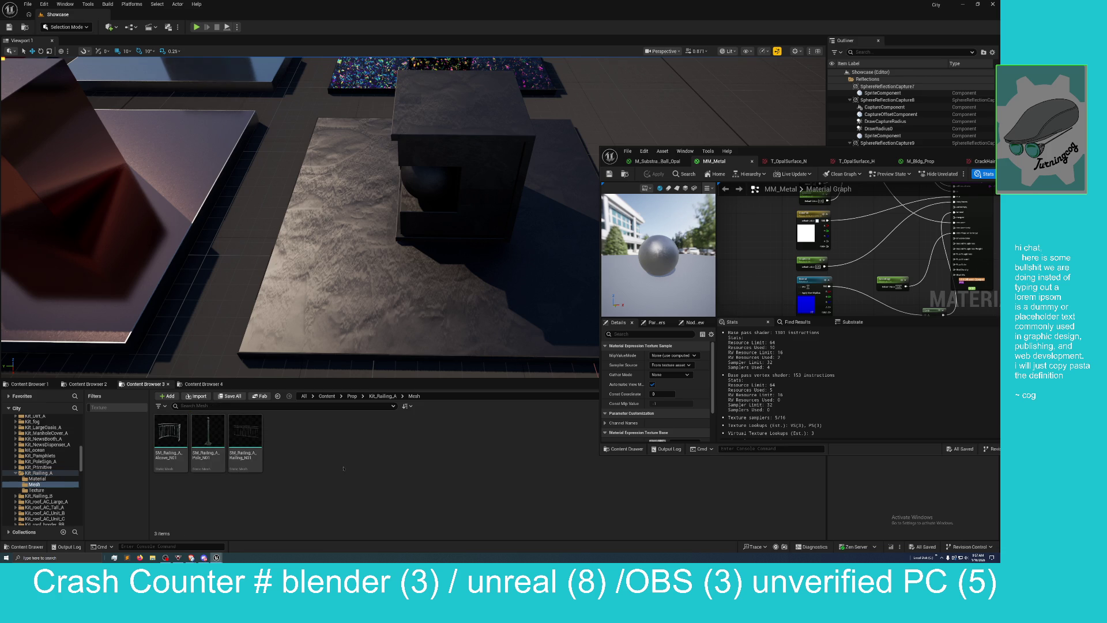
click(206, 431)
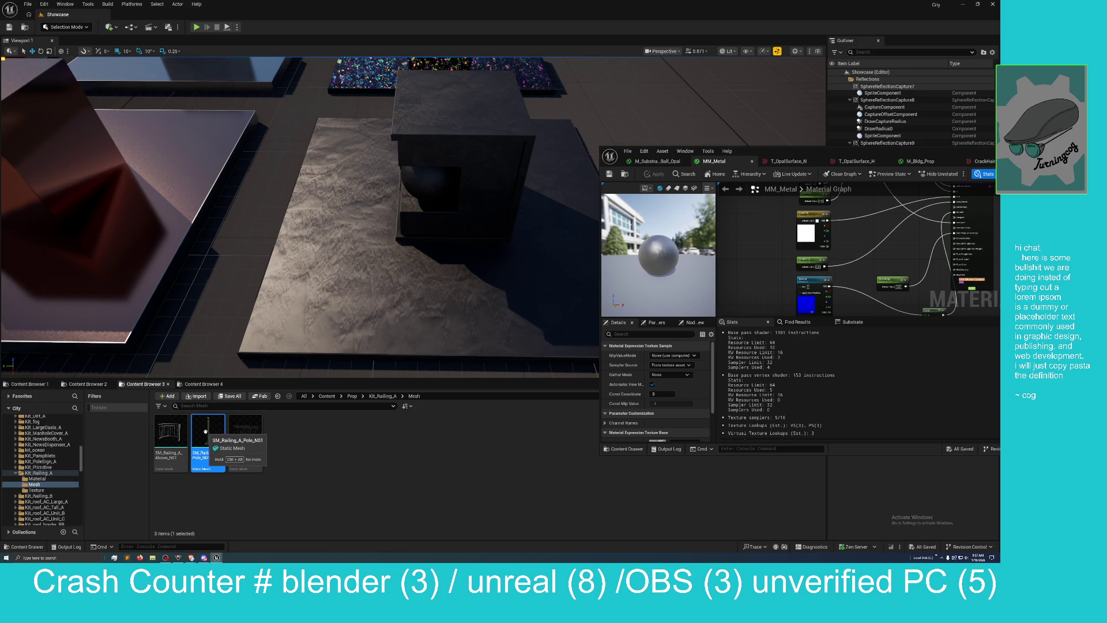
drag(300, 322, 300, 219)
drag(208, 438, 365, 245)
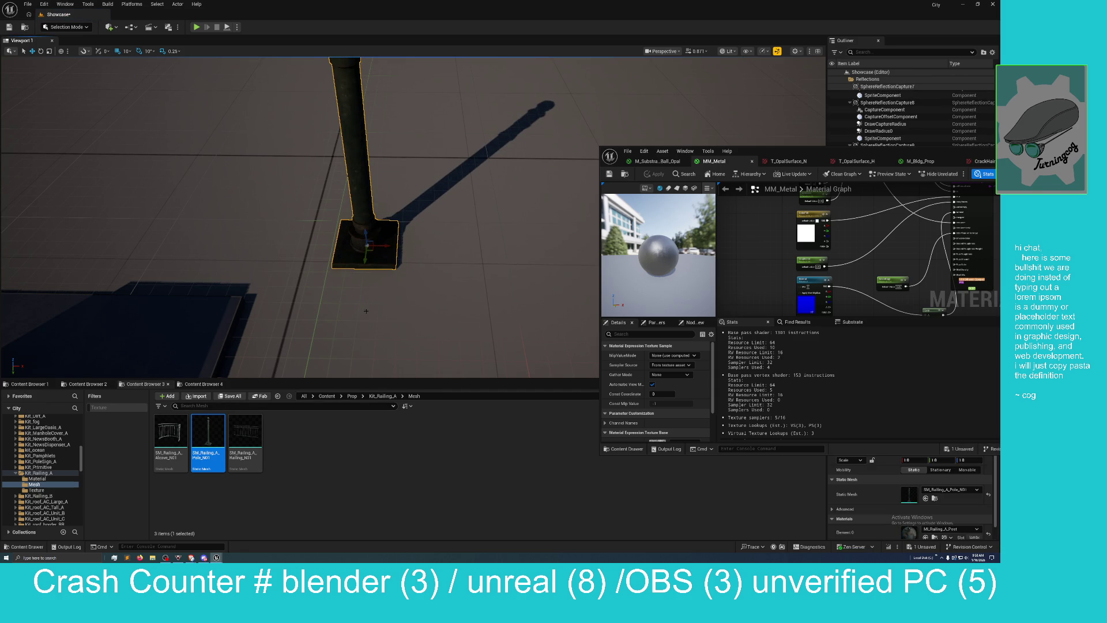
drag(365, 310, 365, 274)
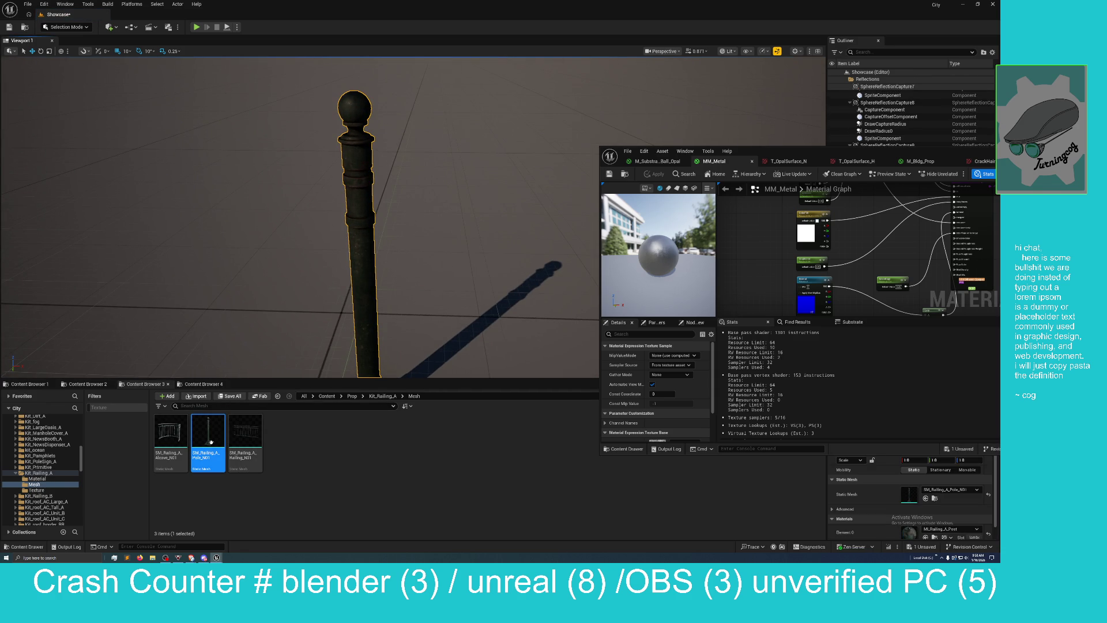
Step: Drag the MM_Metal material onto the new railing pole
drag(345, 230, 346, 207)
click(323, 242)
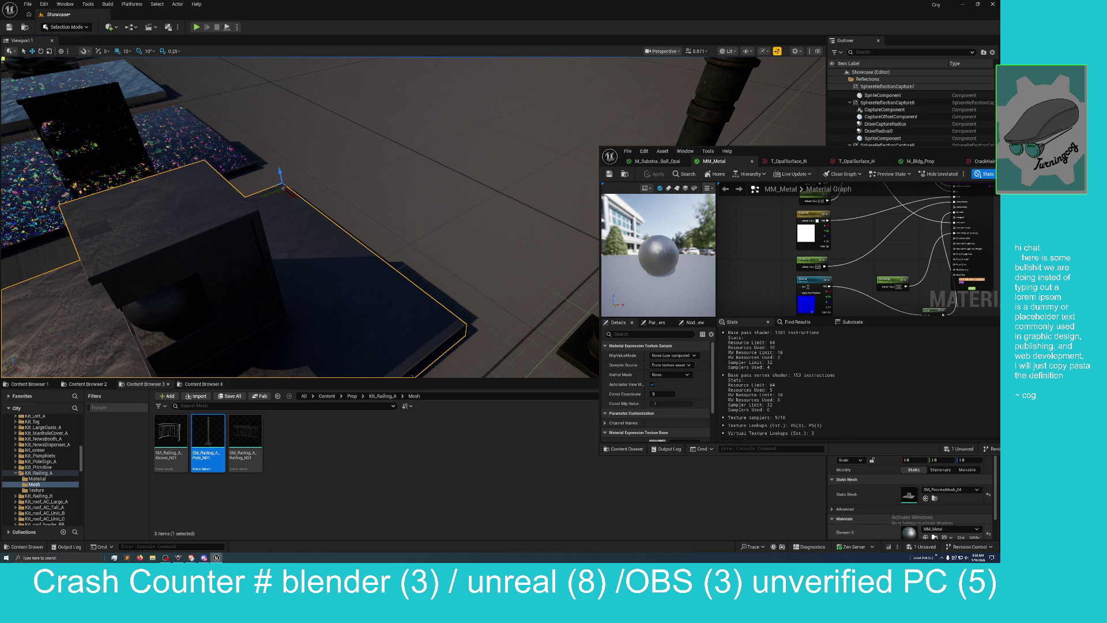
click(934, 537)
mouse_move(171, 436)
mouse_down()
mouse_move(657, 115)
mouse_move(703, 109)
mouse_up()
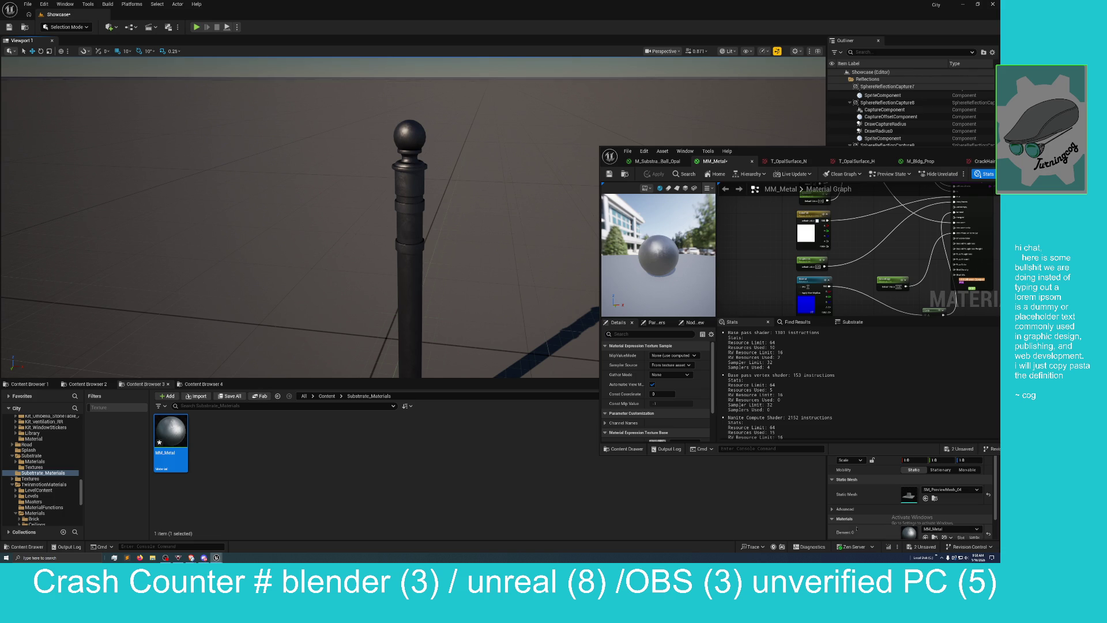
Step: Save MM_Metal and the Showcase level with Save Selected, then frame the metal pole in view
click(920, 546)
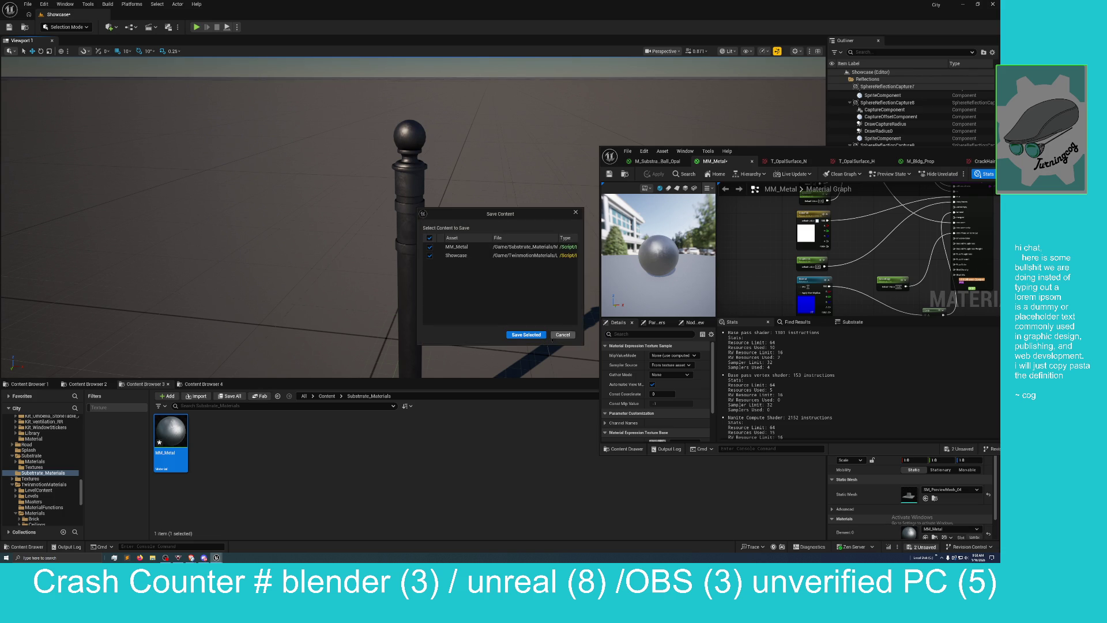
click(525, 334)
mouse_move(494, 234)
mouse_down()
mouse_move(475, 232)
mouse_move(519, 219)
mouse_move(490, 213)
mouse_move(494, 238)
mouse_move(496, 222)
mouse_up()
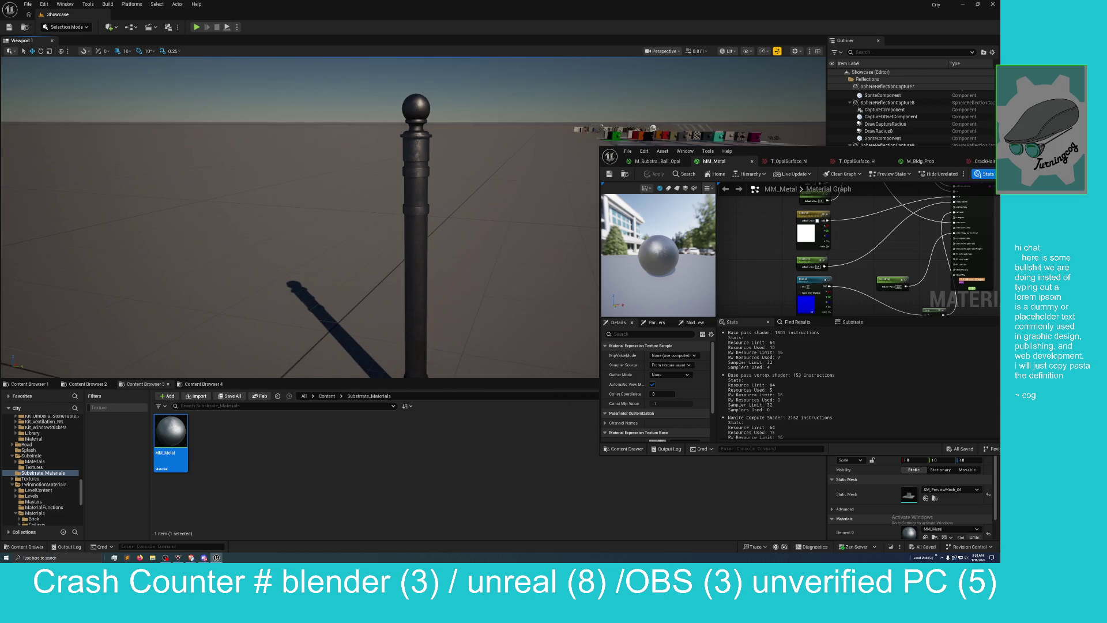
drag(571, 299, 574, 297)
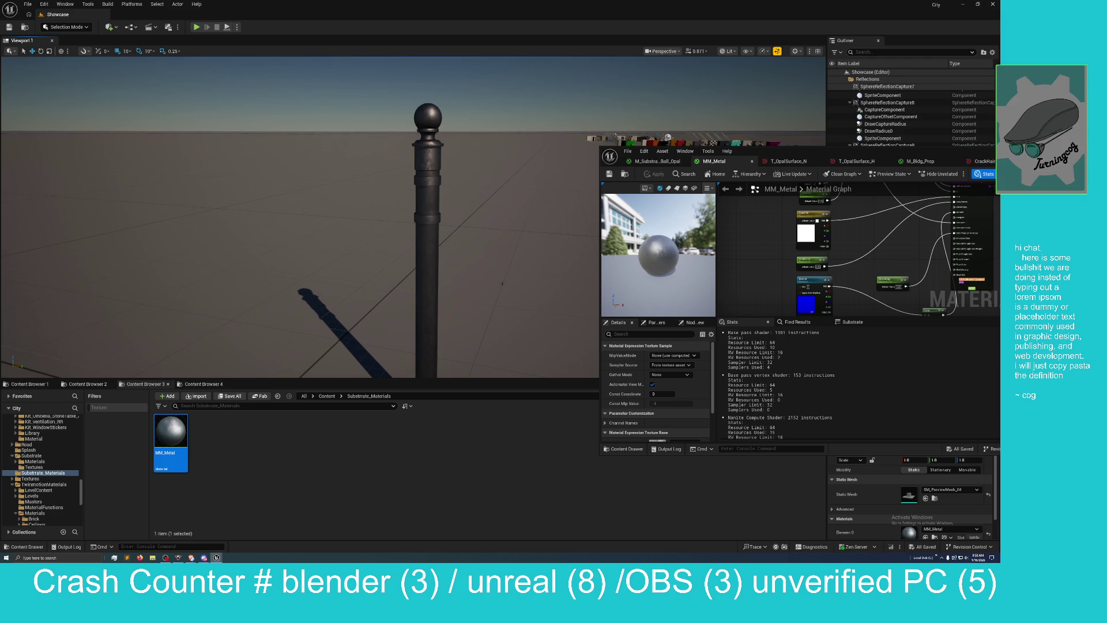
mouse_move(501, 284)
mouse_down()
mouse_move(490, 277)
mouse_move(502, 279)
mouse_up()
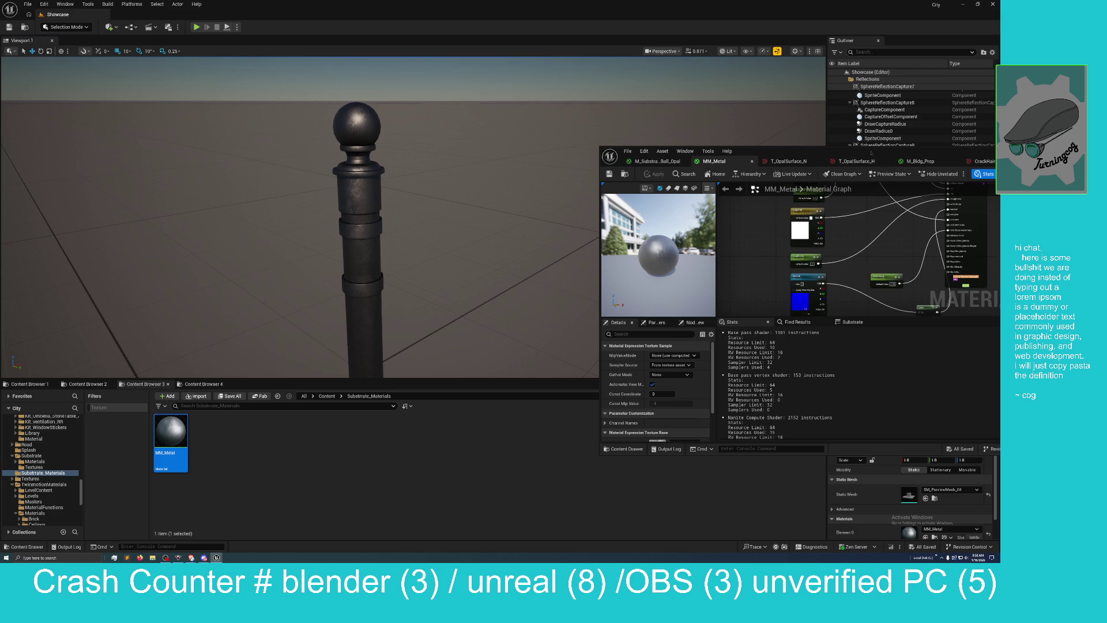
Step: Change the Alpha value on the MM_Metal Substrate node and apply it, then restore the editor window
double_click(858, 154)
drag(573, 215, 583, 287)
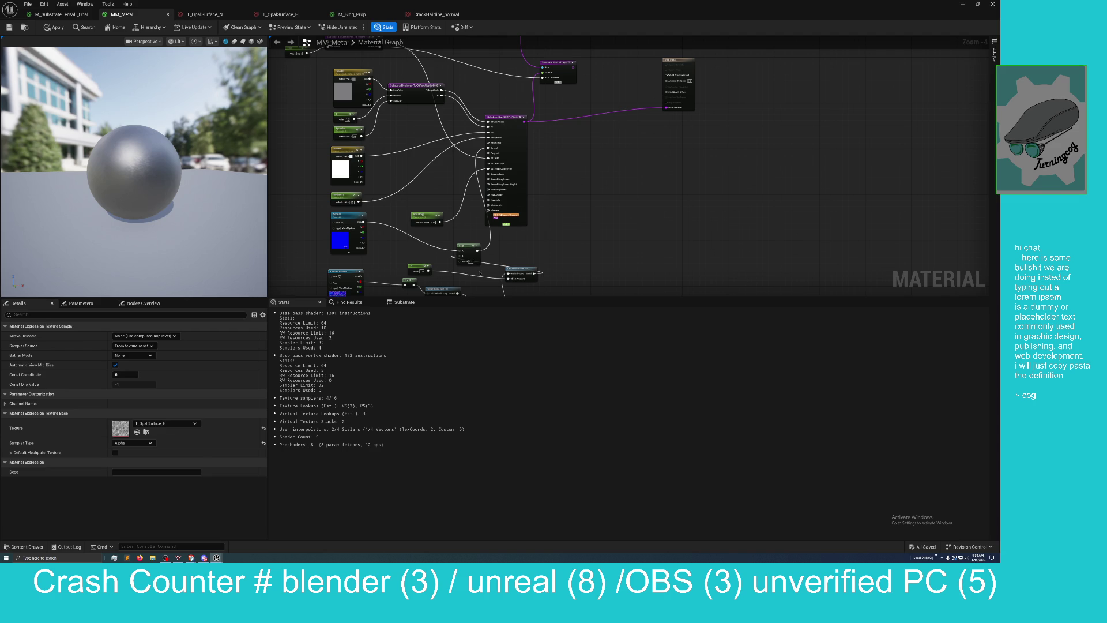
click(470, 261)
key(Return)
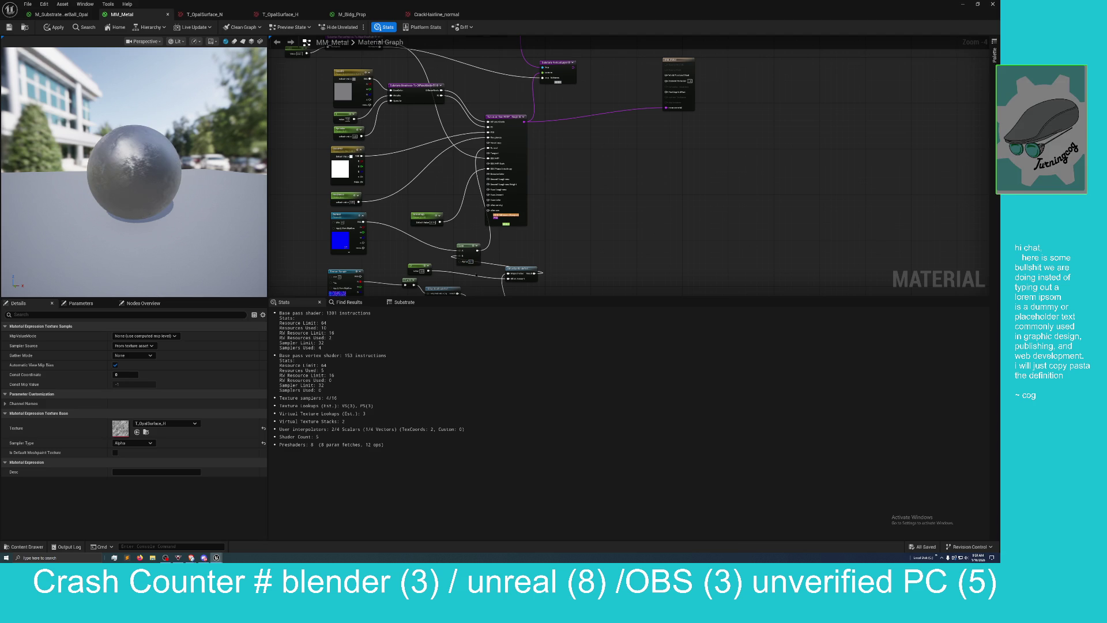
click(53, 27)
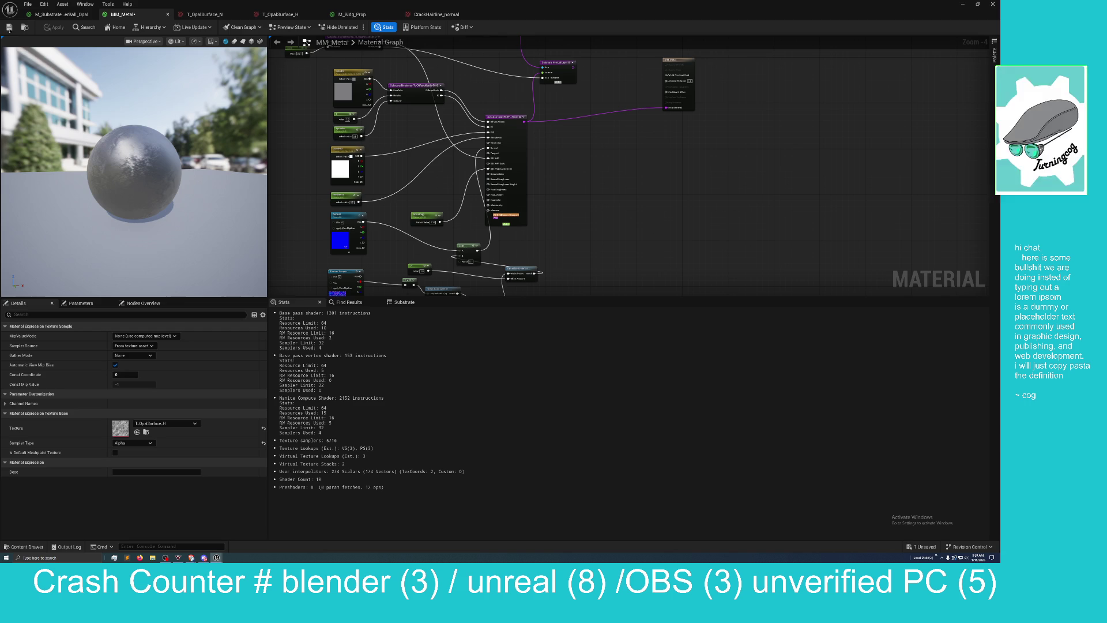
mouse_move(496, 8)
mouse_down()
mouse_move(496, 28)
mouse_move(812, 107)
mouse_move(778, 108)
mouse_up()
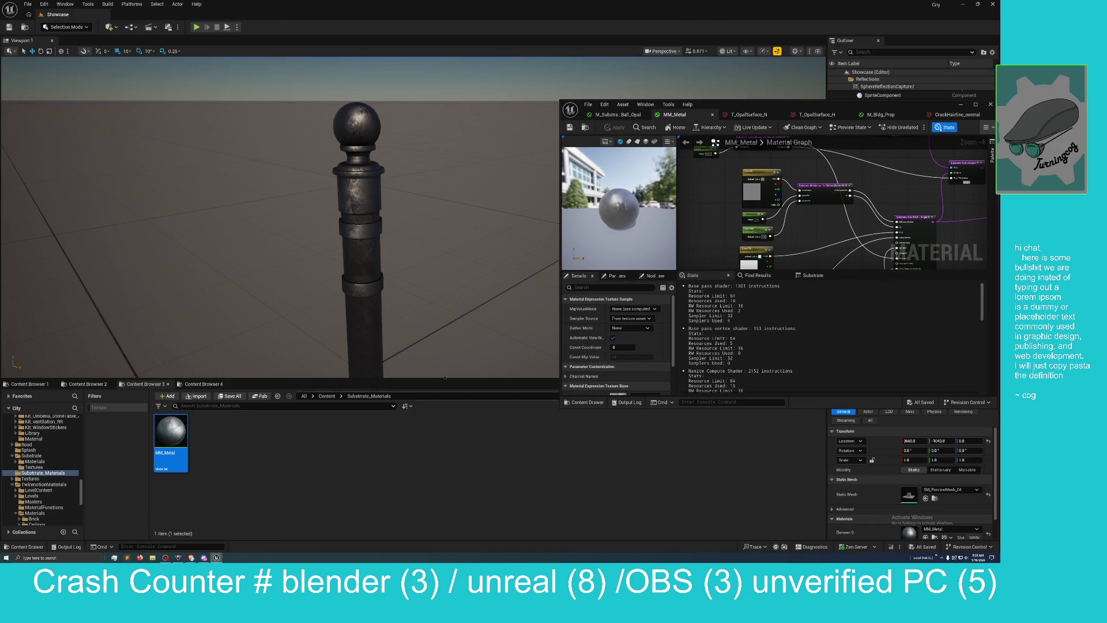
Step: Zoom around the railing pole to inspect the mottled metal, then maximize the MM_Metal editor again
scroll(414, 217, down, 5)
scroll(413, 217, up, 6)
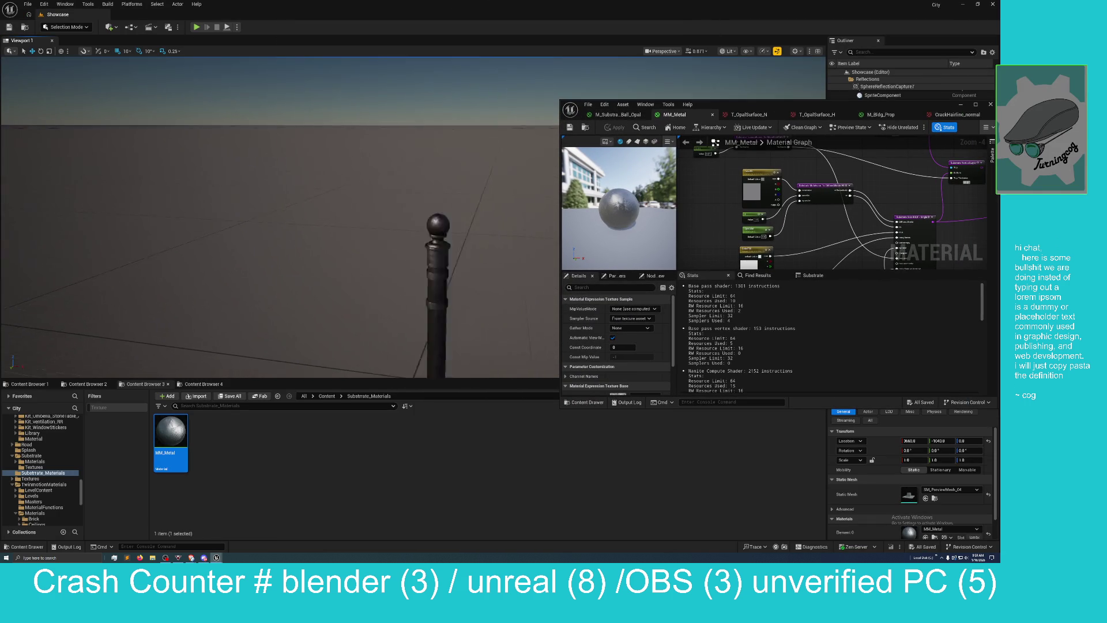
scroll(413, 218, down, 8)
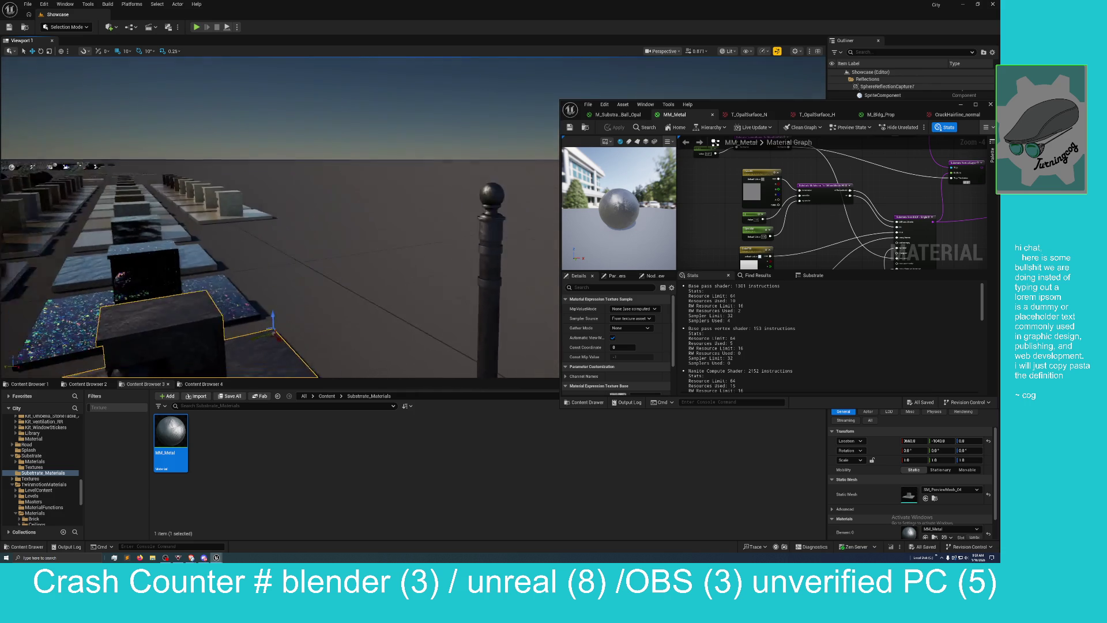
scroll(413, 217, up, 5)
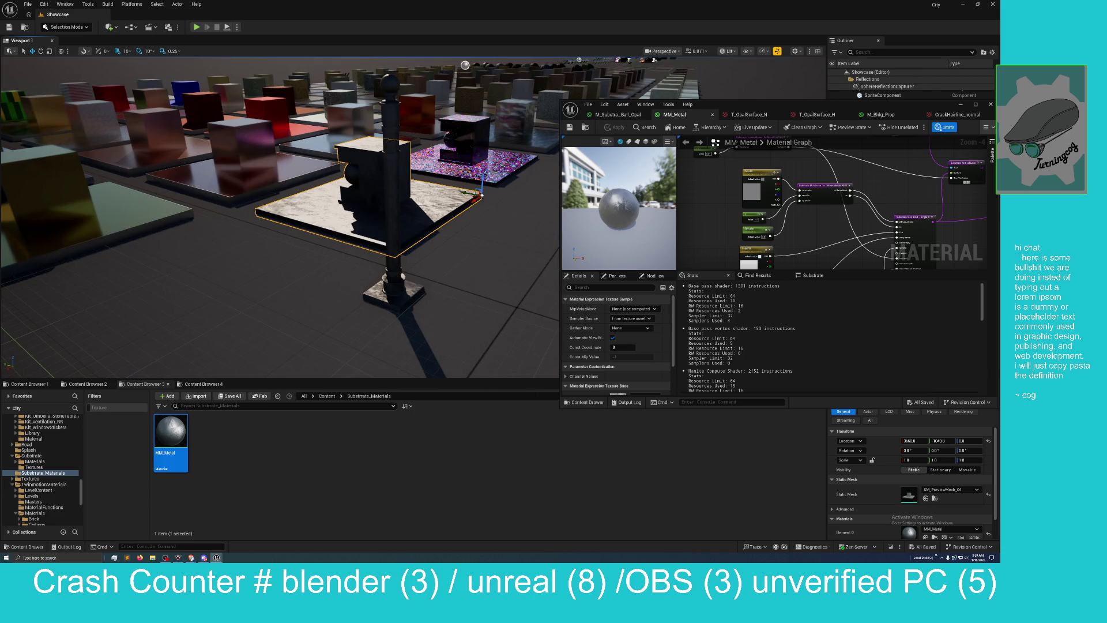
scroll(413, 218, up, 8)
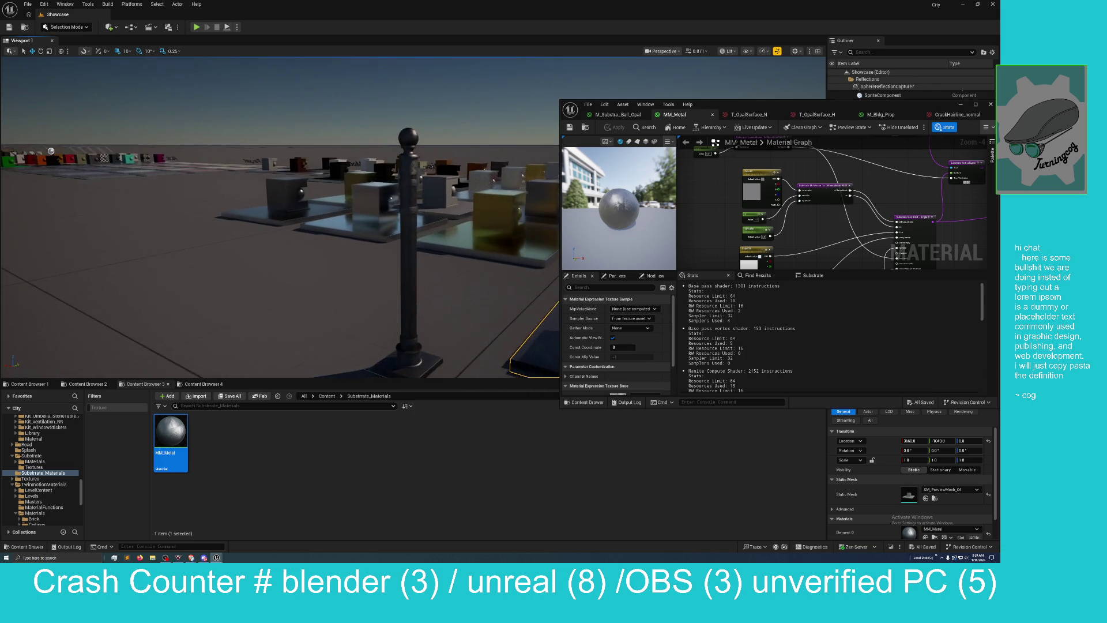
drag(414, 218, 414, 172)
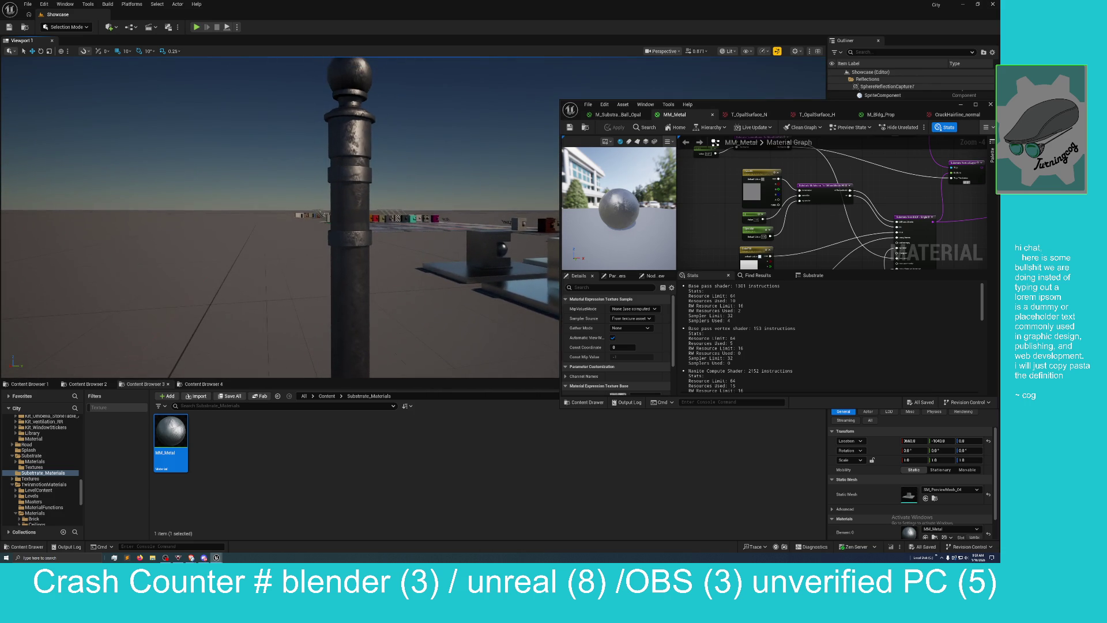
scroll(413, 217, down, 4)
scroll(413, 217, up, 4)
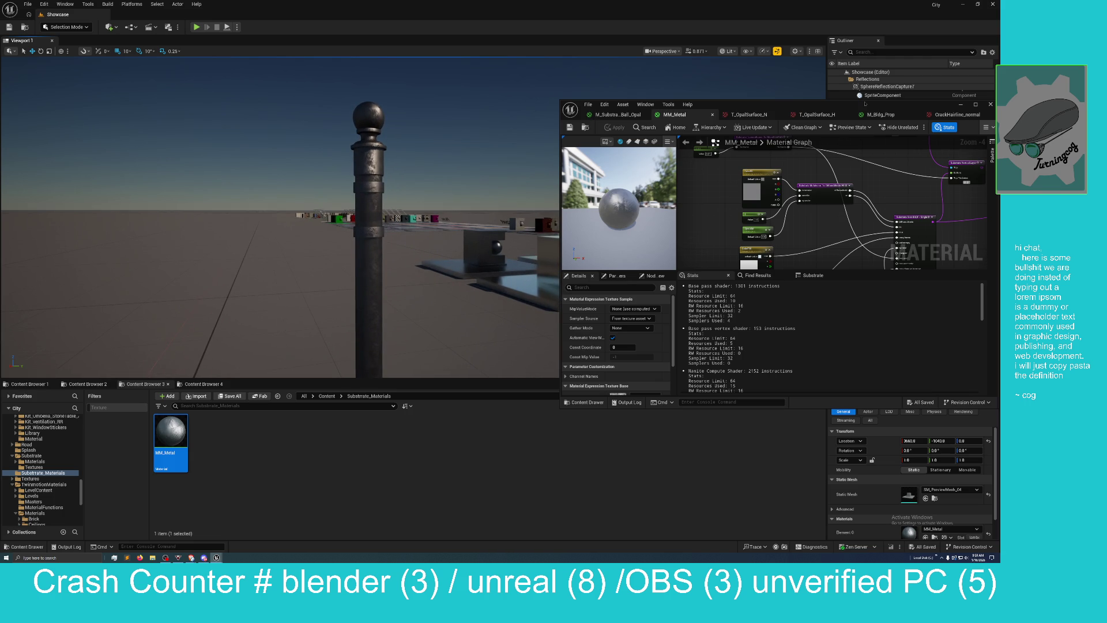
drag(864, 104, 698, 108)
double_click(697, 108)
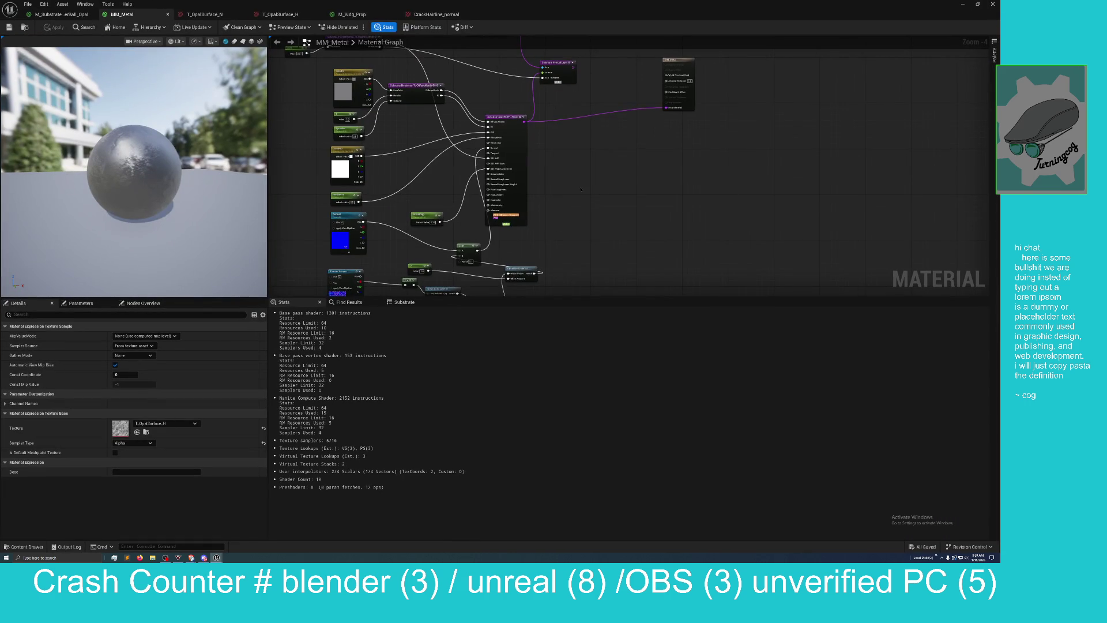
Step: Break one link in the MM_Metal graph, apply it, and view the worn pole in the level
mouse_move(581, 189)
mouse_down()
mouse_move(606, 219)
mouse_move(655, 153)
mouse_up()
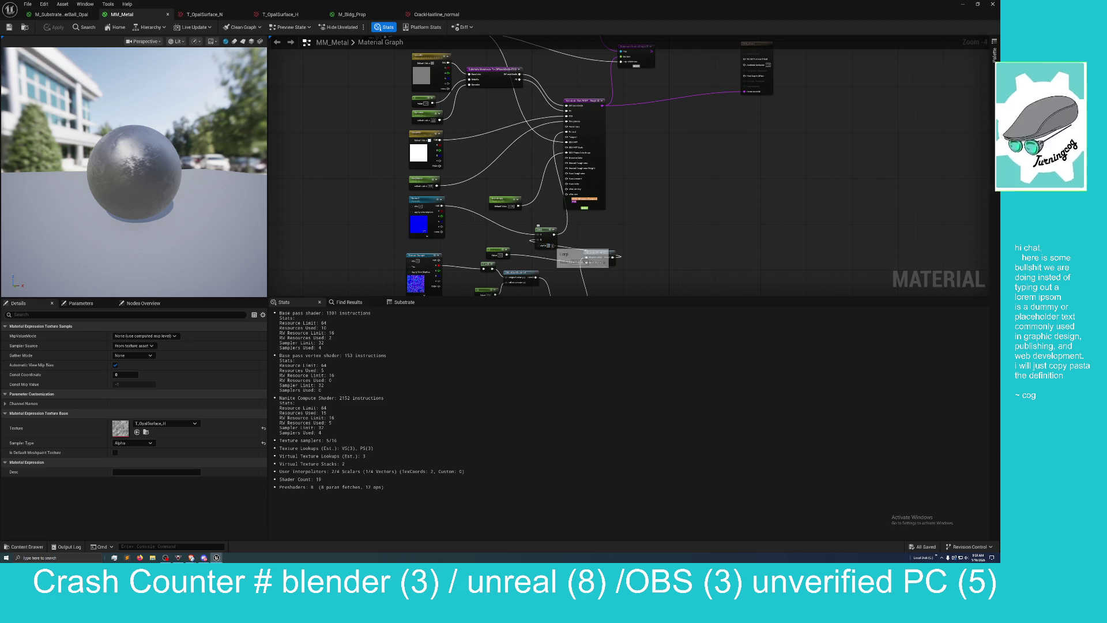
alt+click(587, 252)
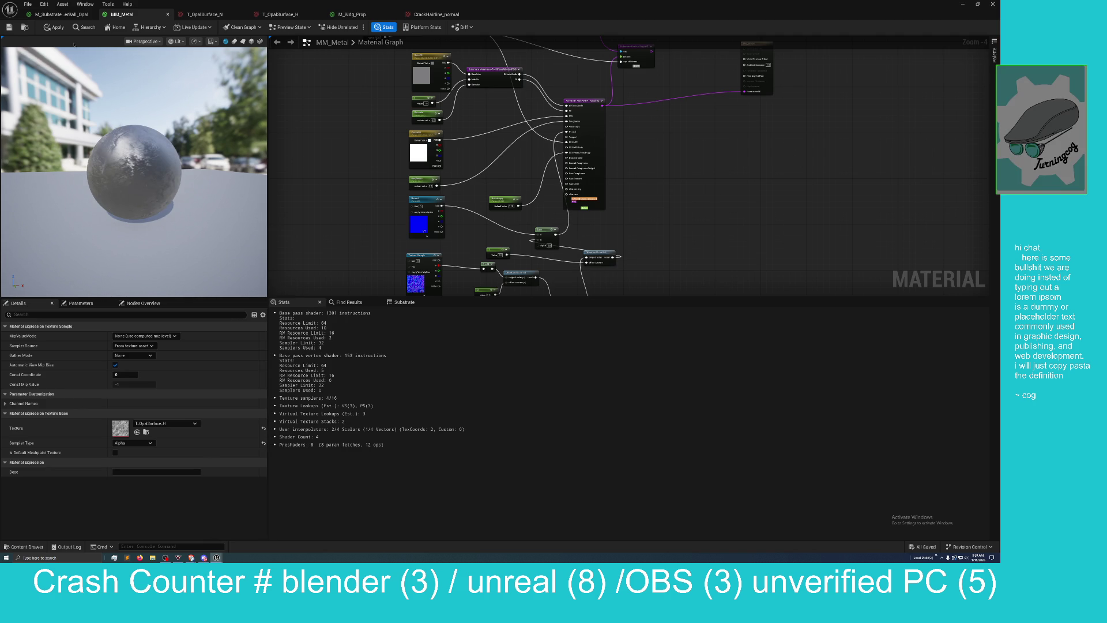
click(57, 27)
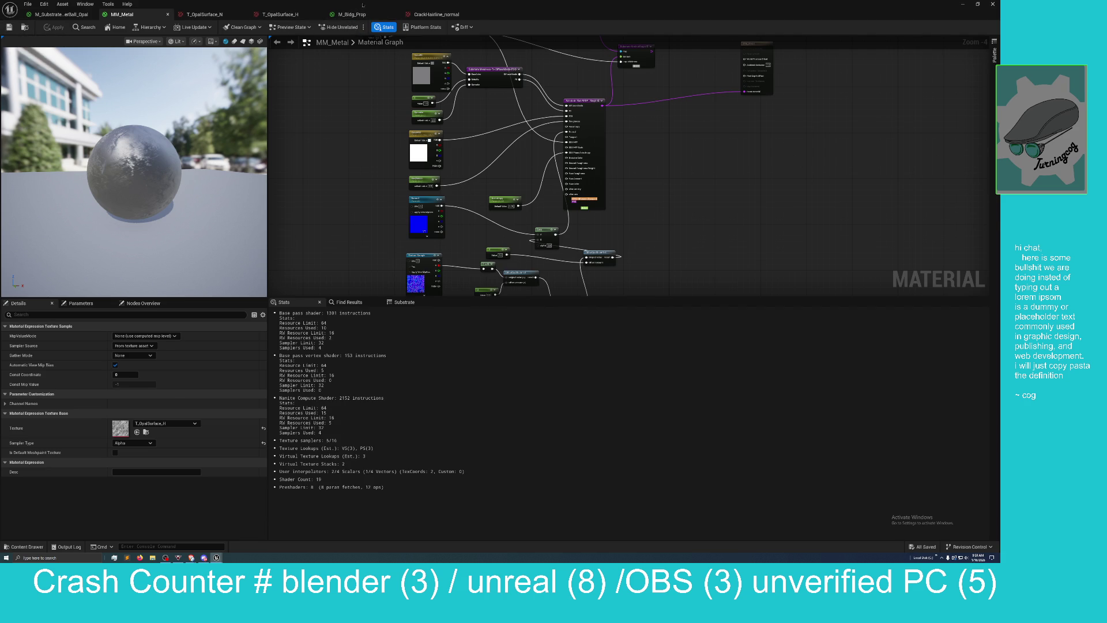
mouse_move(343, 3)
mouse_down()
mouse_move(509, 196)
mouse_move(689, 138)
mouse_up()
mouse_move(474, 167)
mouse_down()
mouse_move(474, 144)
mouse_move(474, 161)
mouse_move(519, 162)
mouse_move(502, 173)
mouse_move(479, 162)
mouse_move(479, 144)
mouse_move(479, 164)
mouse_move(446, 151)
mouse_move(441, 176)
mouse_move(429, 150)
mouse_move(365, 179)
mouse_move(478, 157)
mouse_up()
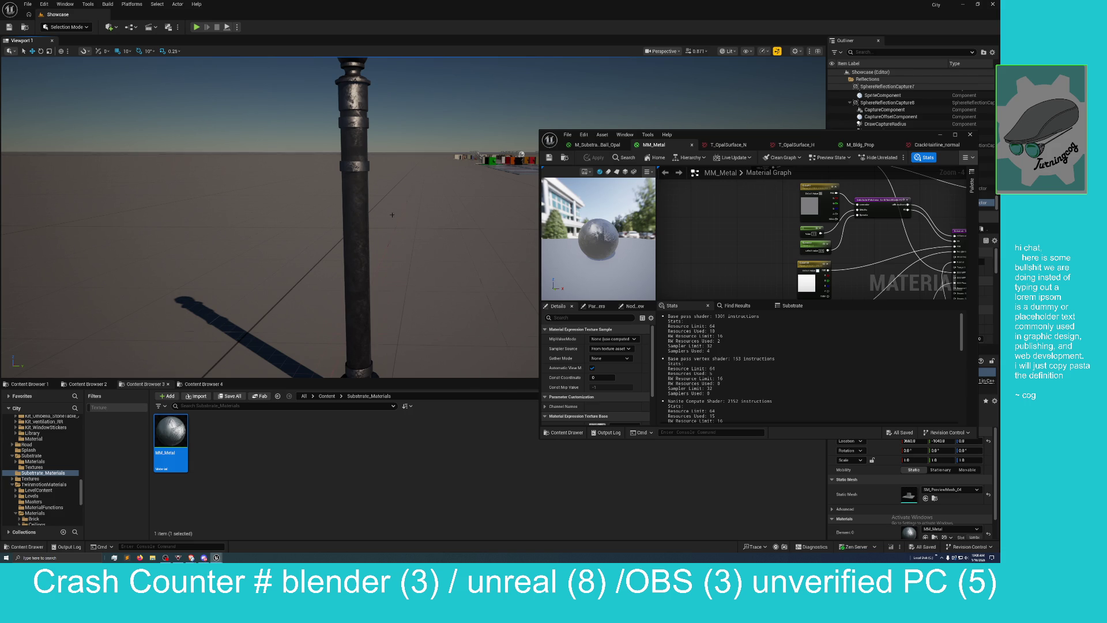
mouse_move(393, 233)
mouse_down()
mouse_move(404, 226)
mouse_move(392, 224)
mouse_up()
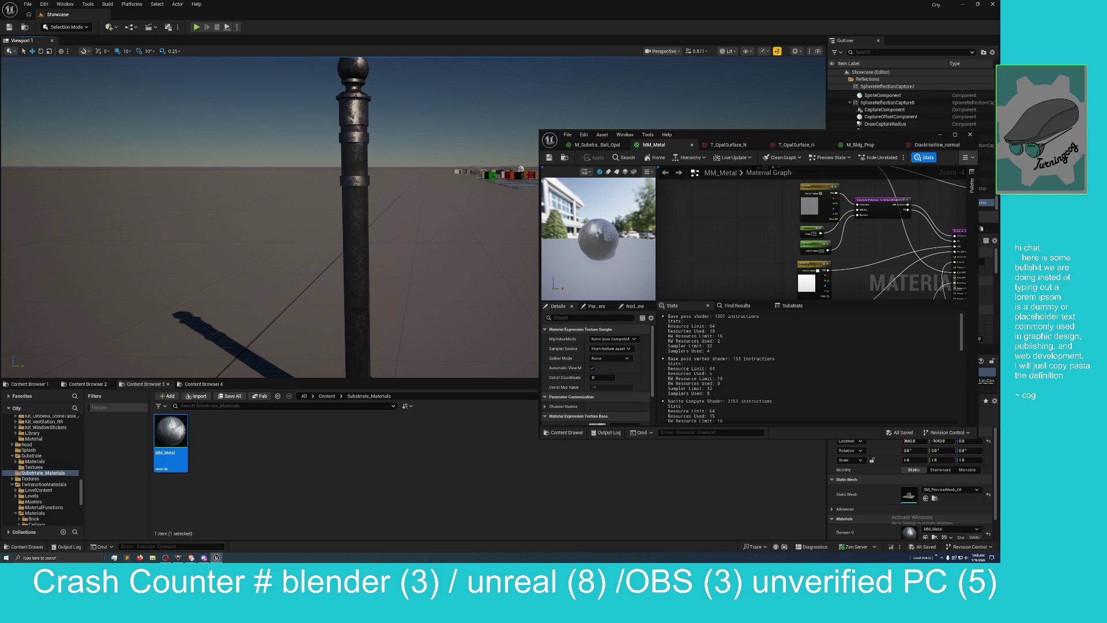
mouse_move(269, 219)
mouse_down()
mouse_move(291, 208)
mouse_move(286, 222)
mouse_move(404, 257)
mouse_up()
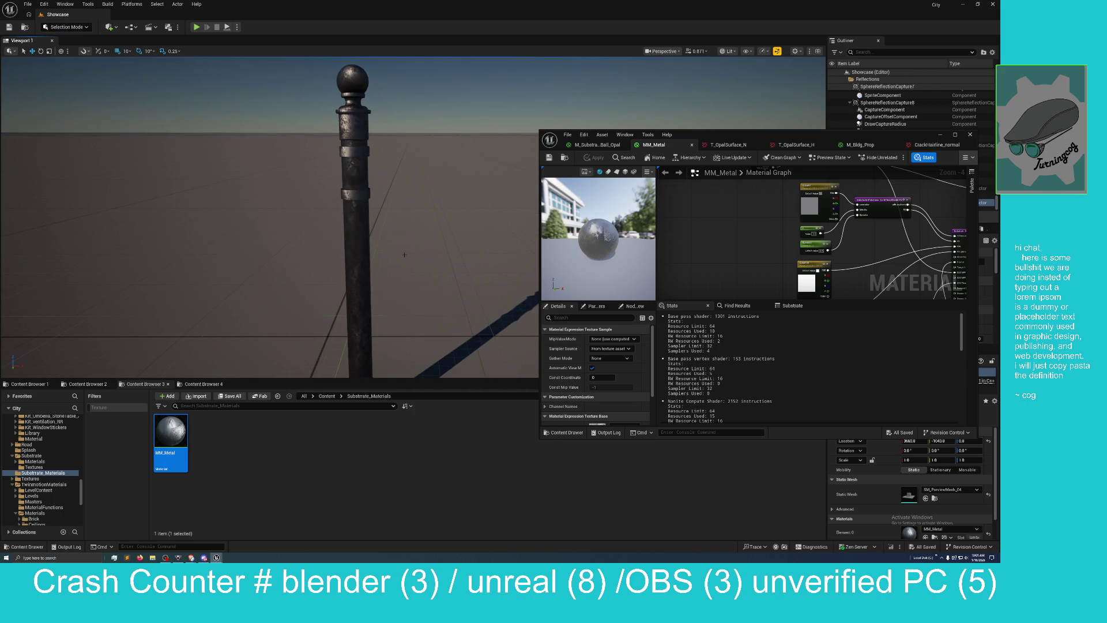
click(371, 286)
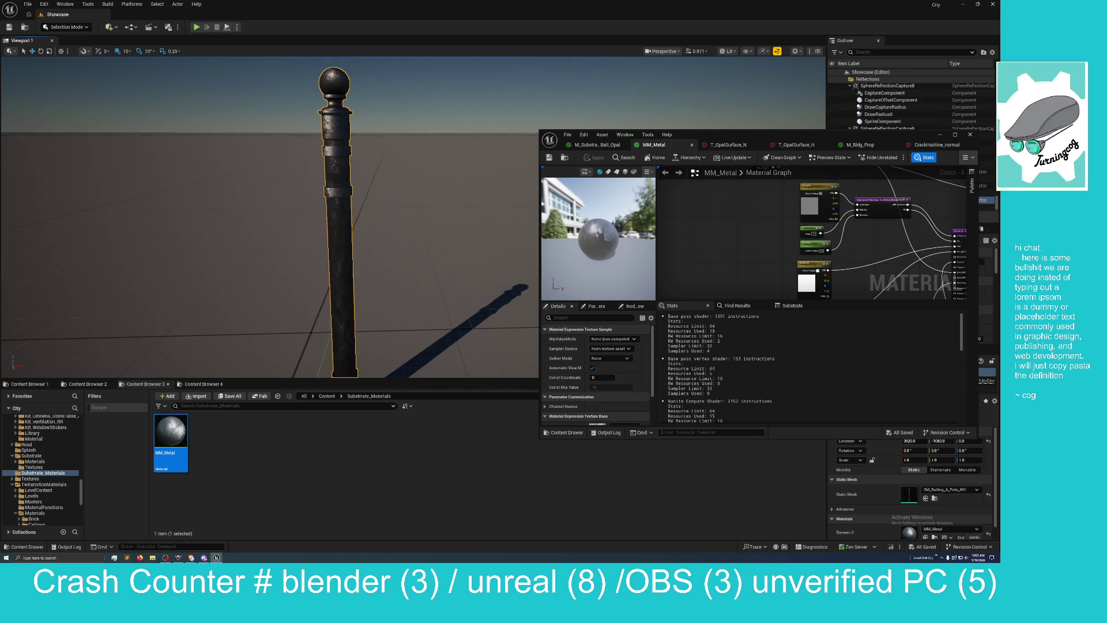
mouse_move(371, 287)
mouse_down()
mouse_move(382, 264)
mouse_move(276, 260)
mouse_move(432, 264)
mouse_move(398, 264)
mouse_move(414, 264)
mouse_move(443, 230)
mouse_up()
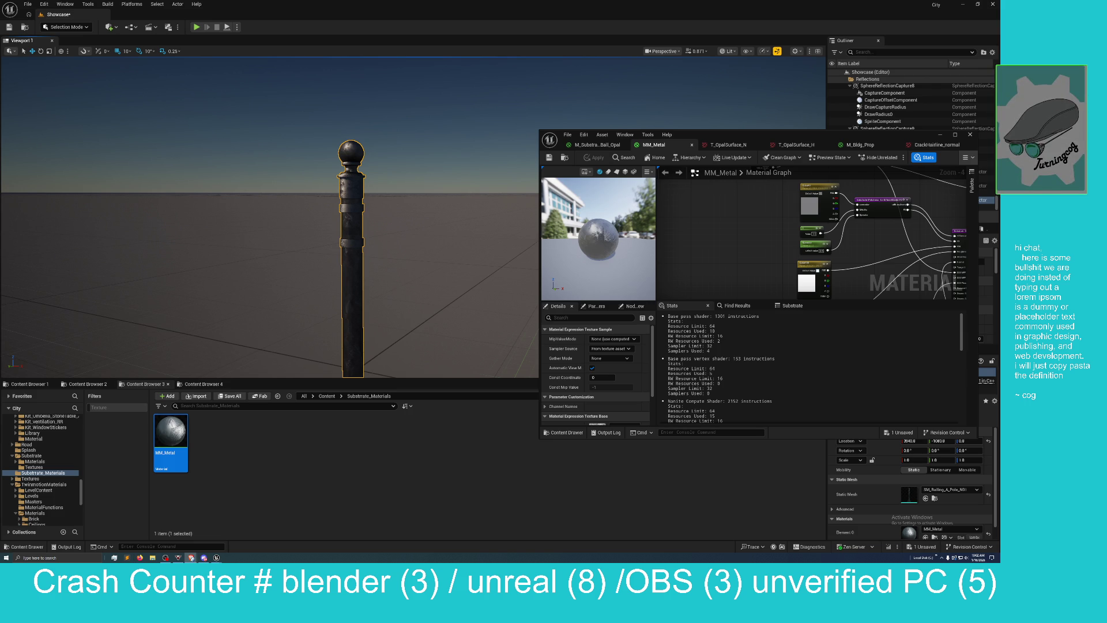
Step: Show the desktop twice, restoring the Unreal editor windows each time
key(super+d)
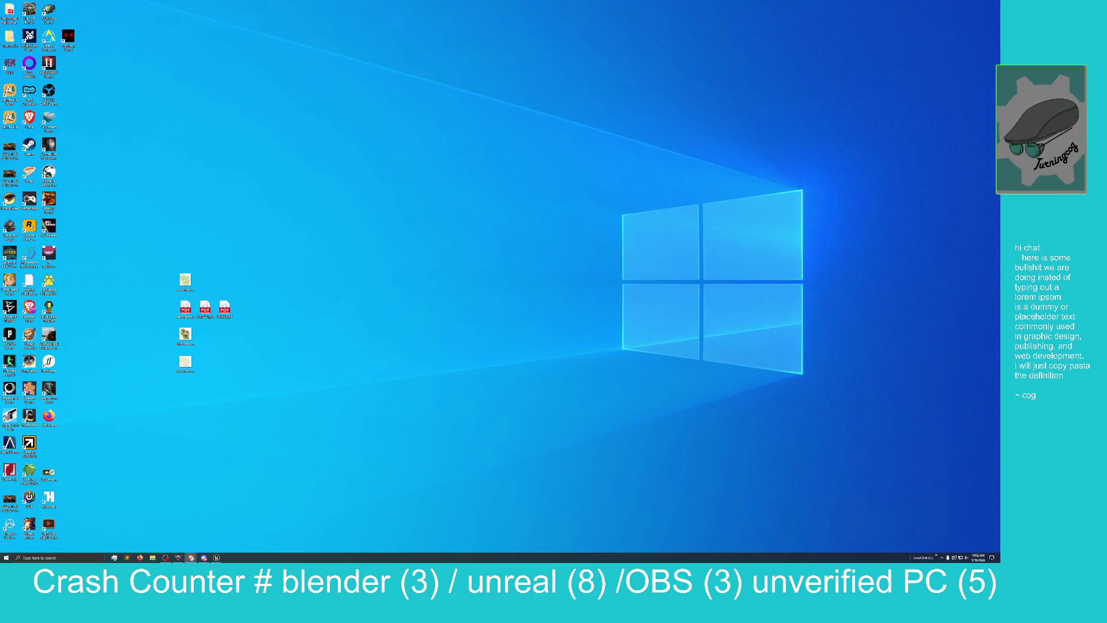
key(super+d)
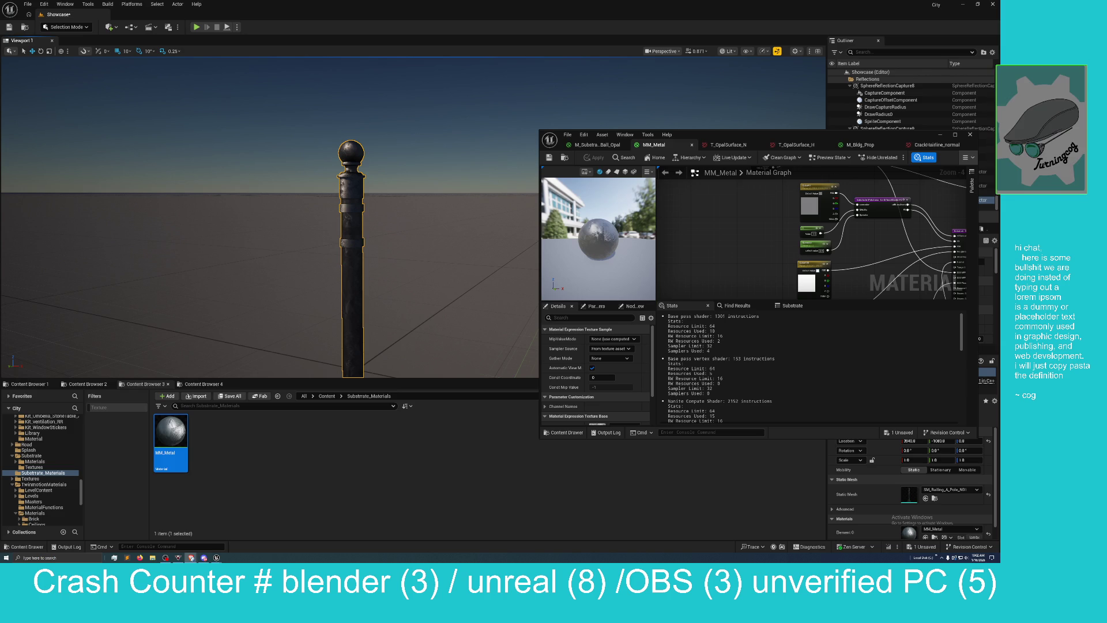
key(super+d)
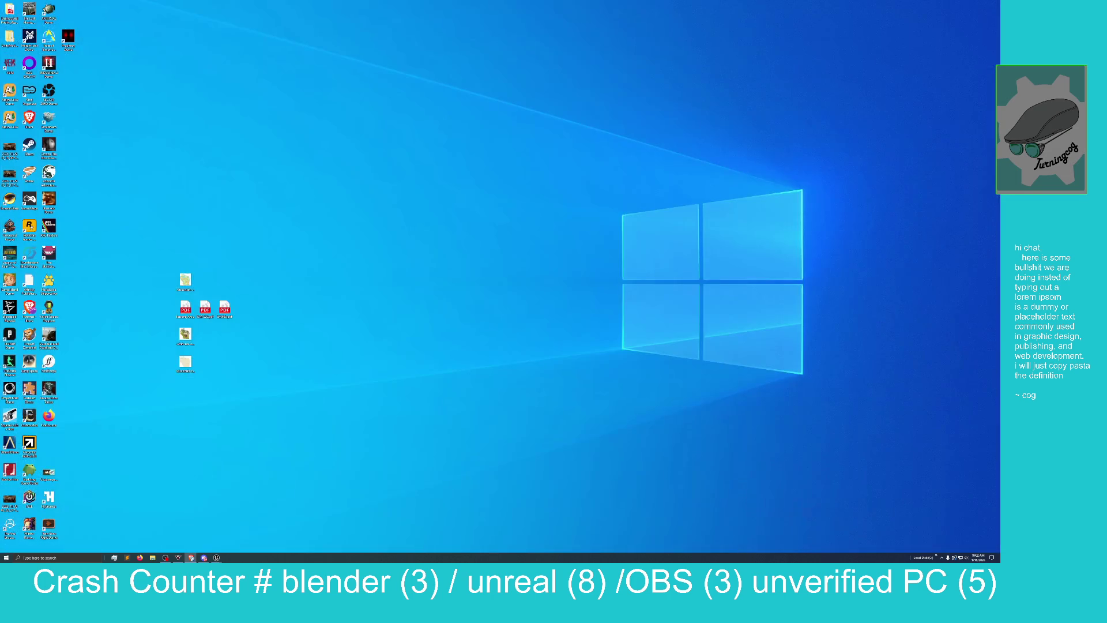
key(super+d)
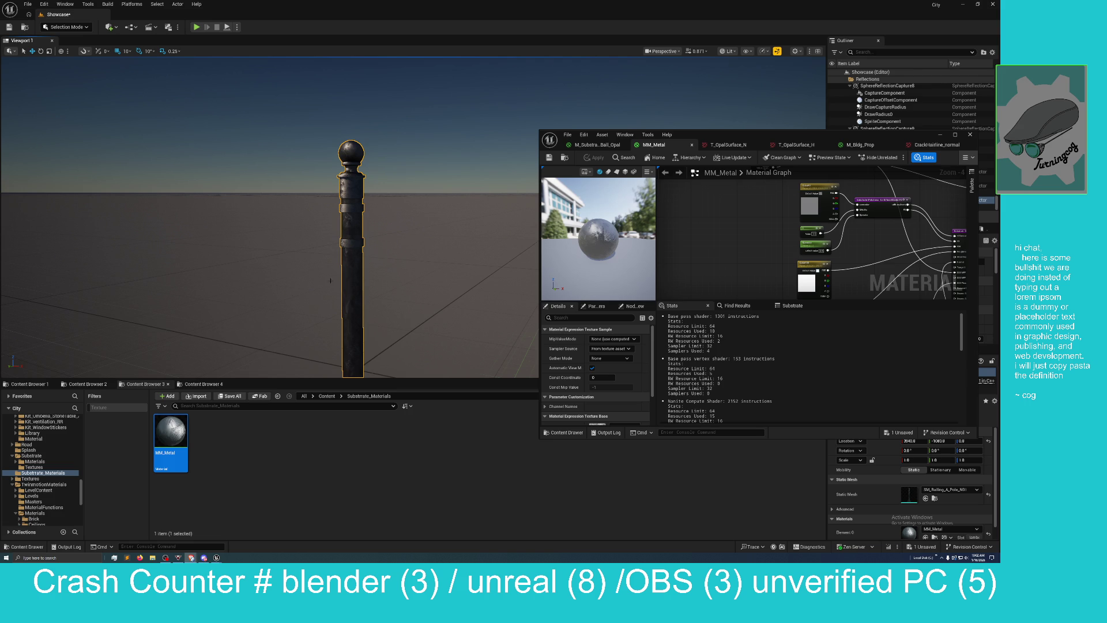
Step: Orbit around the railing pole and move the MM_Metal editor to the upper left
mouse_move(330, 281)
mouse_down()
mouse_move(314, 278)
mouse_move(357, 275)
mouse_move(299, 295)
mouse_move(342, 281)
mouse_up()
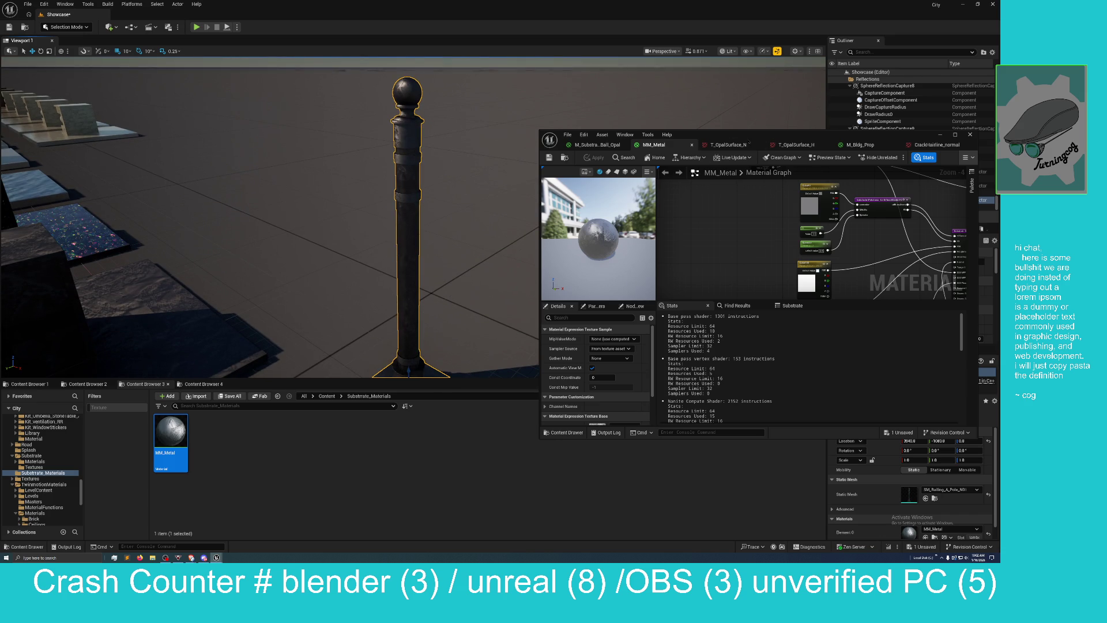
mouse_move(746, 137)
mouse_down()
mouse_move(677, 147)
mouse_move(542, 299)
mouse_move(474, 49)
mouse_move(475, 17)
mouse_move(527, 17)
mouse_move(527, 0)
mouse_up()
Step: Pan the graph, browse the Blends nodes from a dragged wire, then dismiss without adding anything
scroll(618, 195, down, 2)
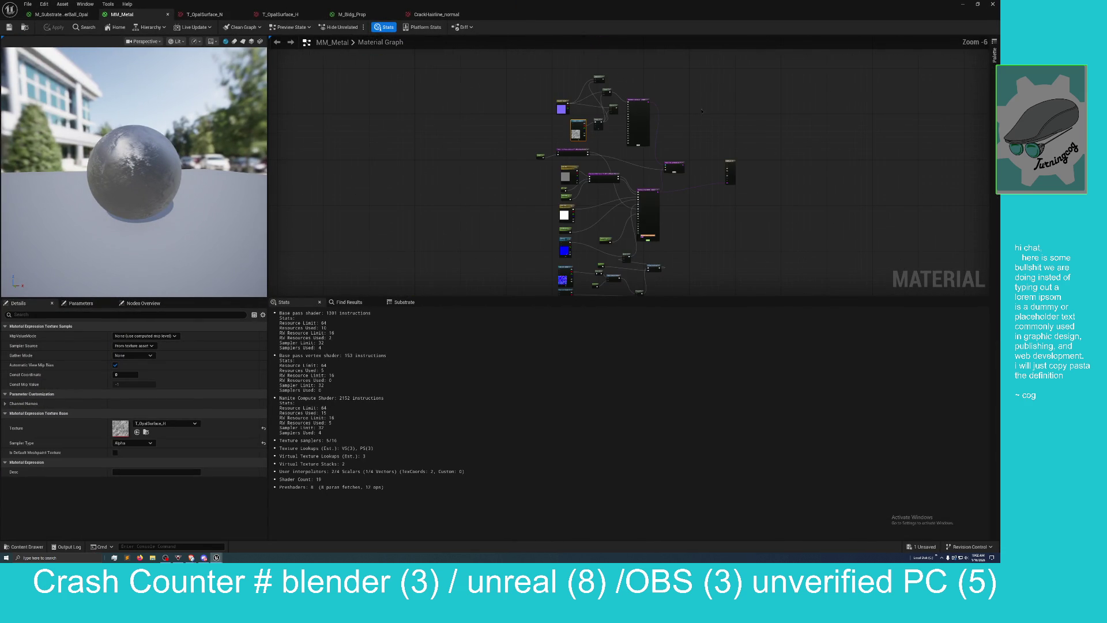
mouse_move(618, 195)
mouse_down()
mouse_move(580, 104)
mouse_move(563, 109)
mouse_up()
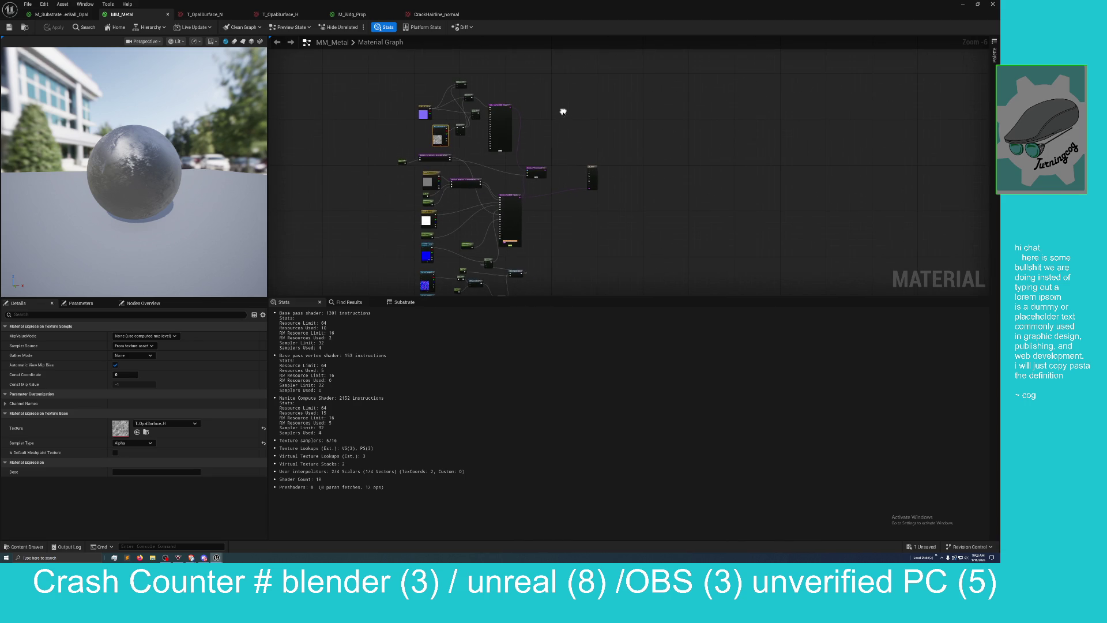
scroll(569, 139, up, 2)
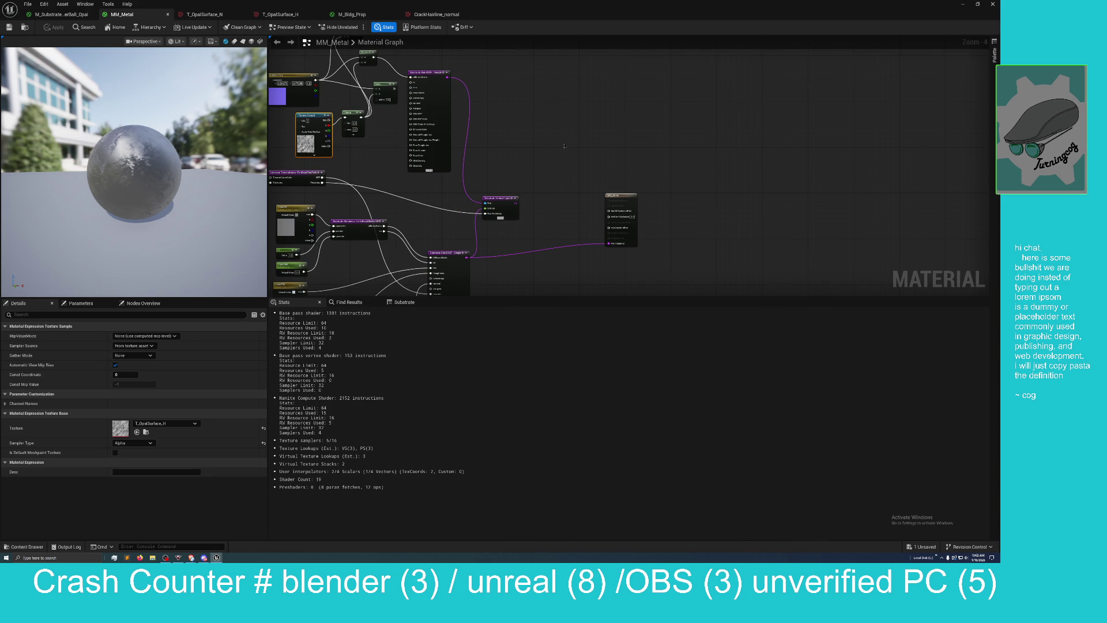
drag(558, 156, 542, 146)
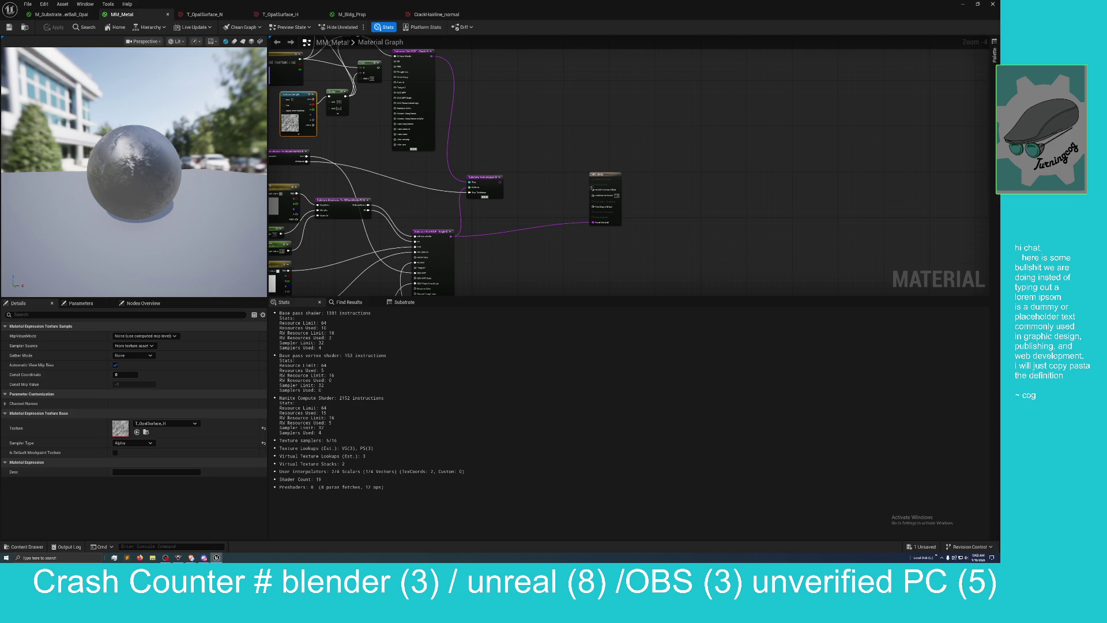
drag(592, 187, 531, 155)
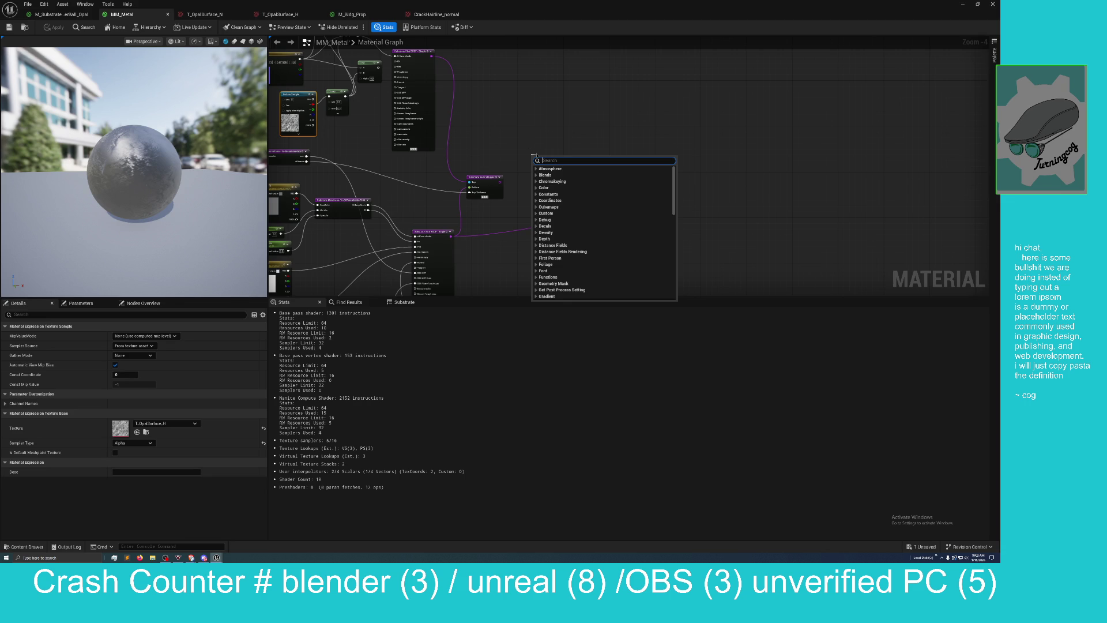
click(541, 175)
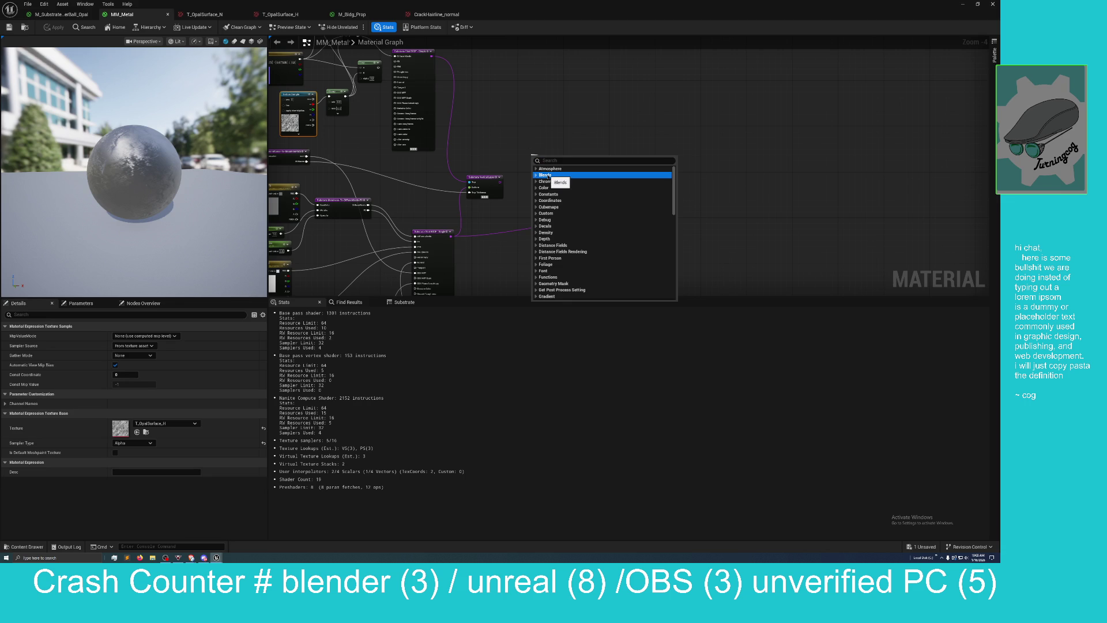
click(536, 175)
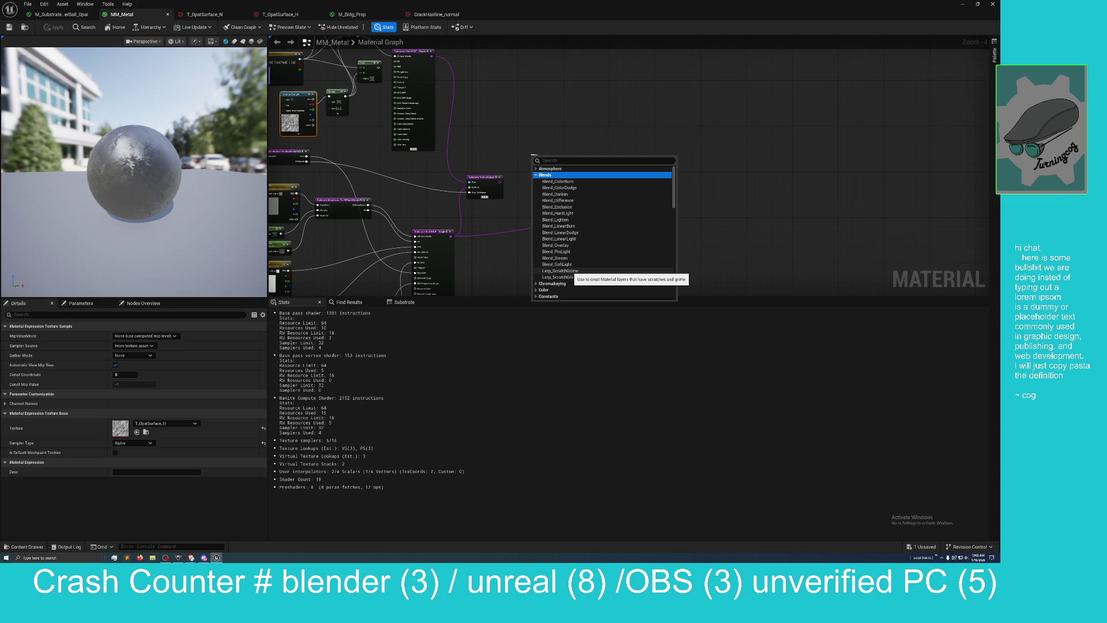
click(557, 252)
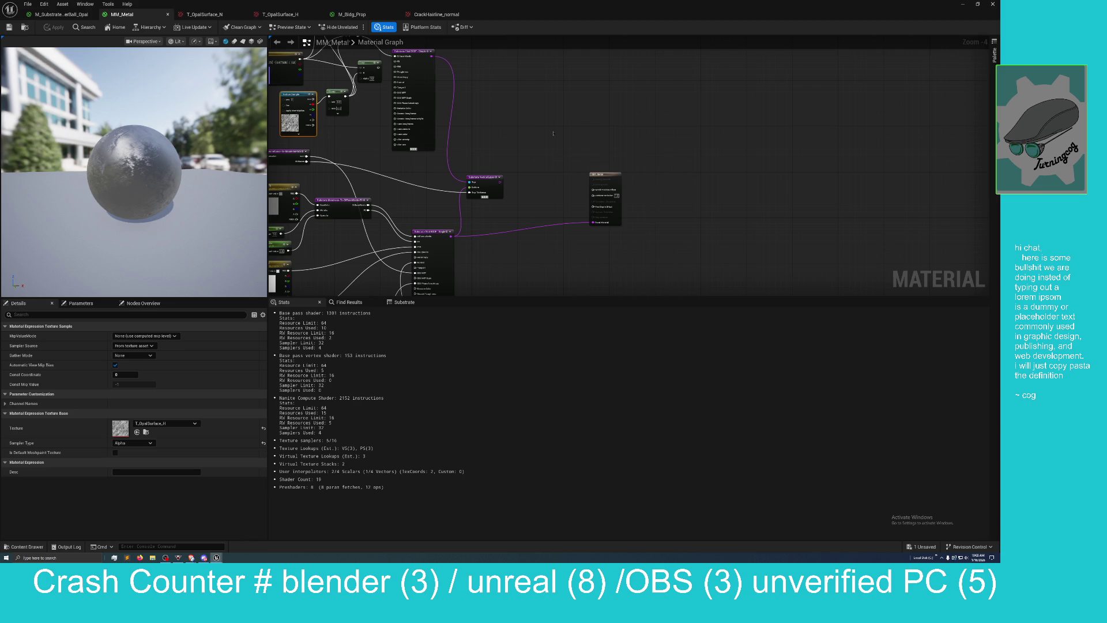
click(554, 134)
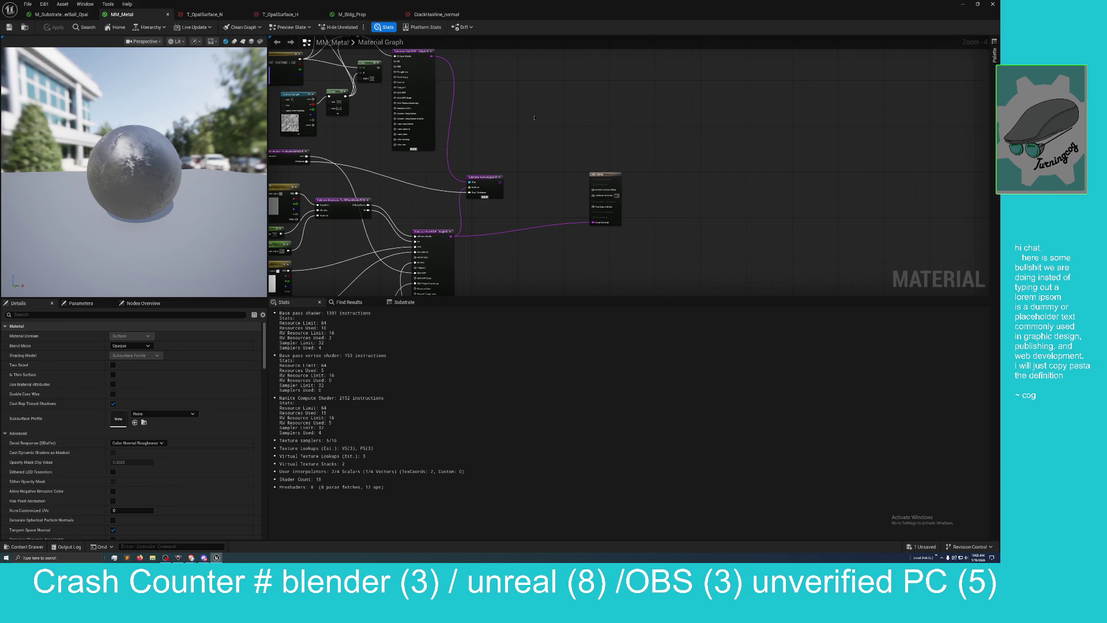
Step: Check the railing pole from a new angle, then return MM_Metal's editor to full screen
key(super+Down)
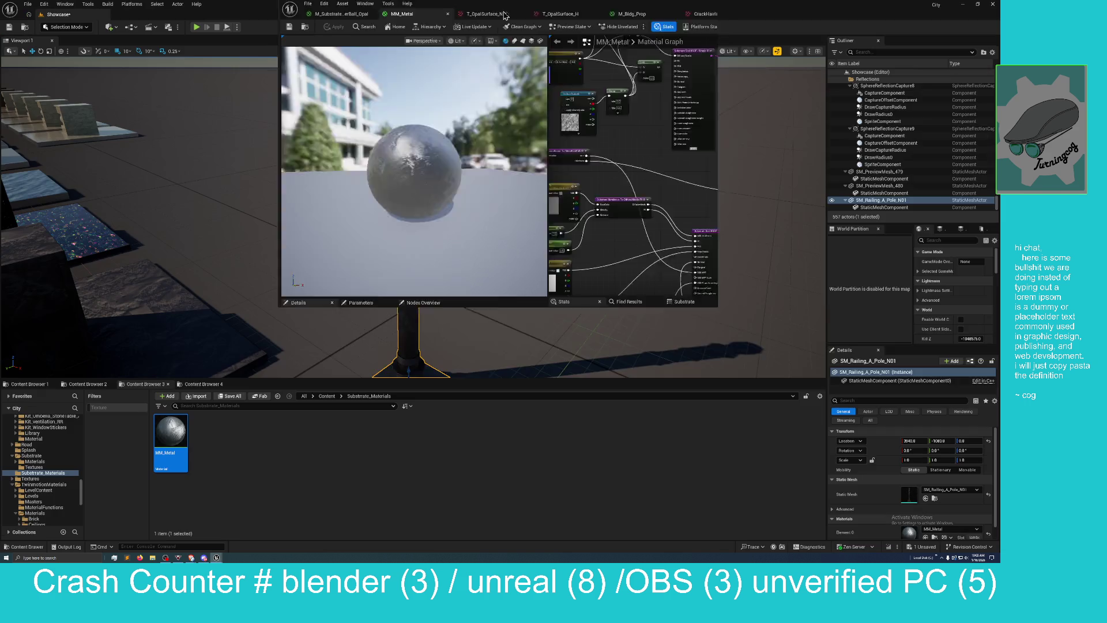
drag(261, 212, 329, 189)
drag(696, 101, 571, 168)
double_click(570, 168)
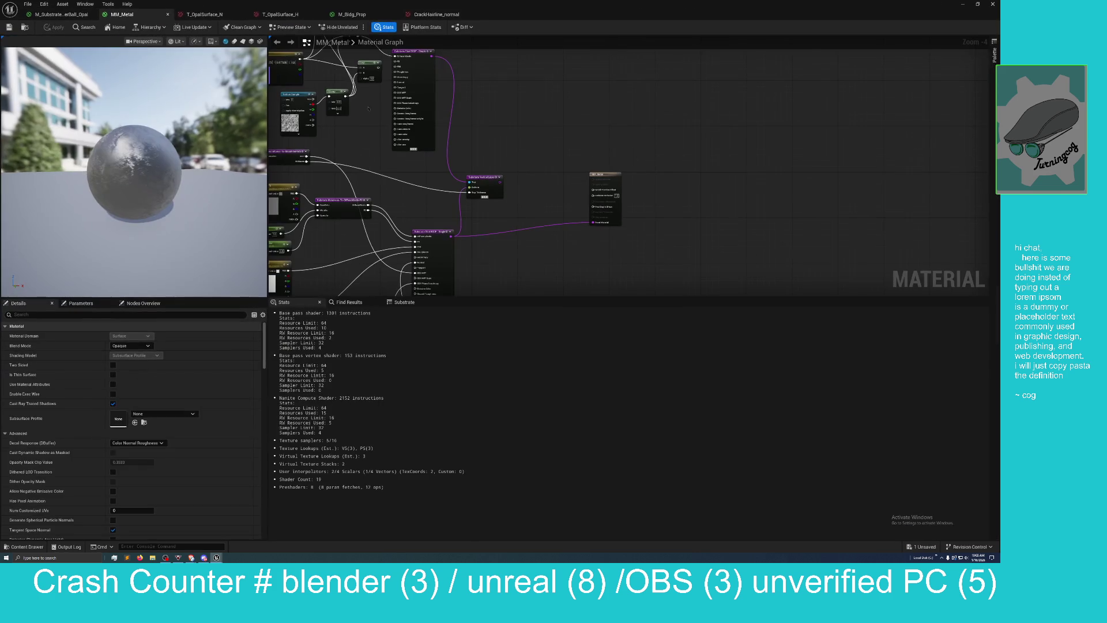
scroll(588, 192, down, 2)
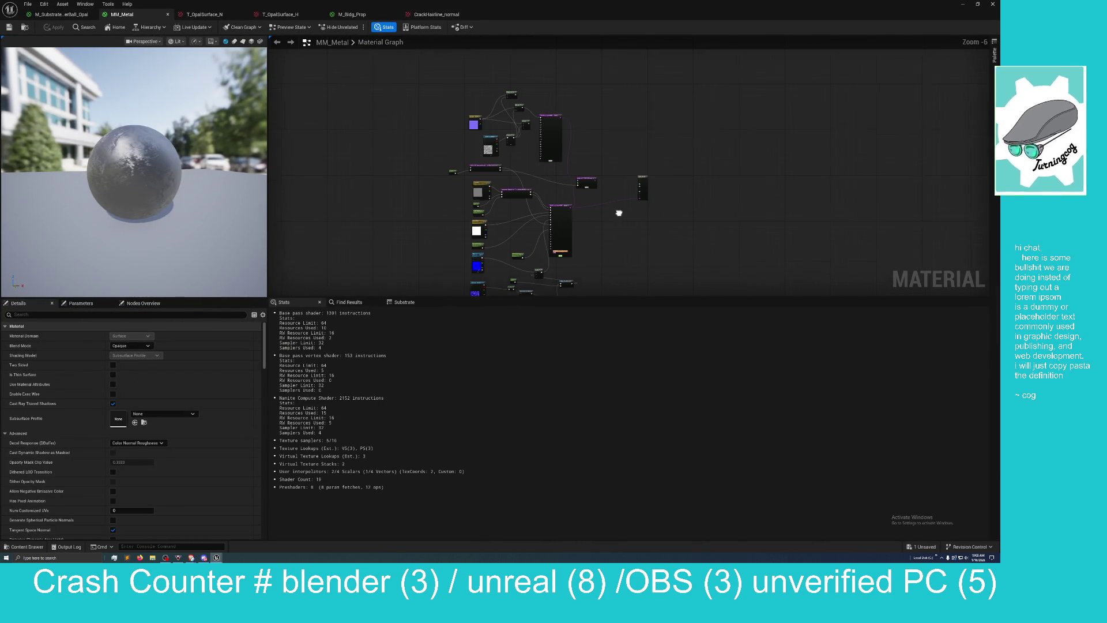
scroll(540, 169, up, 4)
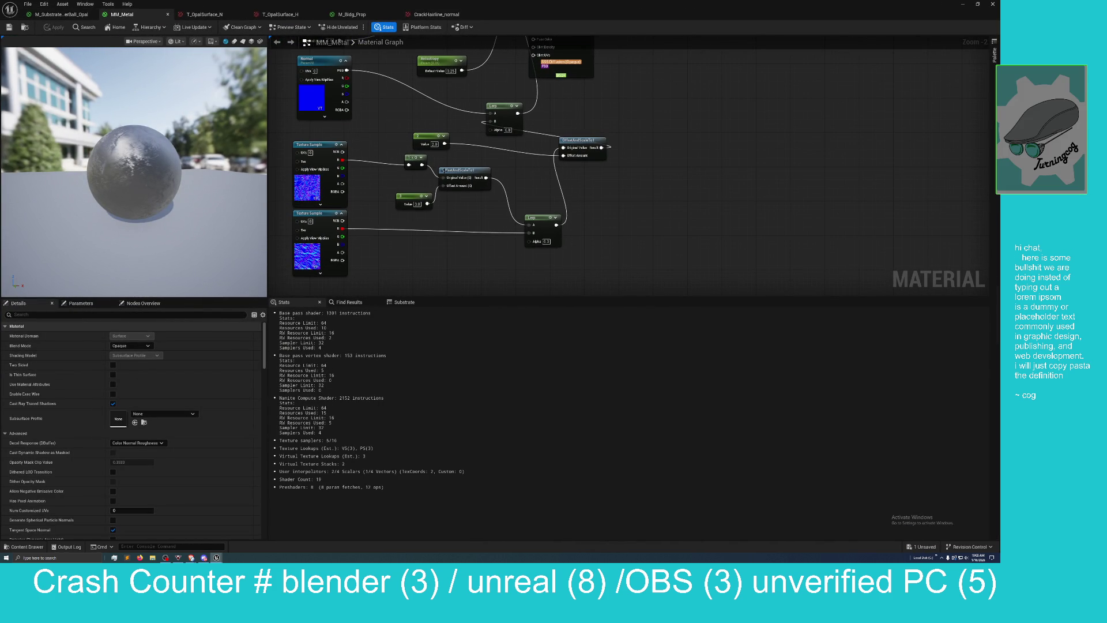
Step: Move OffsetAndScaleTo1, wire the lower Lerp output into the upper Lerp's B, and apply
mouse_move(442, 170)
mouse_down()
mouse_move(446, 183)
mouse_move(483, 189)
mouse_move(460, 201)
mouse_up()
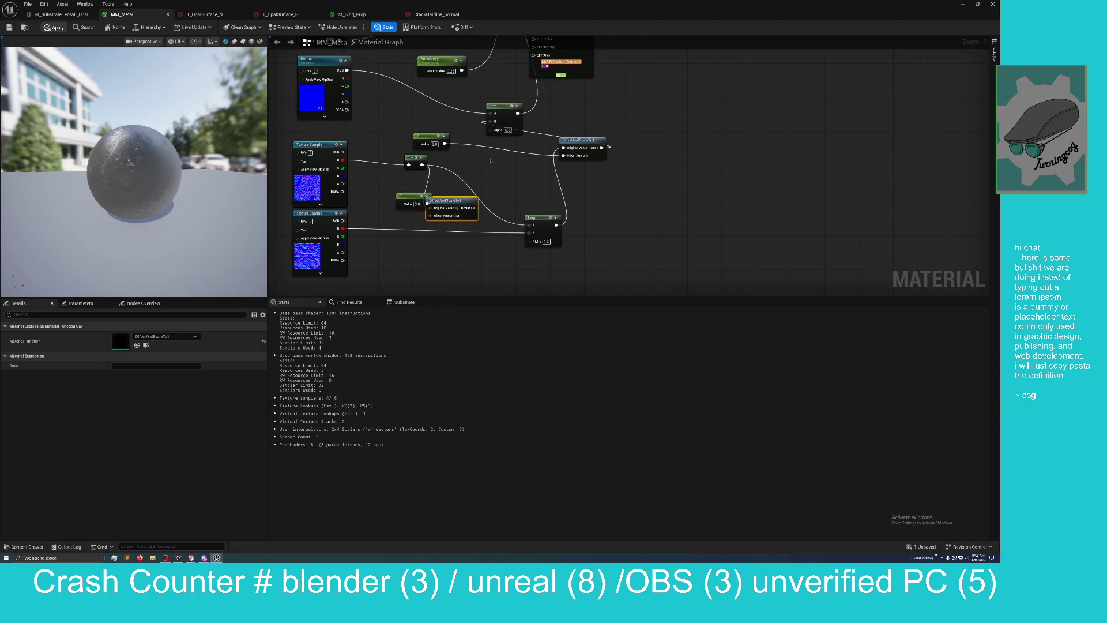
mouse_move(482, 164)
mouse_down()
mouse_move(509, 181)
mouse_move(516, 235)
mouse_move(506, 206)
mouse_move(494, 206)
mouse_up()
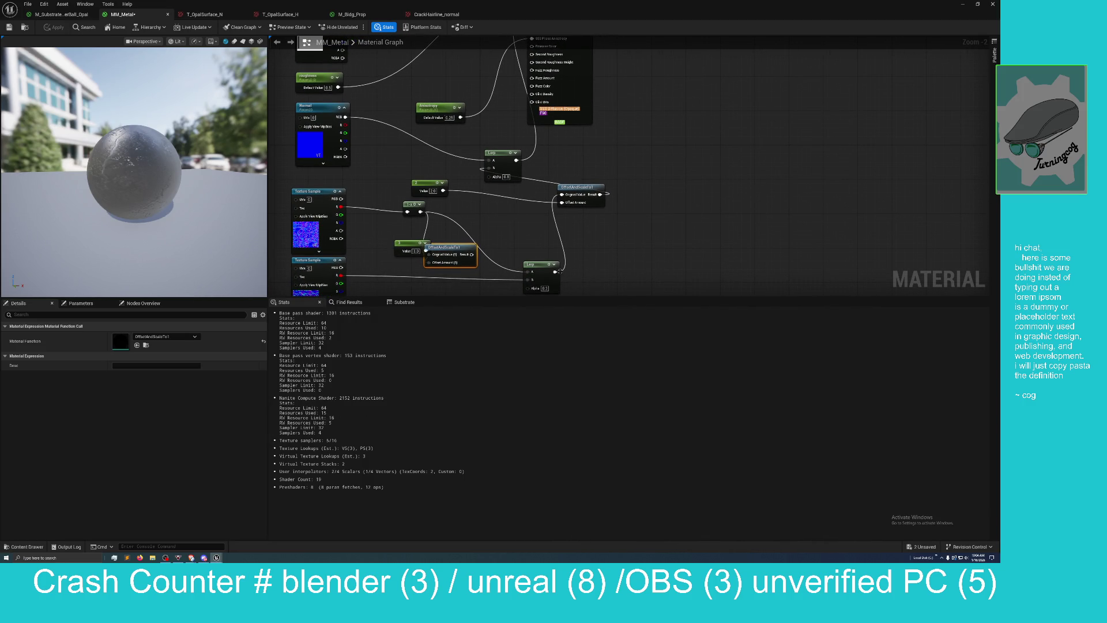
mouse_move(556, 271)
mouse_down()
mouse_move(450, 247)
mouse_move(481, 168)
mouse_up()
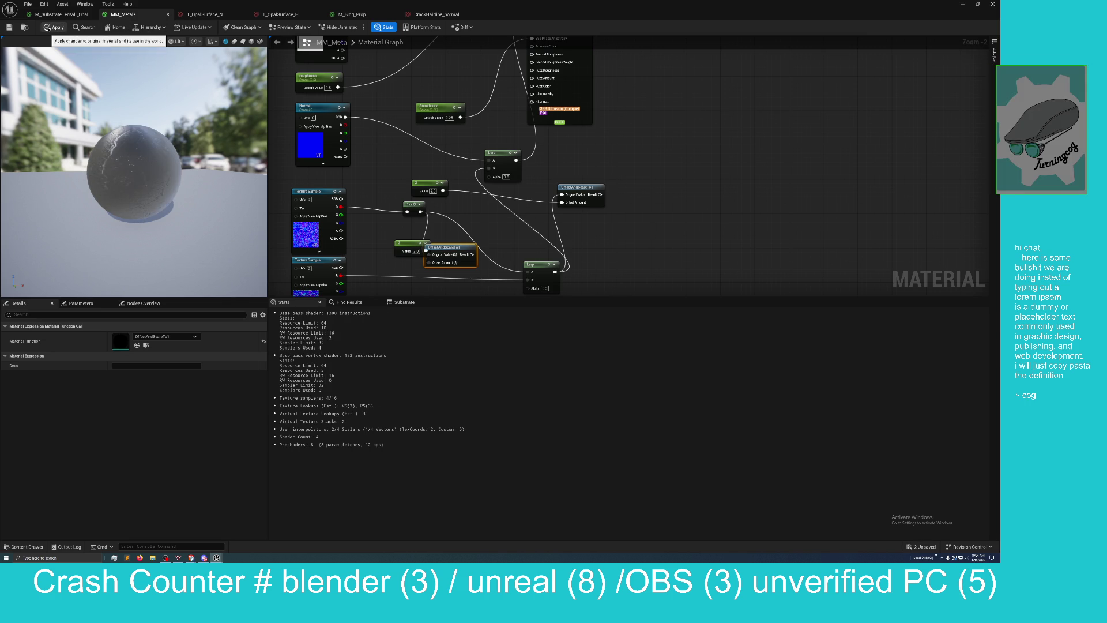
click(53, 27)
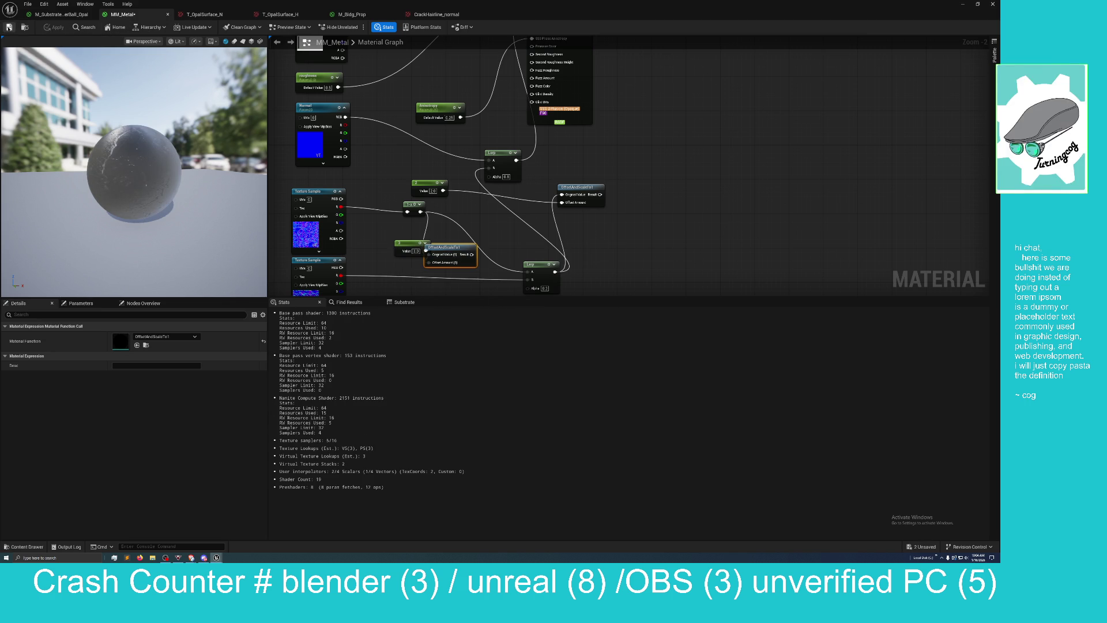
Step: Check the railing pole in the level, then re-maximize the MM_Metal editor
mouse_move(501, 5)
mouse_down()
mouse_move(788, 108)
mouse_move(899, 110)
mouse_move(442, 108)
mouse_up()
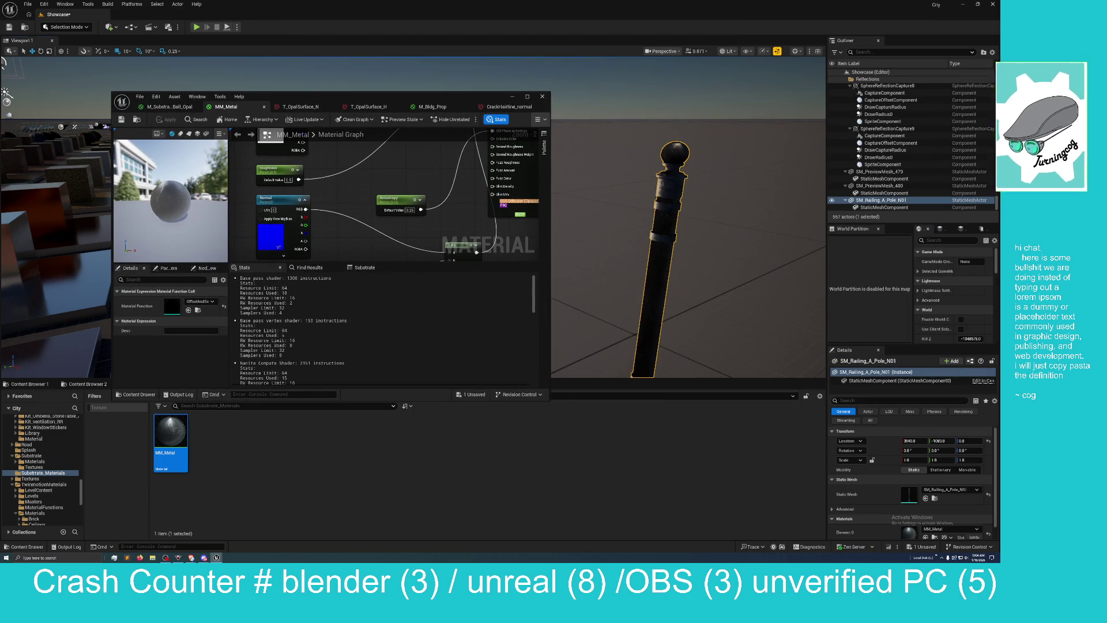
drag(663, 231, 593, 241)
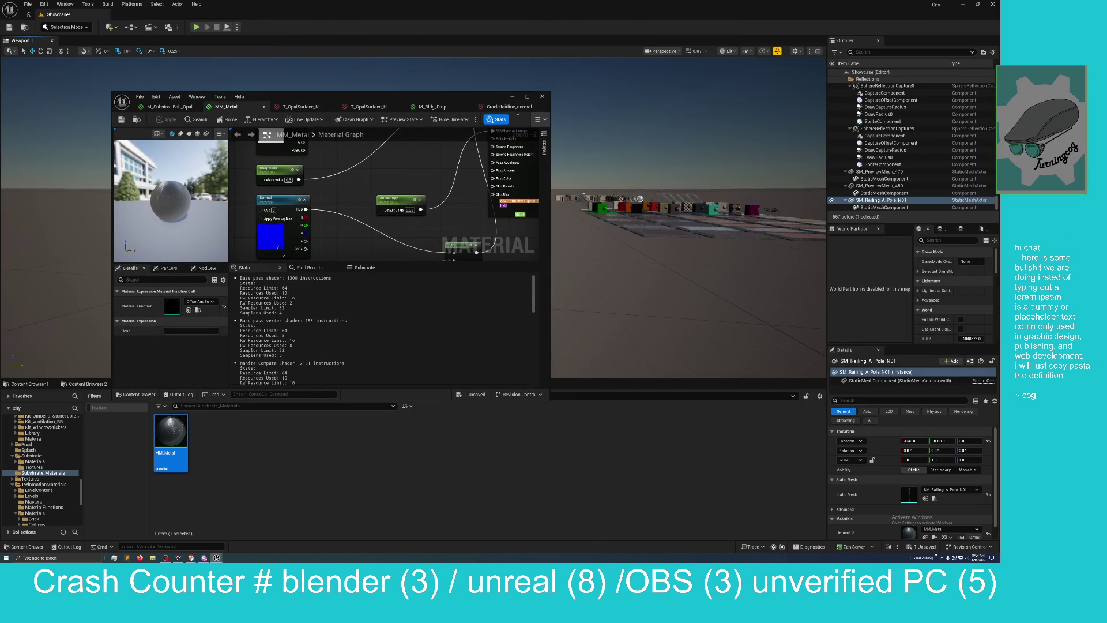
drag(375, 96, 826, 82)
drag(548, 143, 502, 153)
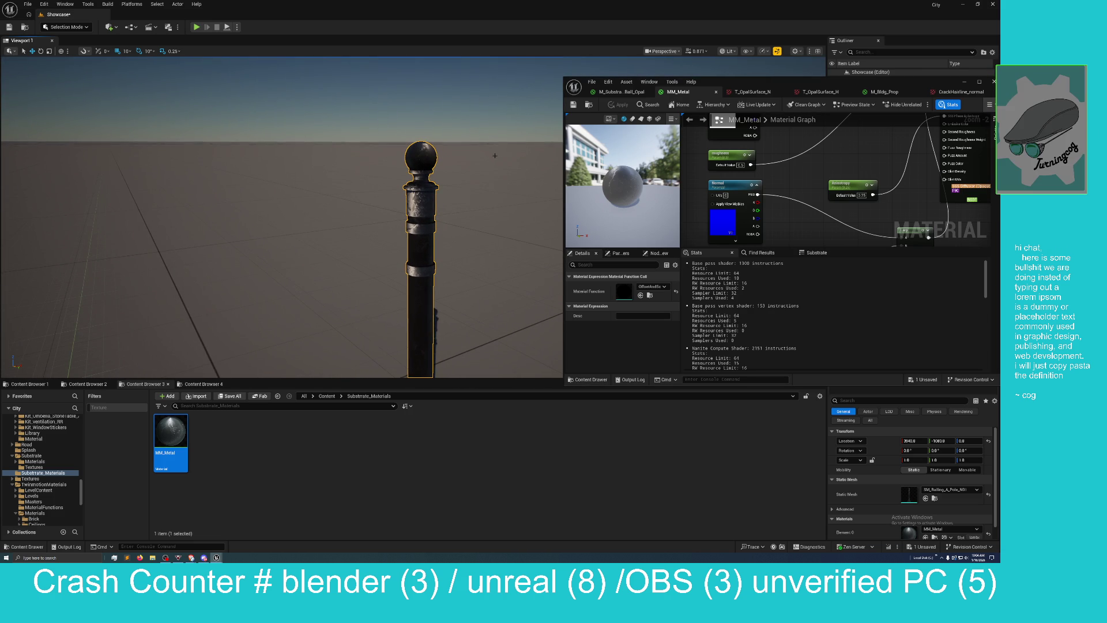
drag(793, 83, 787, 89)
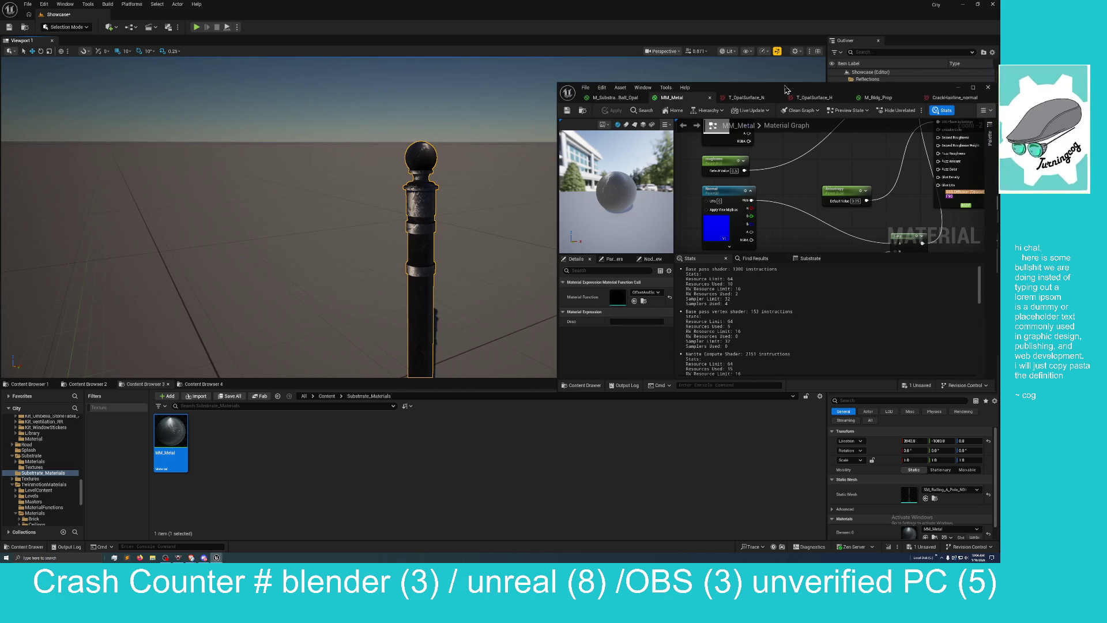
double_click(787, 90)
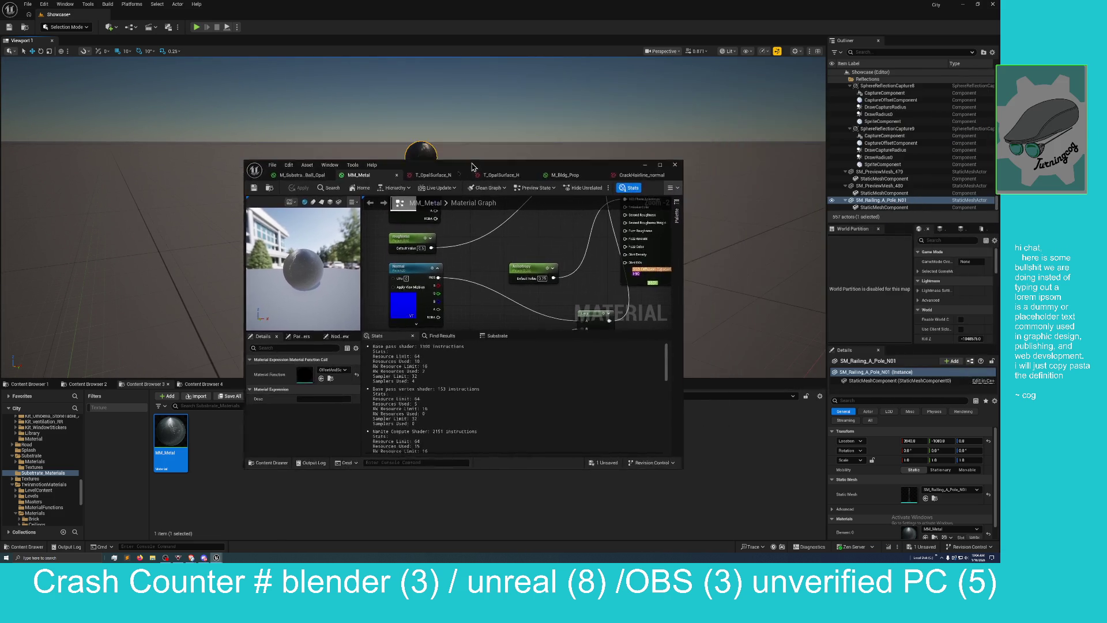
drag(679, 225, 669, 203)
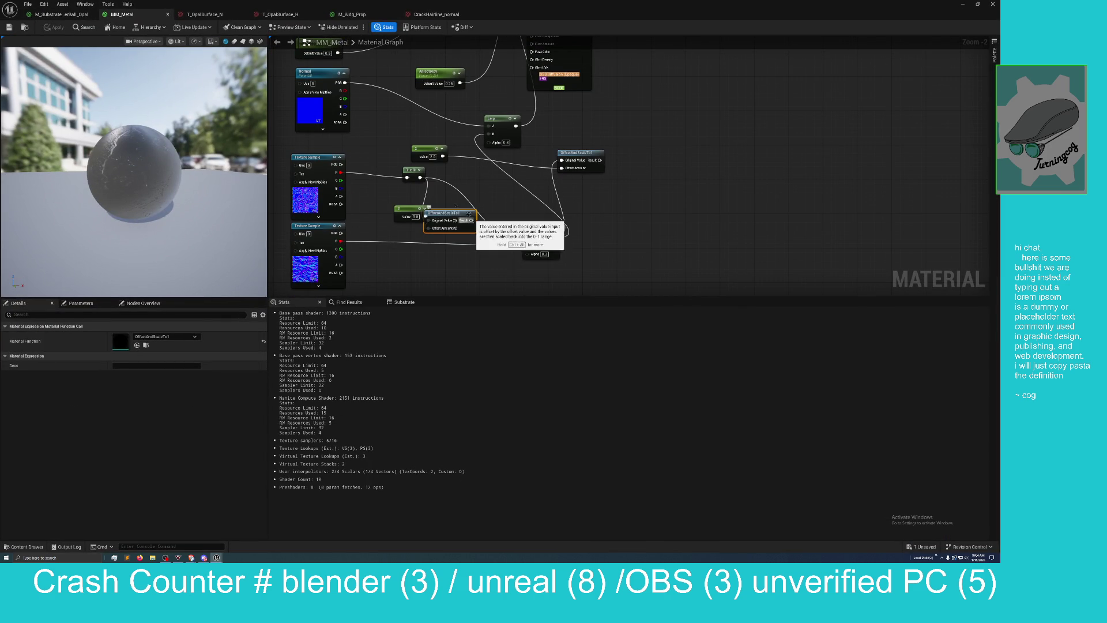
Step: Wire OffsetAndScaleTo1's Result into the Lerp's A input, apply, and orbit around the pole
drag(471, 220, 527, 237)
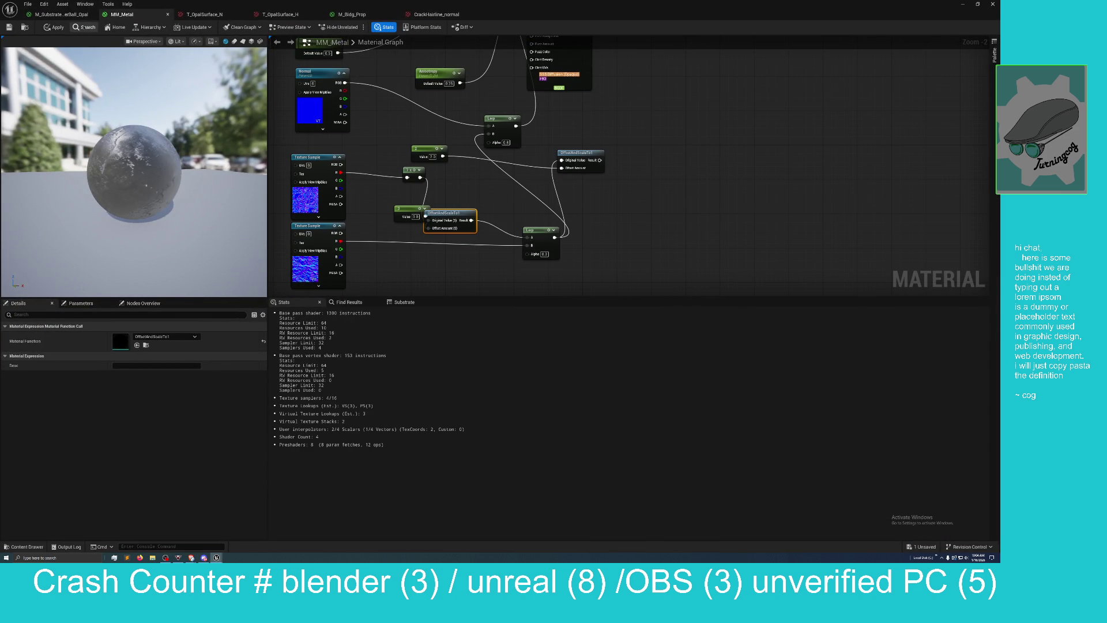
click(55, 27)
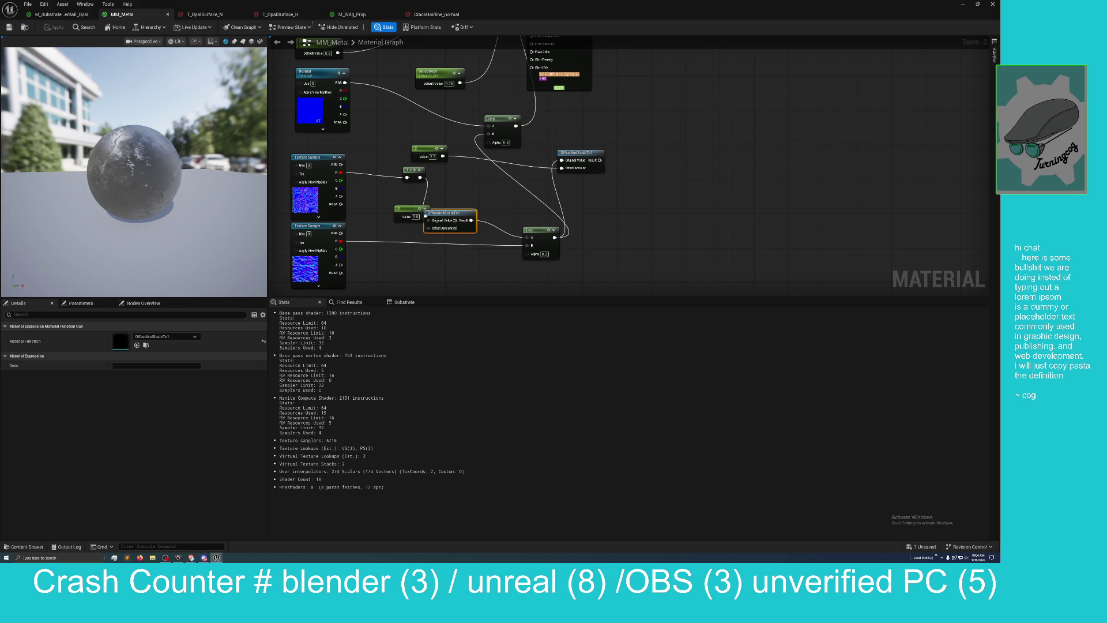
mouse_move(496, 7)
mouse_down()
mouse_move(502, 37)
mouse_move(766, 88)
mouse_up()
mouse_move(288, 231)
mouse_down()
mouse_move(305, 214)
mouse_move(277, 243)
mouse_move(265, 230)
mouse_move(274, 226)
mouse_move(254, 237)
mouse_move(276, 219)
mouse_move(276, 230)
mouse_up()
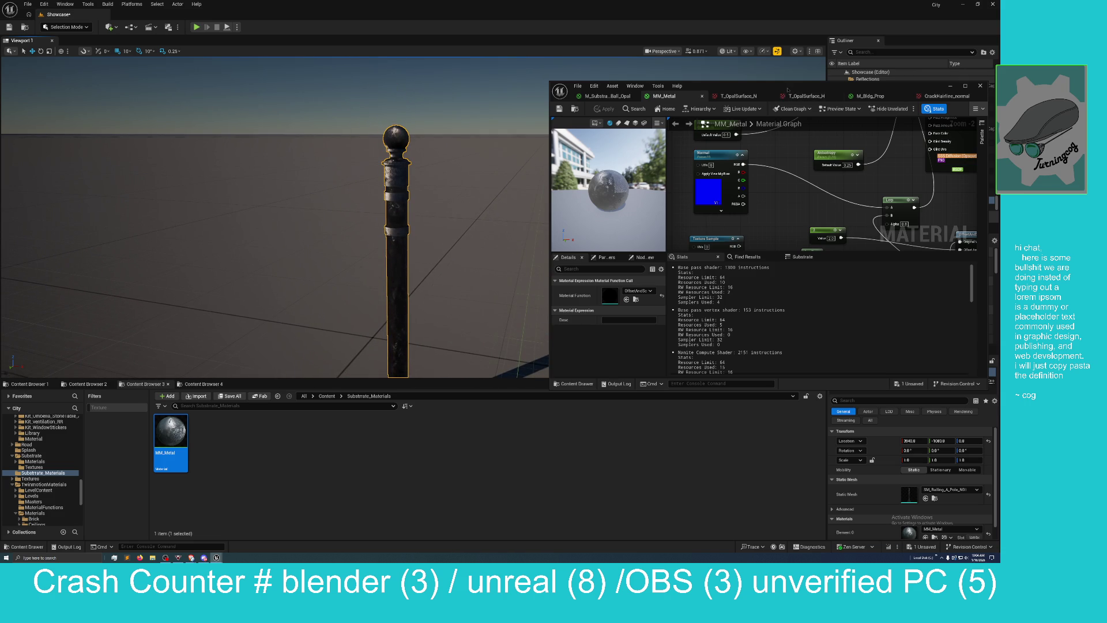
Step: Return the MM_Metal editor to full screen and bring up the node palette
drag(788, 92, 742, 98)
double_click(742, 98)
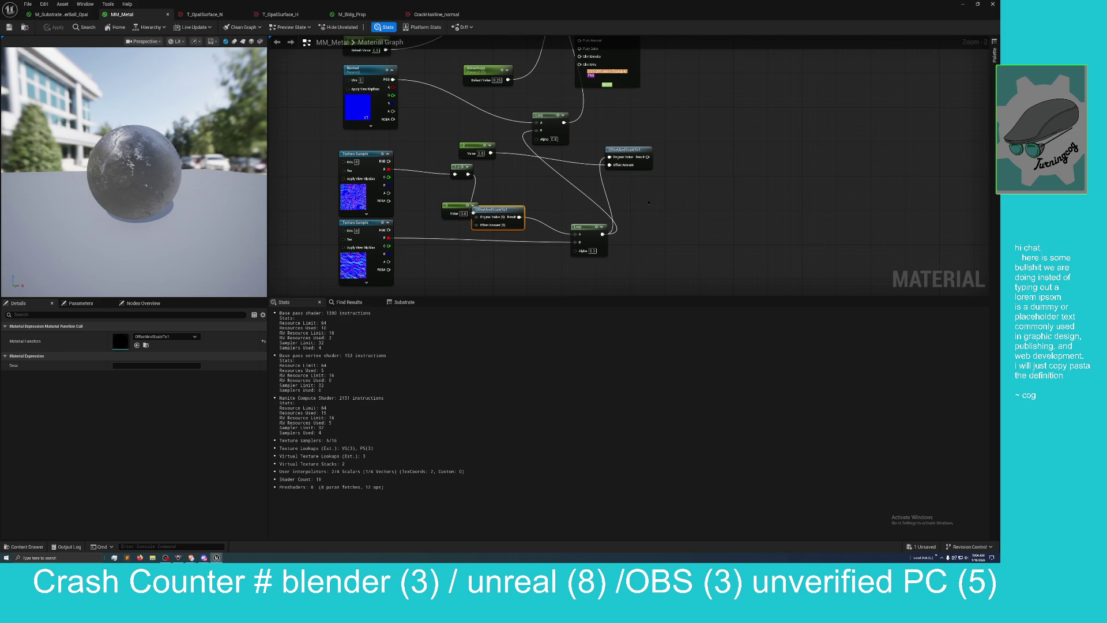
right_click(649, 202)
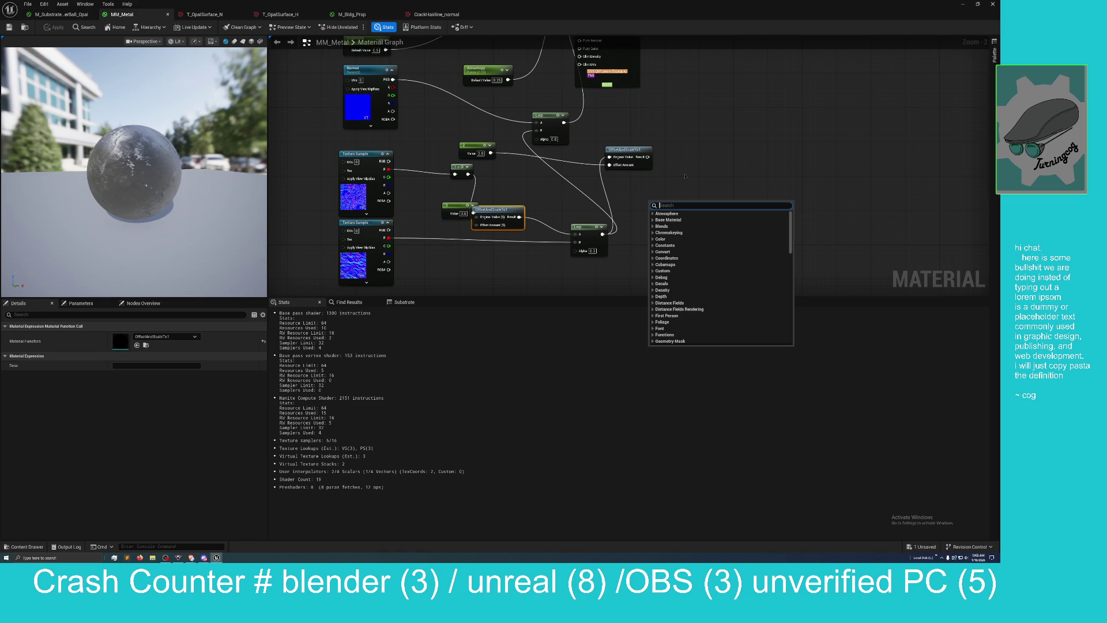
Step: Add an Add node fed by the texture's R channel (B) and OffsetAndScaleTo1's Result (A)
text(add)
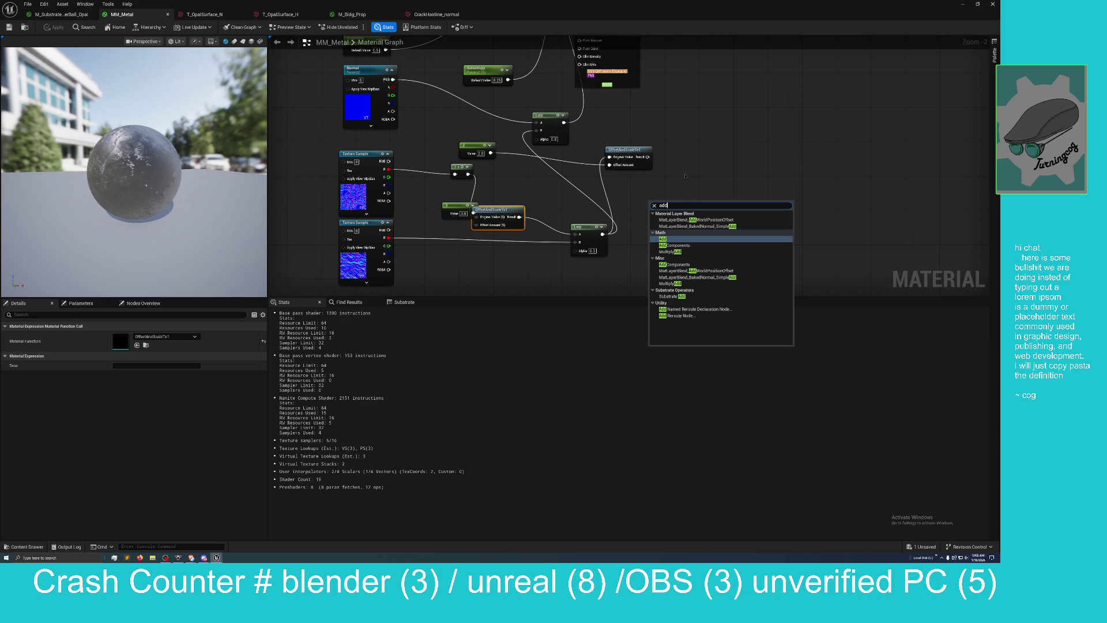
key(Return)
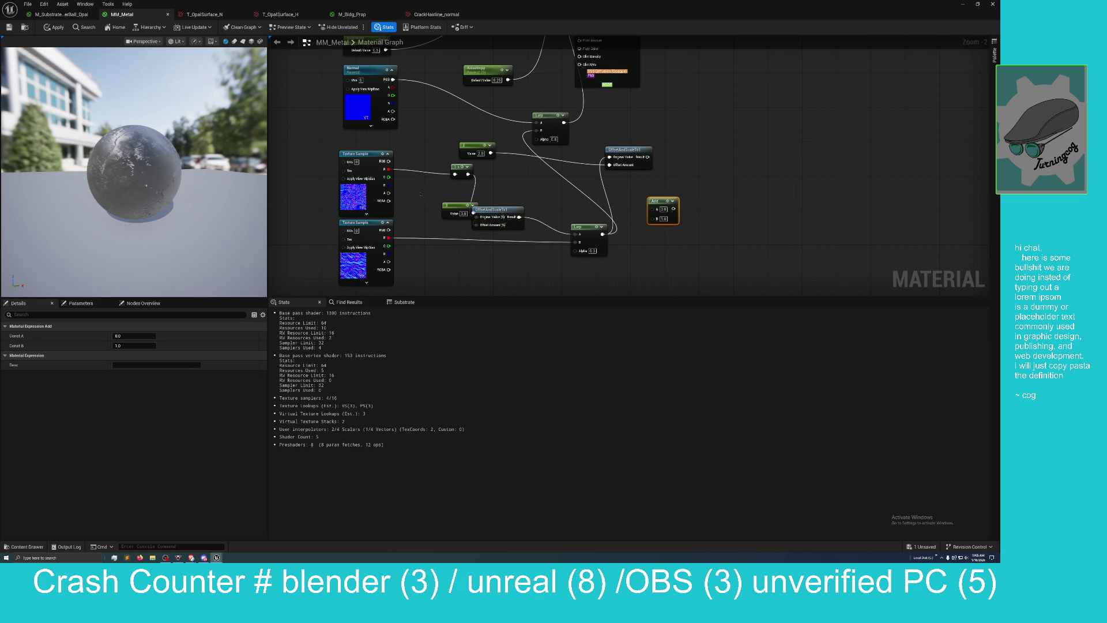
drag(513, 209, 526, 206)
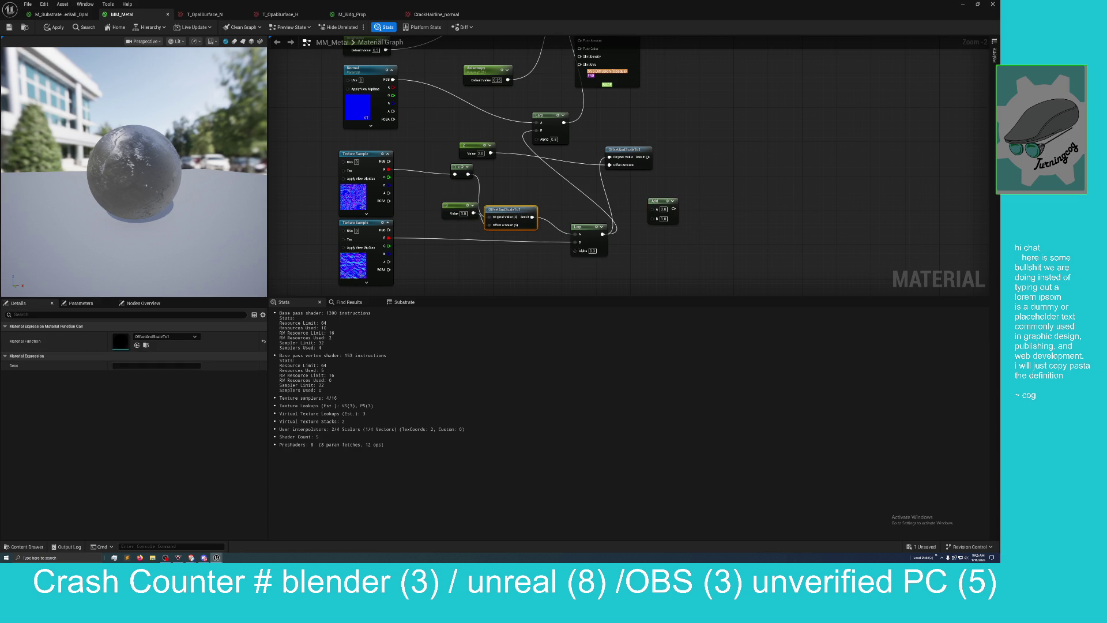
mouse_move(587, 229)
mouse_down()
mouse_move(622, 220)
mouse_move(569, 243)
mouse_up()
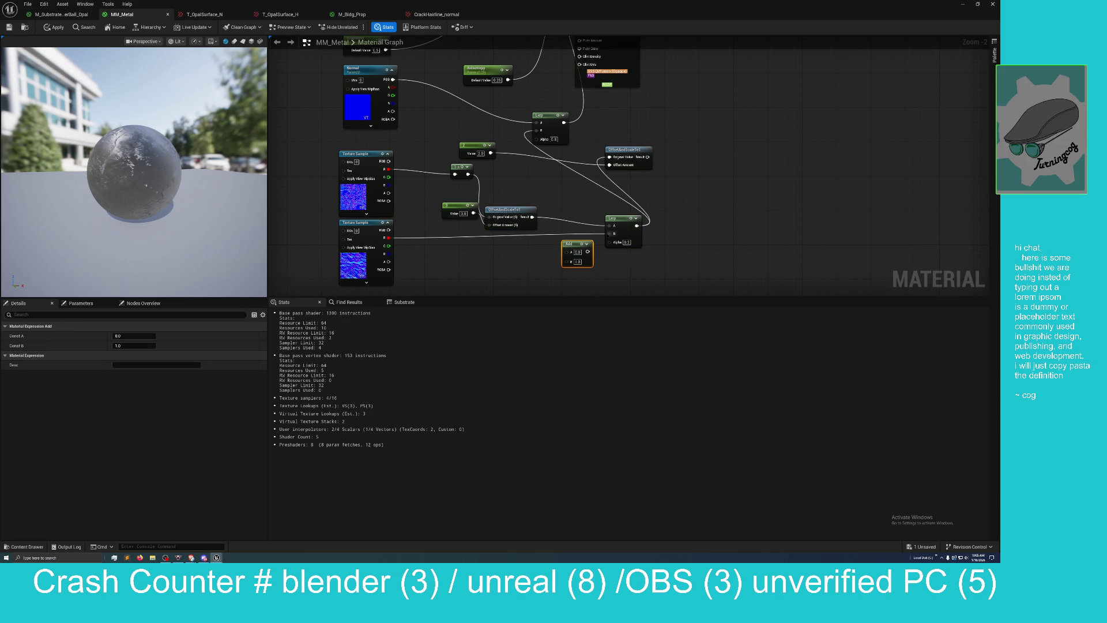
mouse_move(389, 237)
mouse_down()
mouse_move(447, 257)
mouse_move(574, 268)
mouse_move(568, 261)
mouse_up()
mouse_move(532, 217)
mouse_down()
mouse_move(600, 245)
mouse_move(565, 254)
mouse_move(583, 245)
mouse_move(521, 153)
mouse_move(538, 132)
mouse_up()
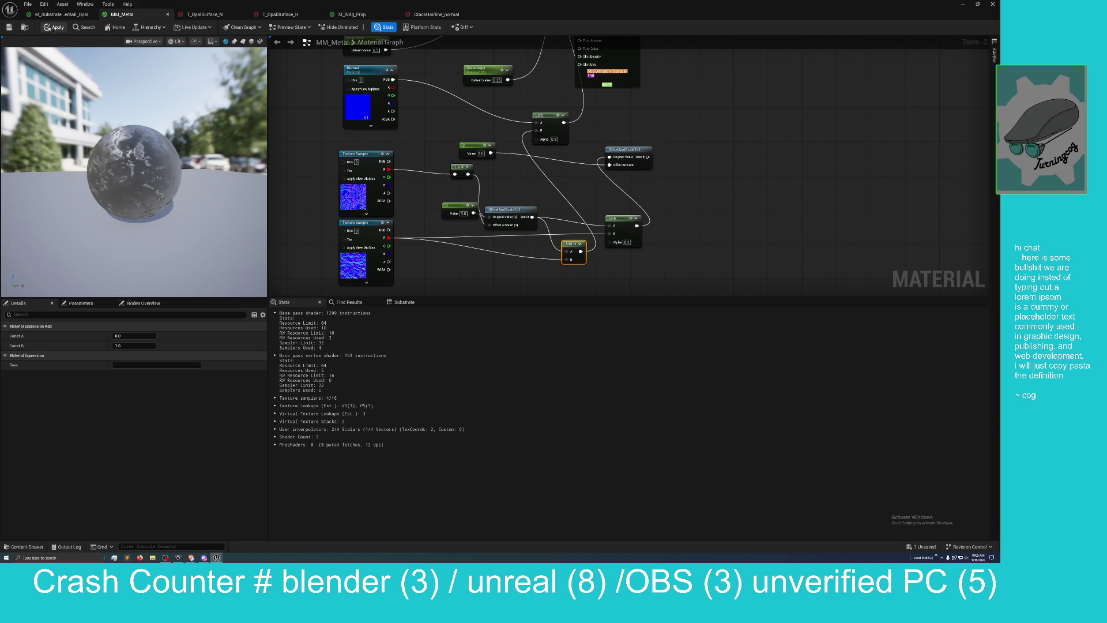
Step: Apply, check the pole in the level, then re-maximize the graph and reroute OffsetAndScaleTo1's Result wire
click(54, 27)
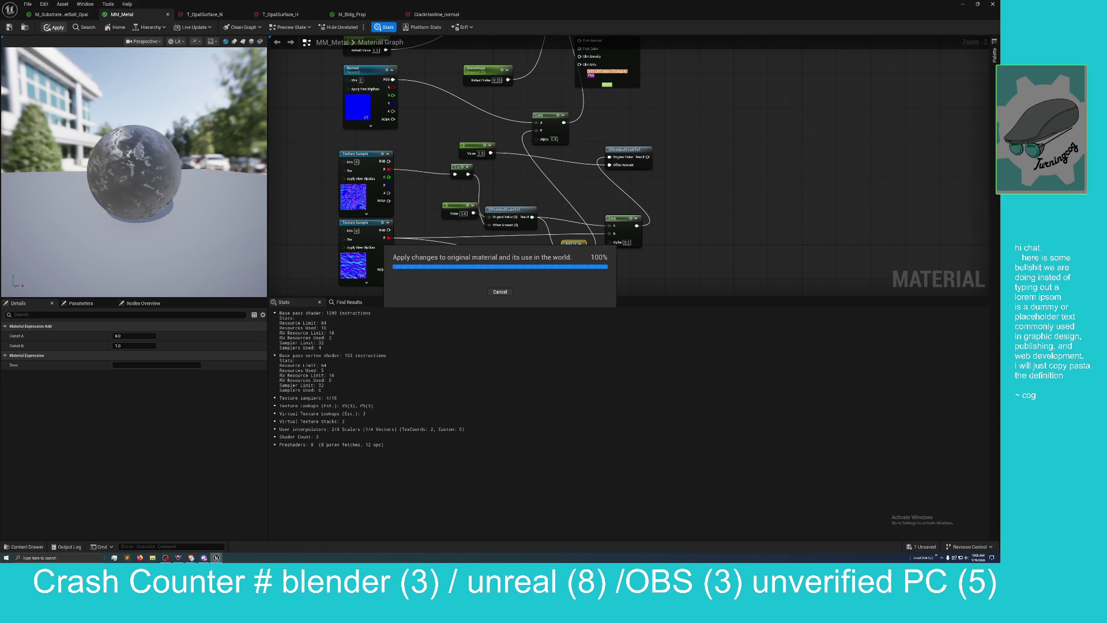
mouse_move(513, 6)
mouse_down()
mouse_move(245, 24)
mouse_move(796, 154)
mouse_move(778, 136)
mouse_up()
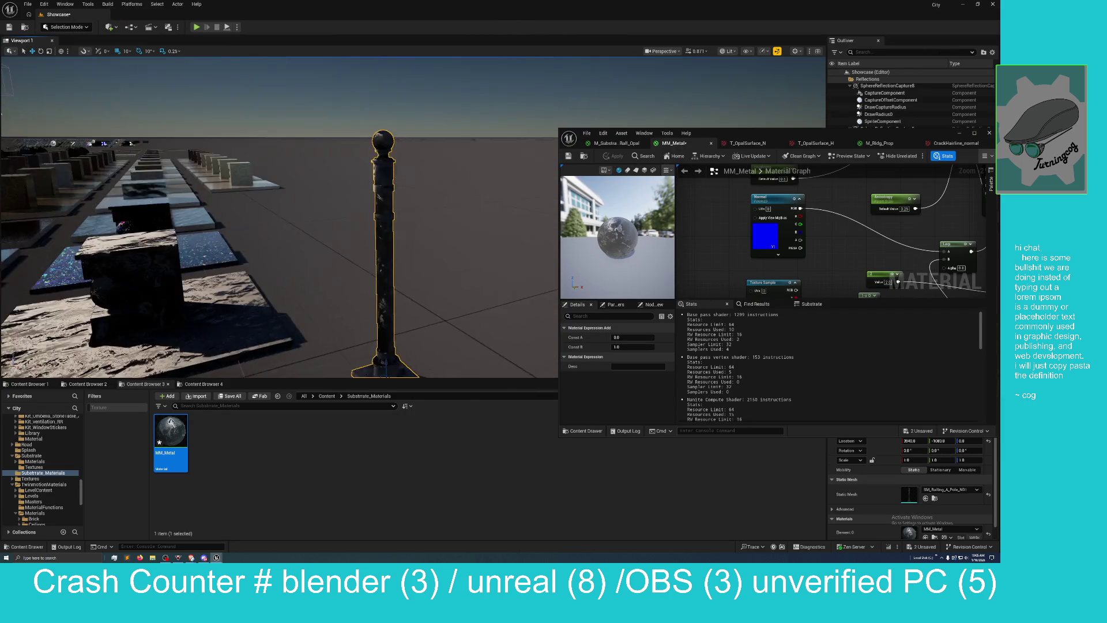
drag(426, 194, 427, 194)
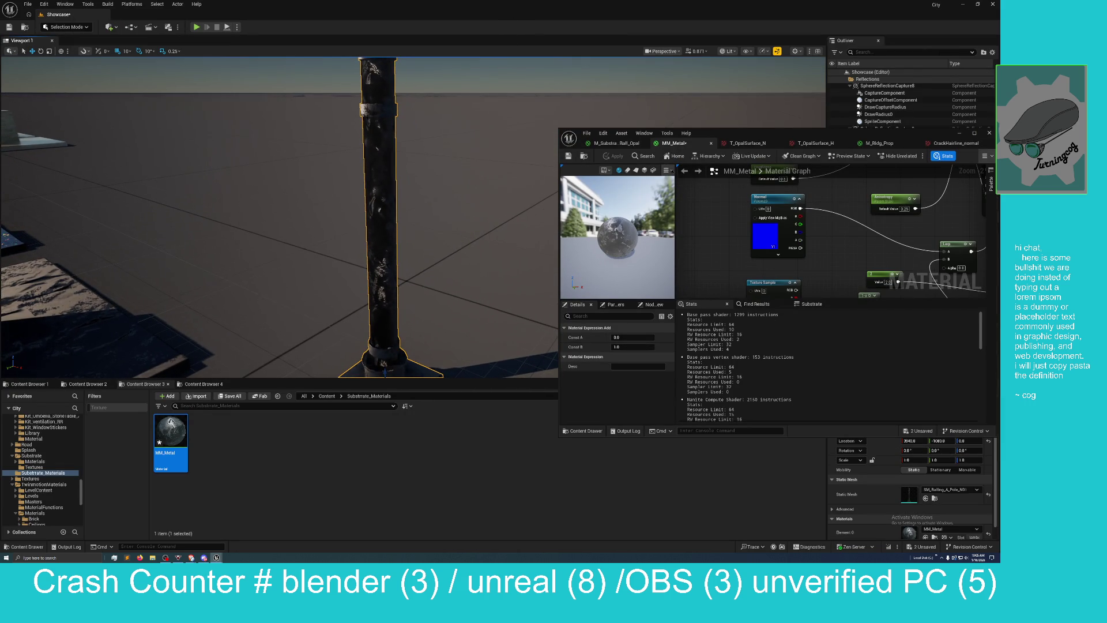
double_click(766, 139)
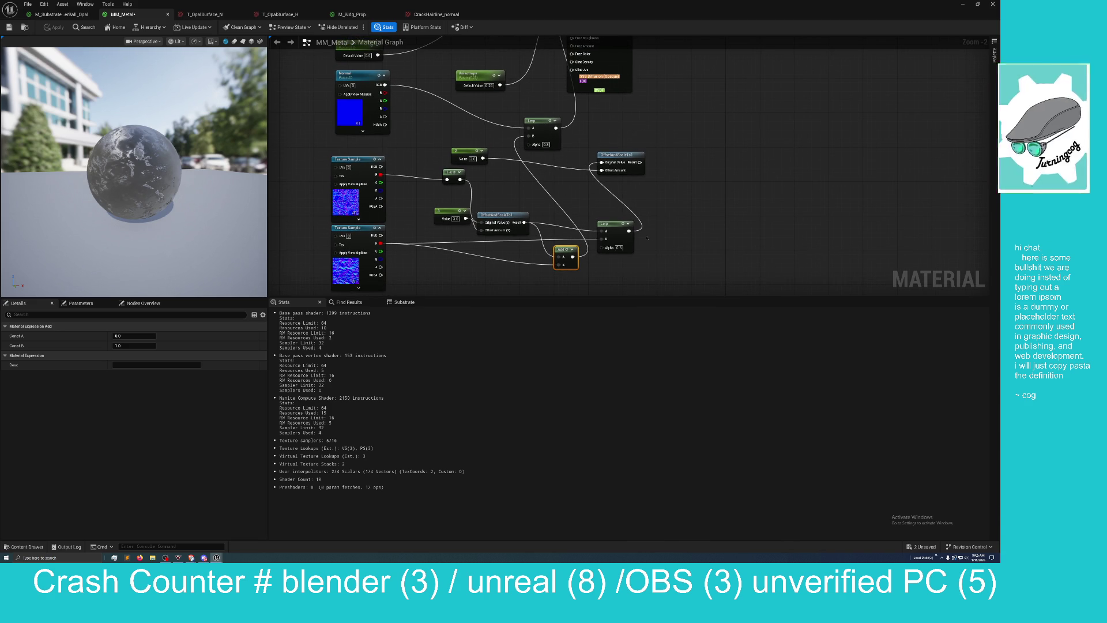
mouse_move(639, 162)
mouse_down()
mouse_move(515, 156)
mouse_move(528, 136)
mouse_up()
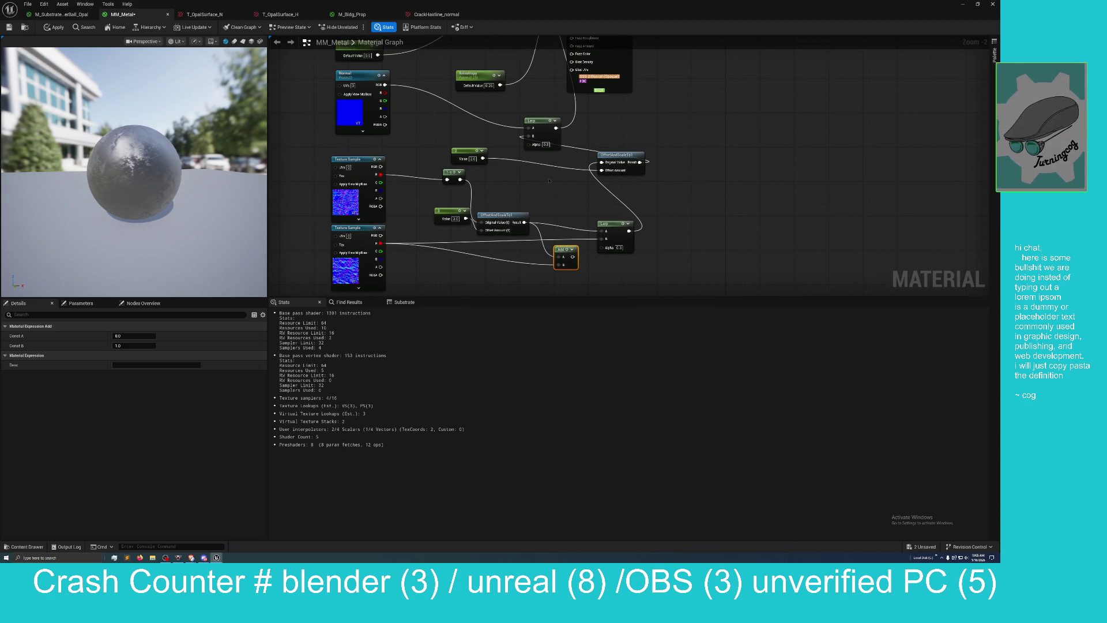
Step: Apply the rewired material and pan between the roughness/texture nodes and the Lerp and Add nodes
click(57, 27)
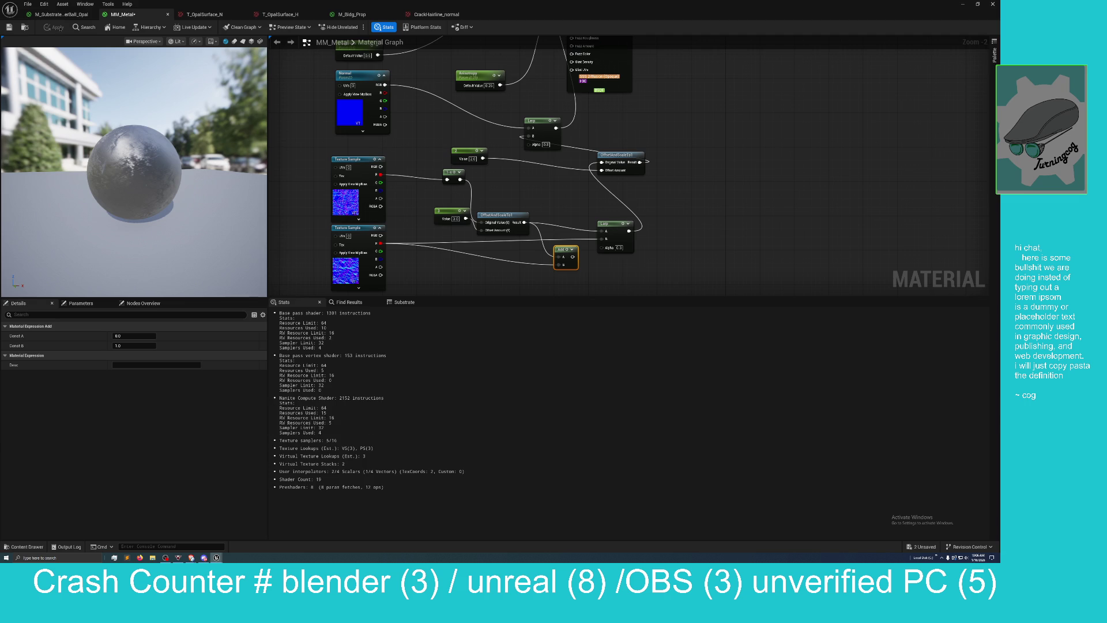
drag(520, 169, 549, 239)
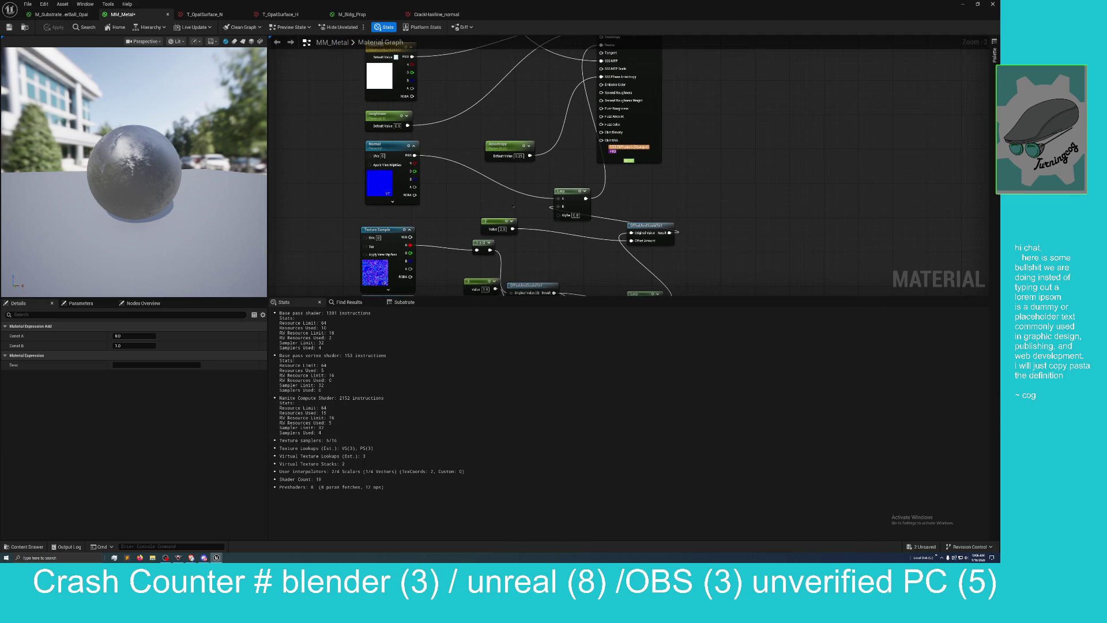
mouse_move(512, 206)
mouse_down()
mouse_move(493, 190)
mouse_move(491, 168)
mouse_up()
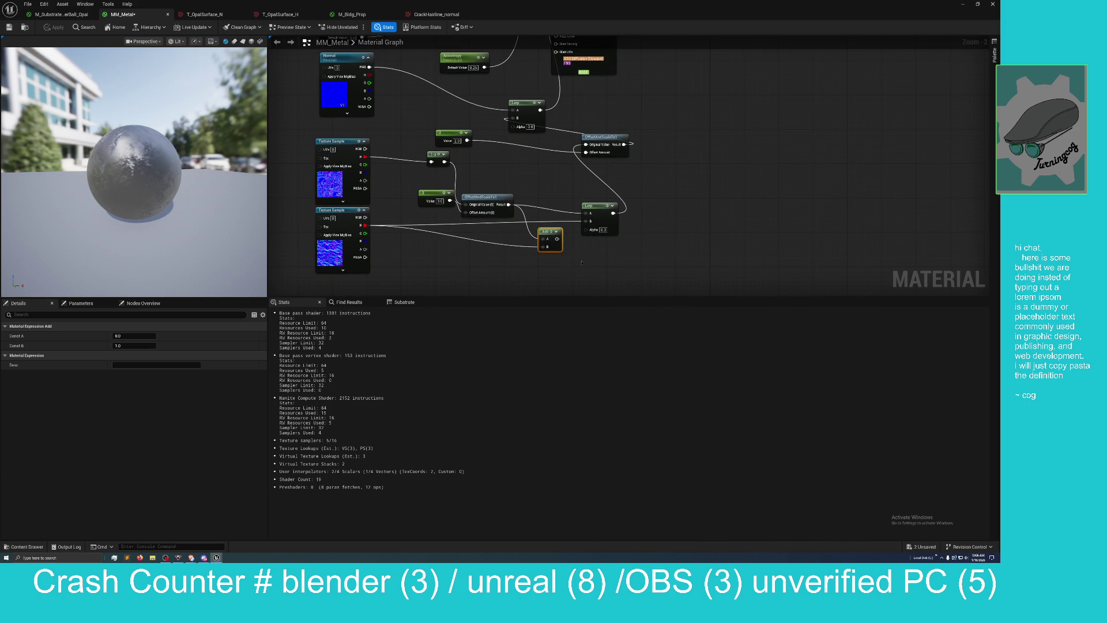
Step: Delete the Add node and apply MM_Metal without it
drag(543, 227, 538, 244)
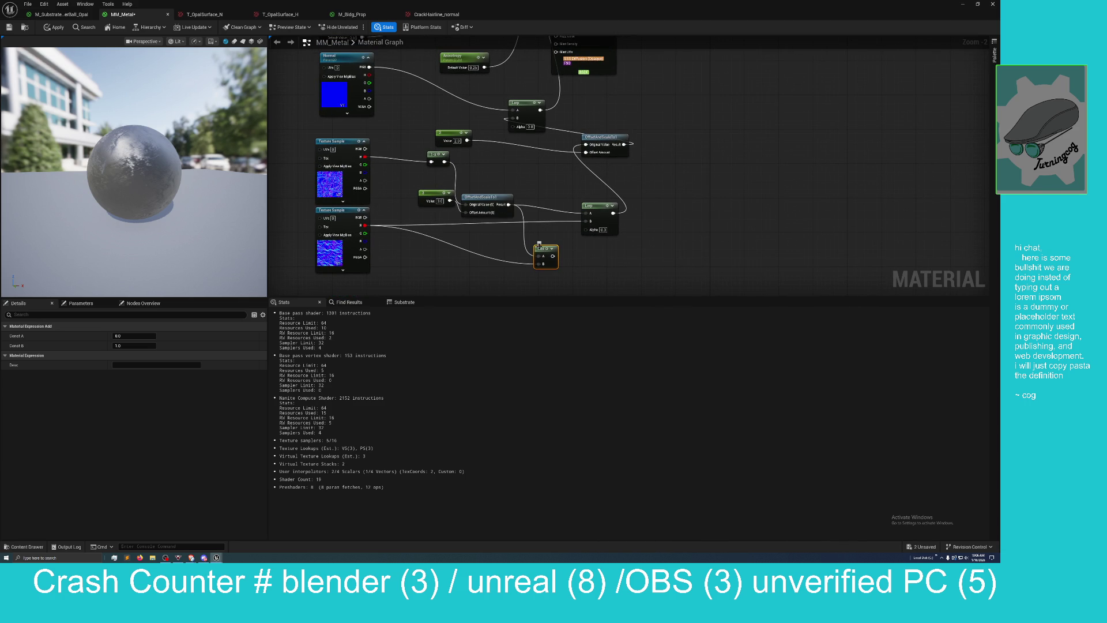
key(Delete)
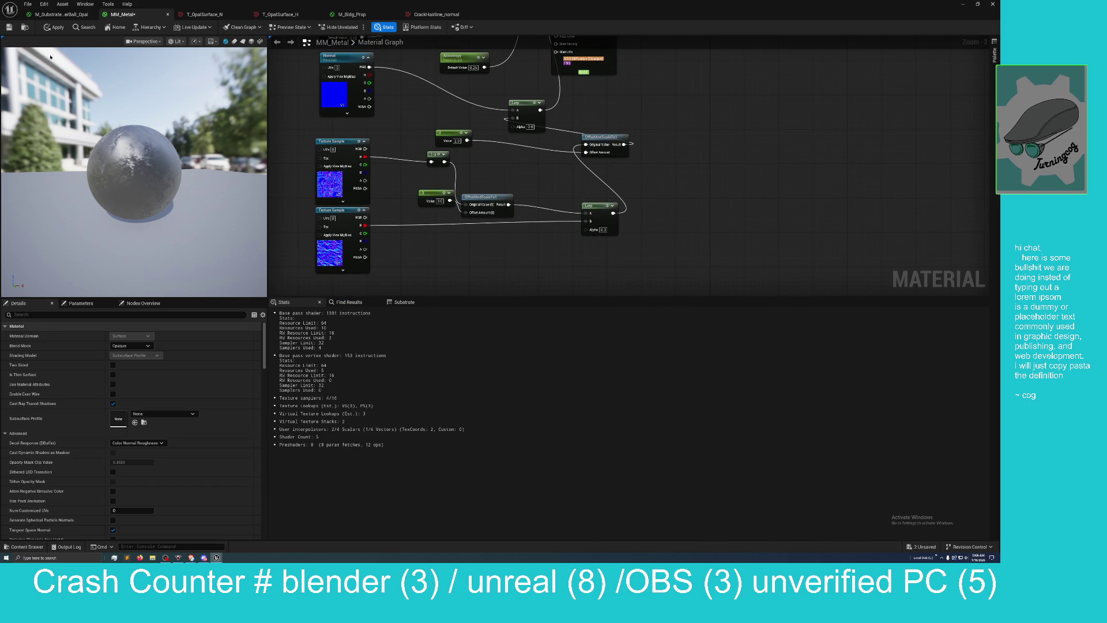
click(53, 27)
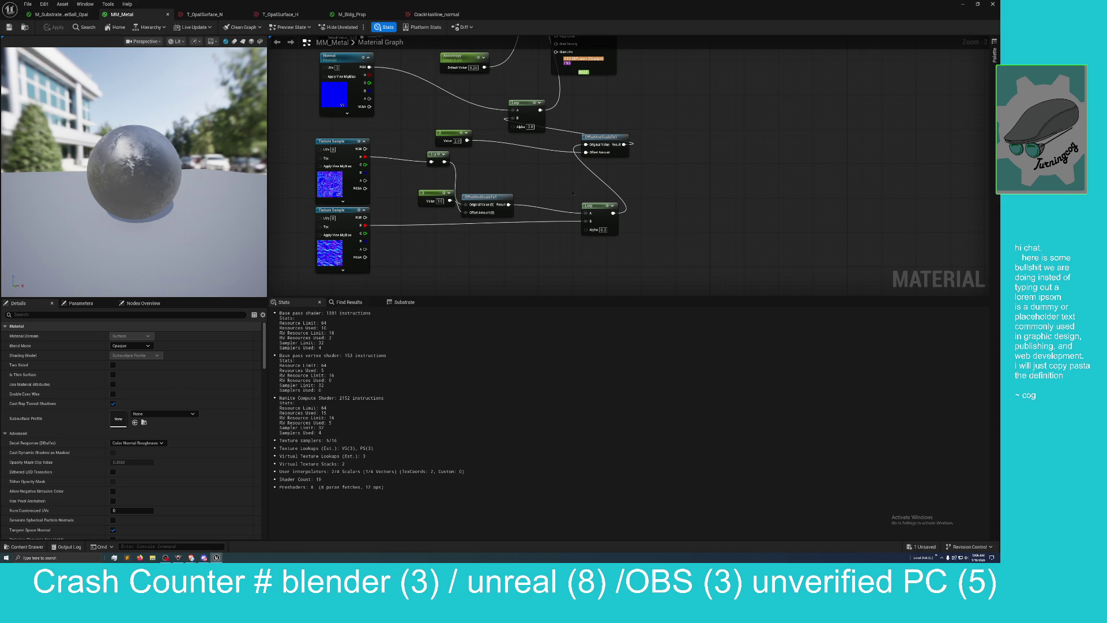
drag(573, 194, 578, 35)
Step: Frame the pole with F, orbit to see its ball top, then re-maximize the MM_Metal editor
double_click(569, 11)
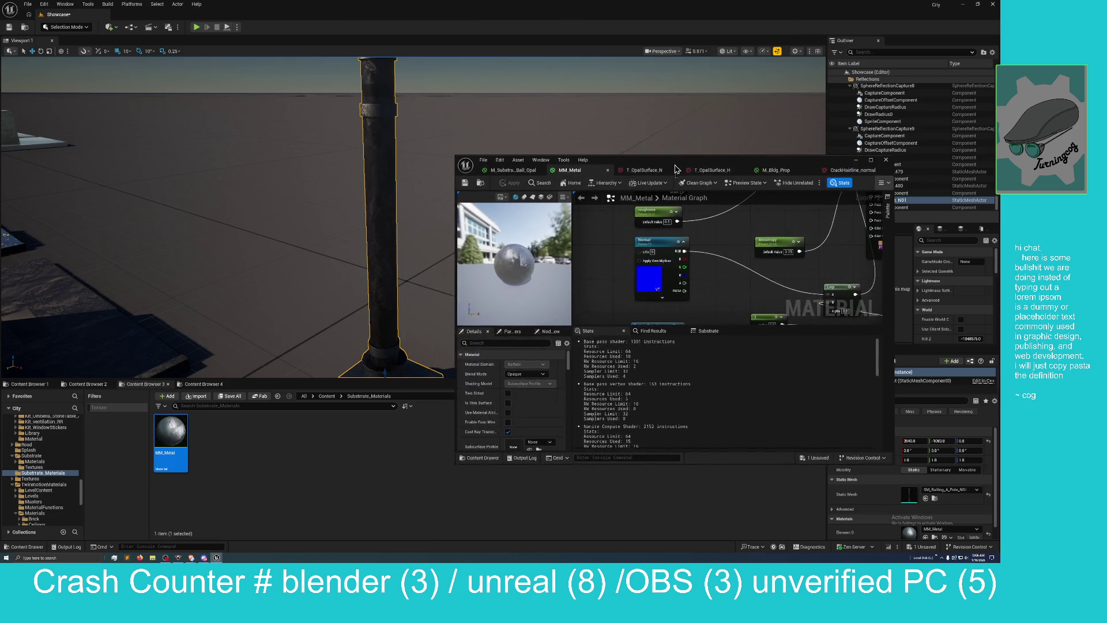
key(f)
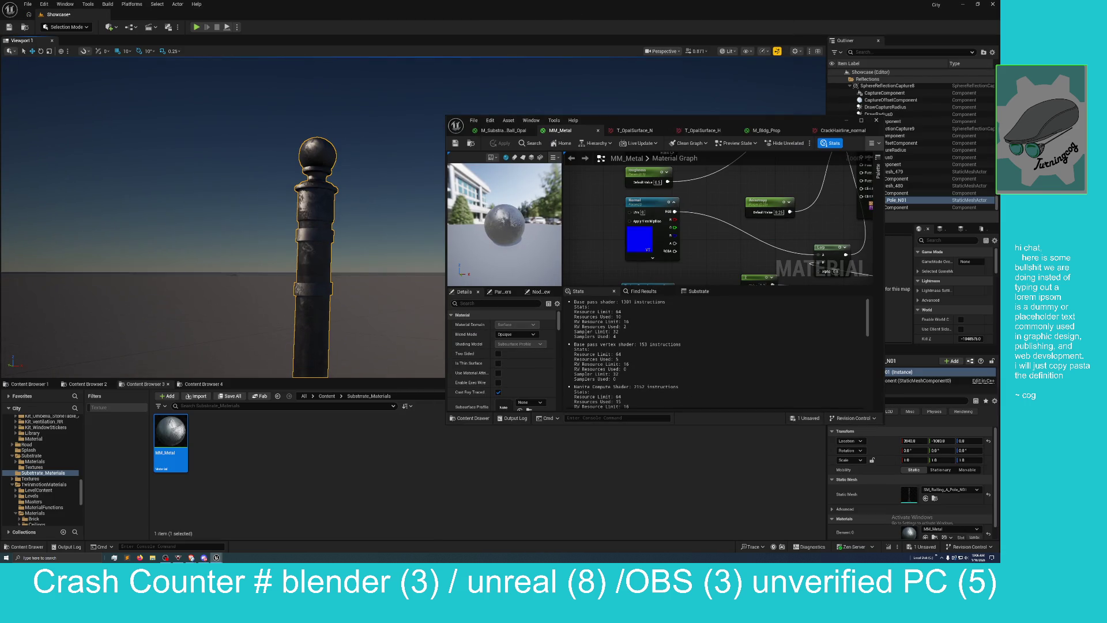
mouse_move(181, 272)
mouse_down()
mouse_move(181, 254)
mouse_move(187, 274)
mouse_move(170, 268)
mouse_move(174, 295)
mouse_move(177, 268)
mouse_up()
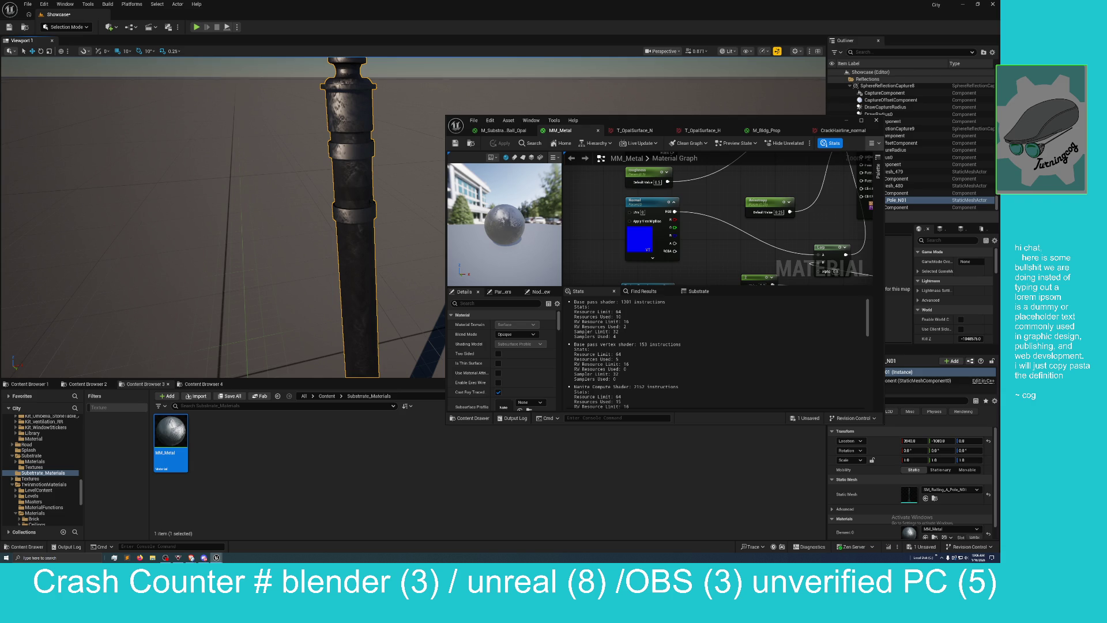
drag(177, 269, 167, 291)
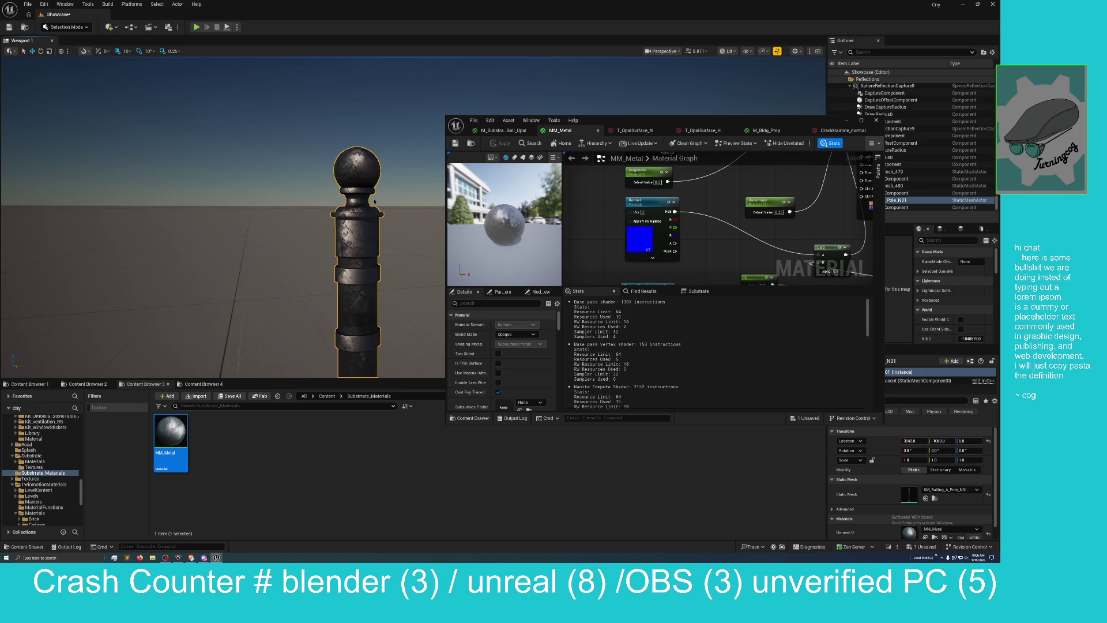
mouse_move(656, 124)
mouse_down()
mouse_move(568, 145)
mouse_move(437, 249)
mouse_move(548, 249)
mouse_move(549, 193)
mouse_move(517, 180)
mouse_up()
double_click(517, 179)
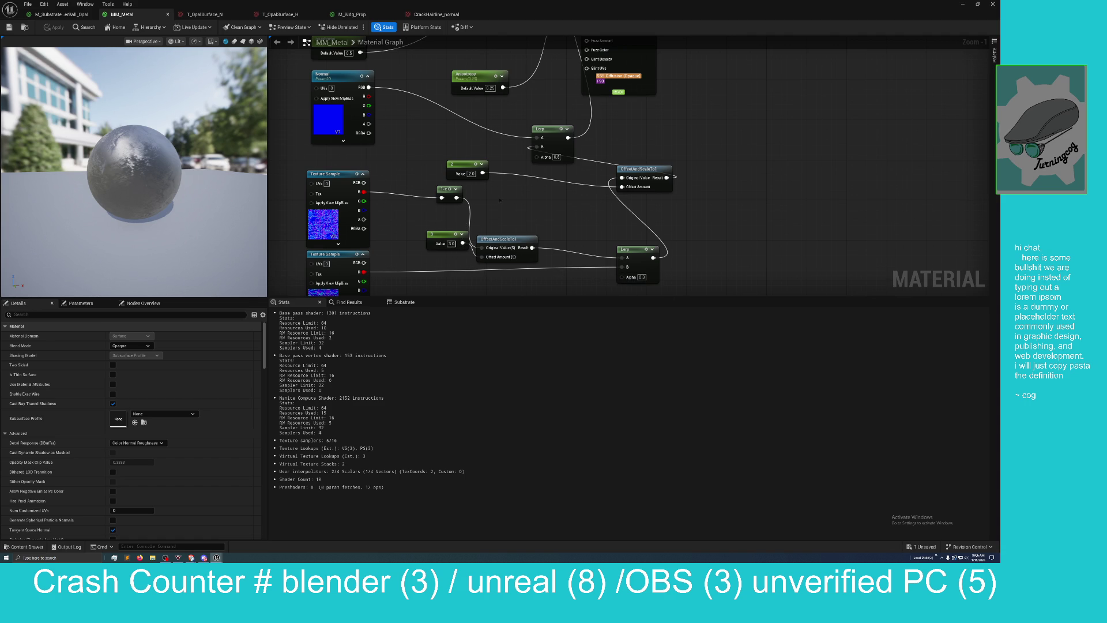
Step: Set the constants to 2 and 0.5, apply MM_Metal, and un-maximize the editor to show the level
mouse_move(469, 168)
mouse_down()
mouse_move(535, 184)
mouse_move(544, 176)
mouse_up()
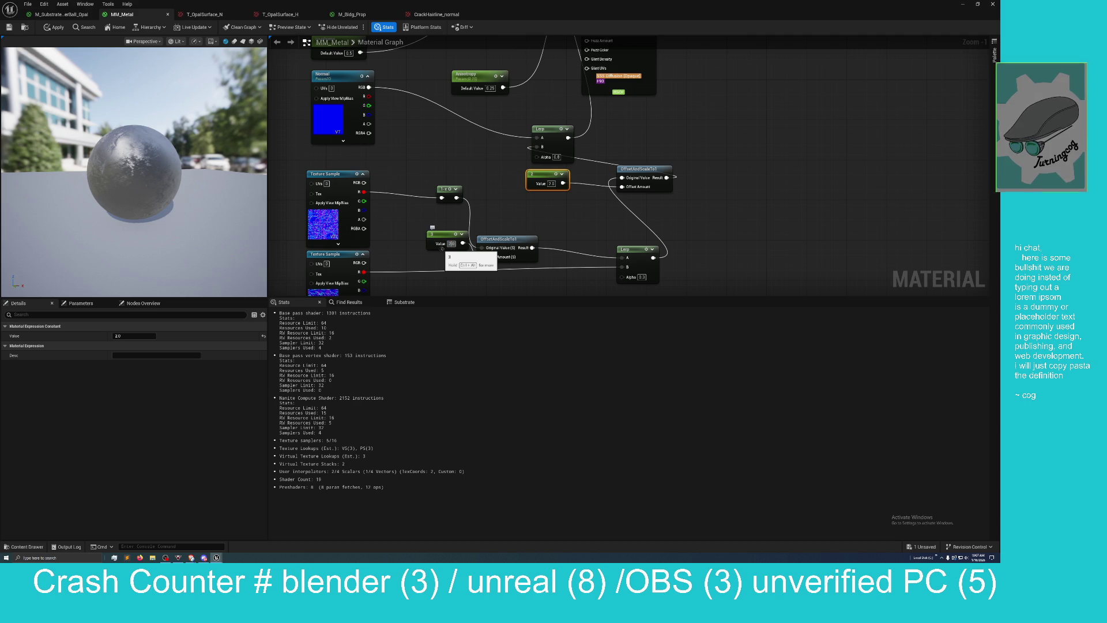
drag(451, 244, 444, 244)
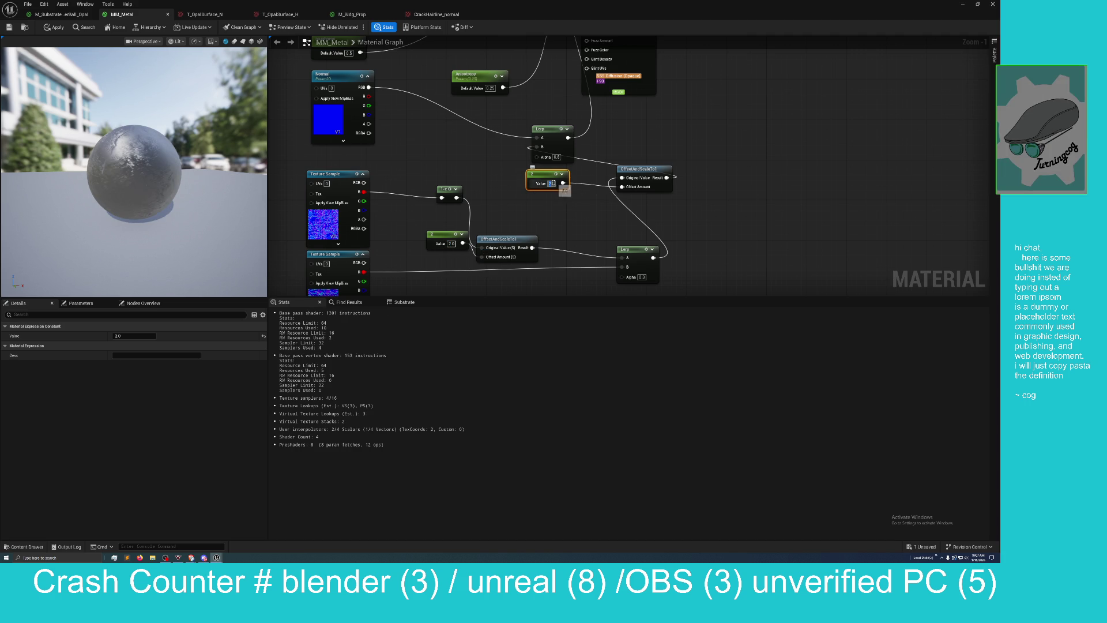
text(0.5)
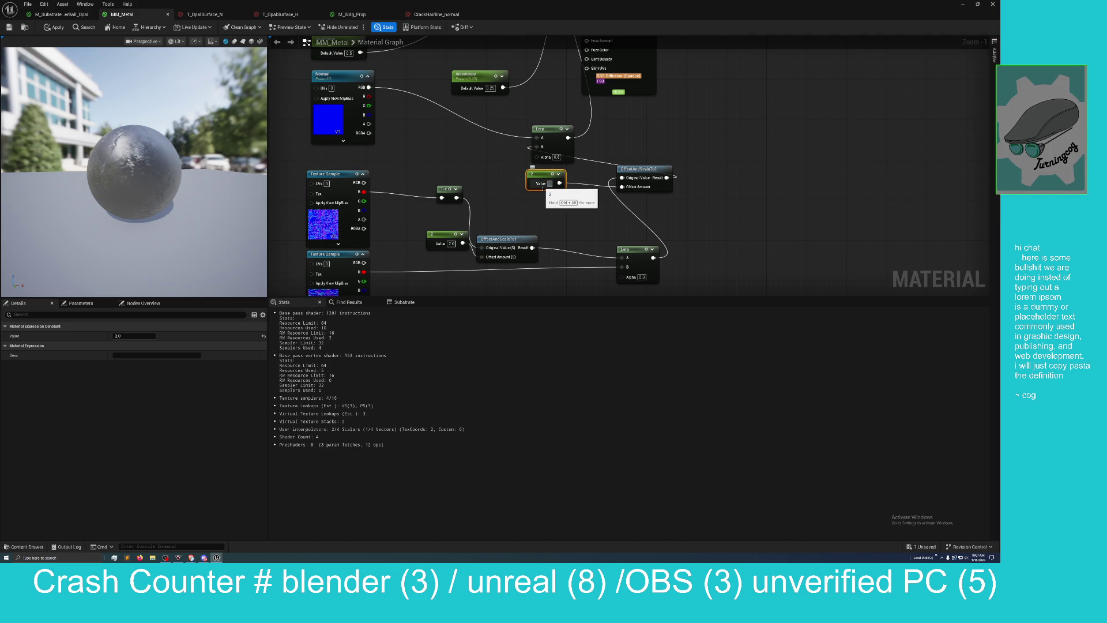
key(Return)
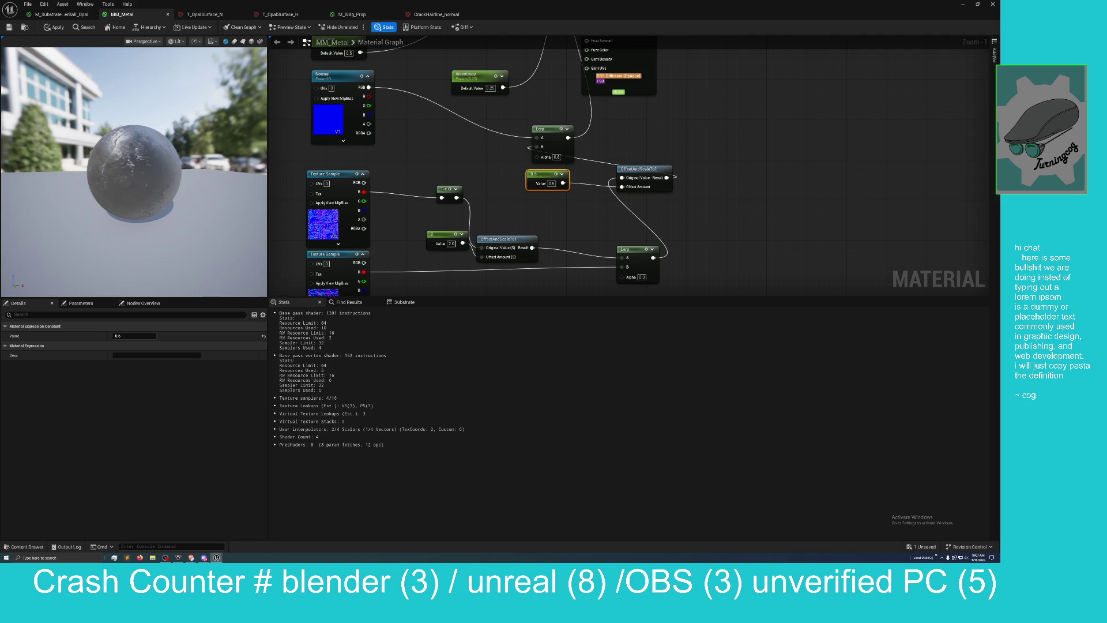
click(56, 27)
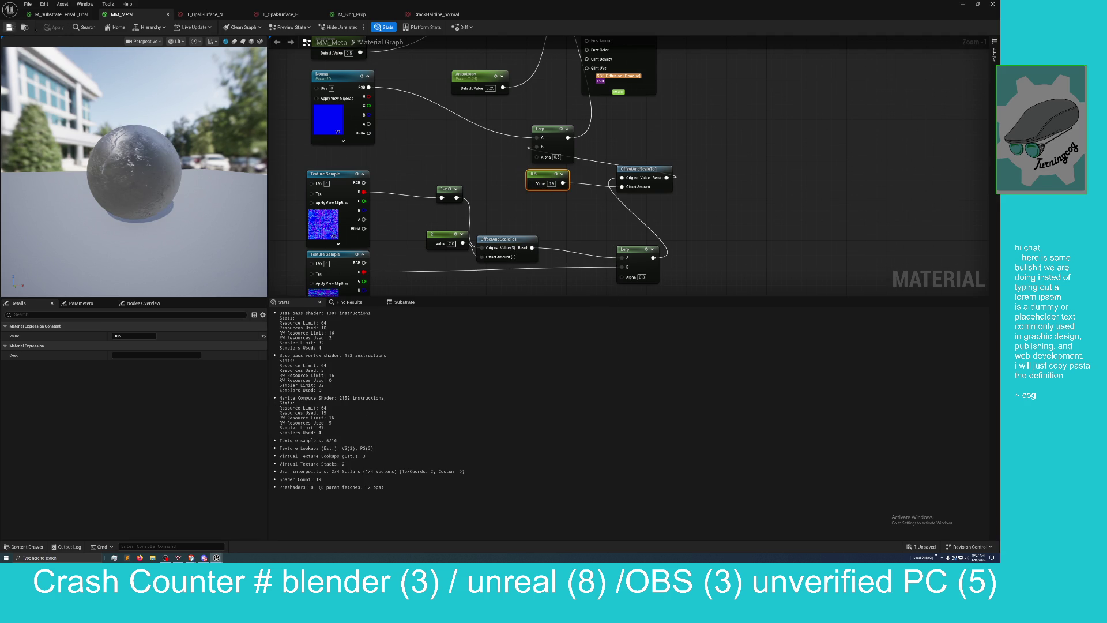
mouse_move(492, 9)
mouse_down()
mouse_move(749, 115)
mouse_move(716, 112)
mouse_up()
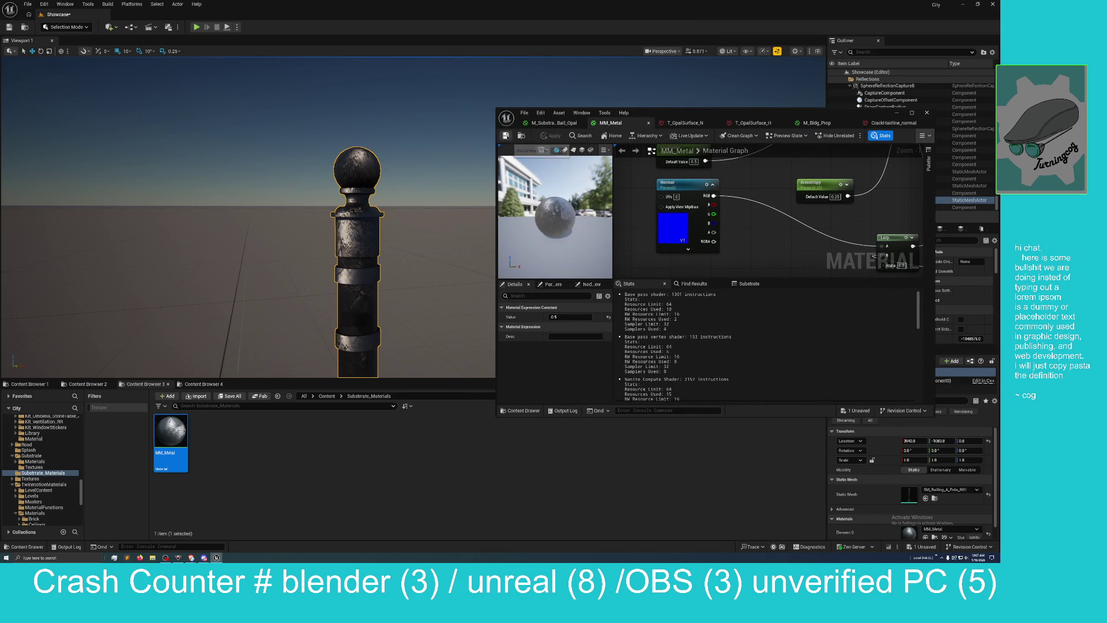
mouse_move(398, 175)
mouse_down()
mouse_move(420, 219)
mouse_move(392, 236)
mouse_move(366, 216)
mouse_move(377, 237)
mouse_move(389, 207)
mouse_move(372, 243)
mouse_up()
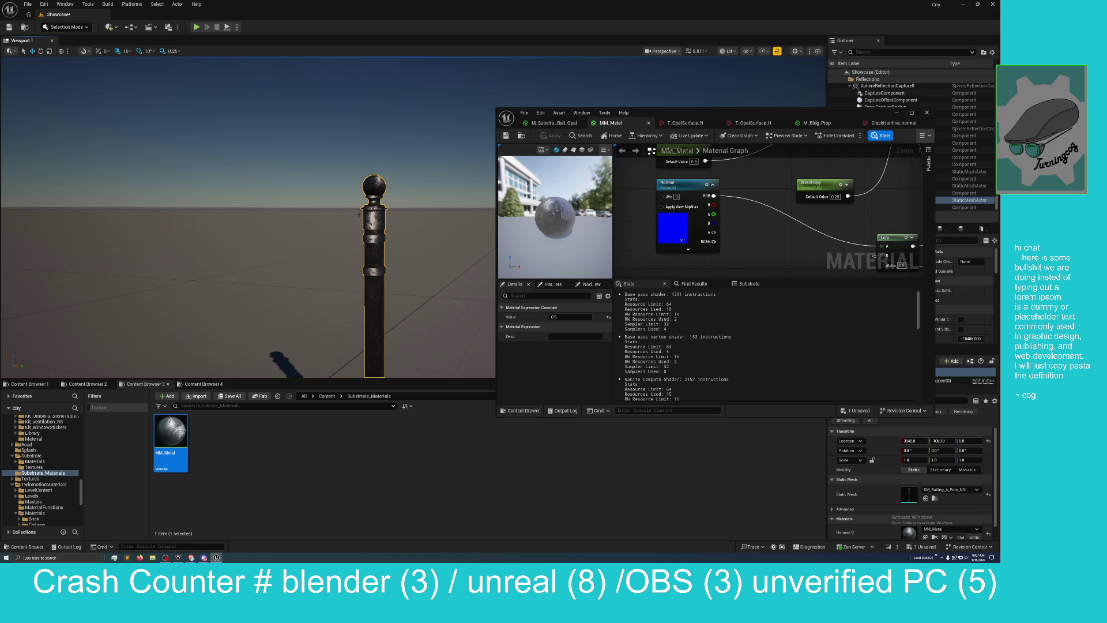
drag(359, 214, 347, 236)
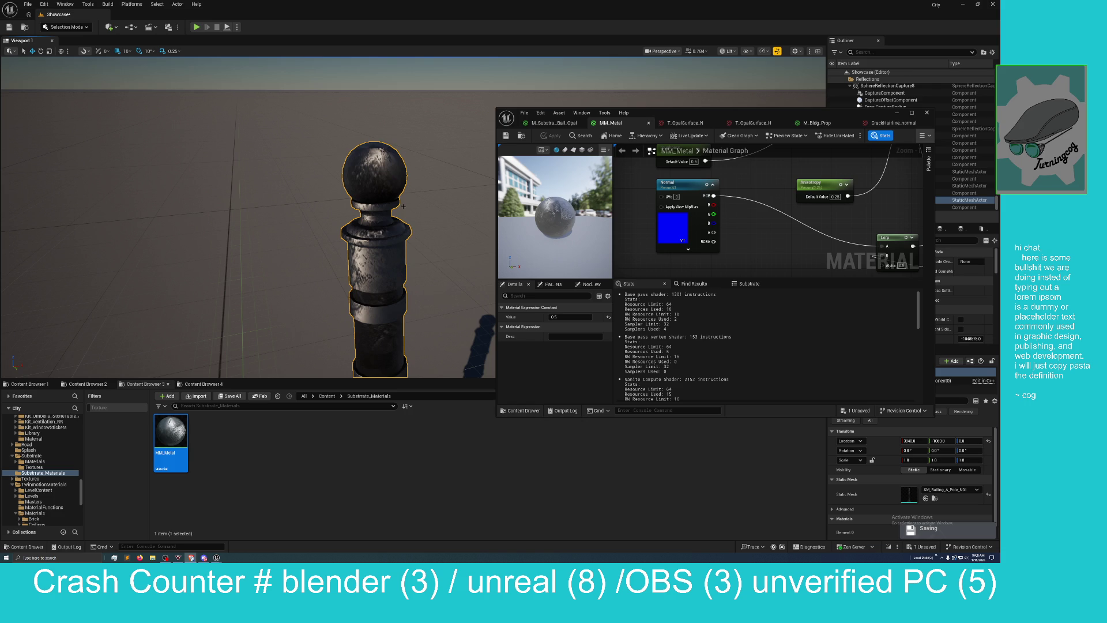
Step: Frame the railing pole large in the viewport and place the MM_Metal editor at the lower centre
scroll(483, 236, up, 3)
scroll(248, 219, down, 10)
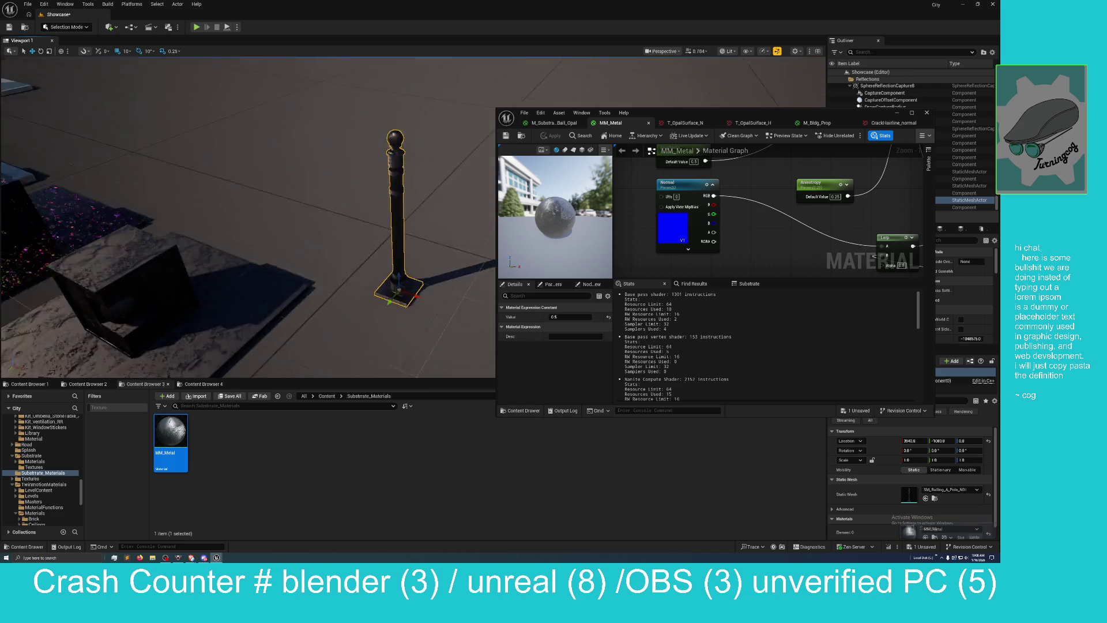
drag(404, 242, 413, 202)
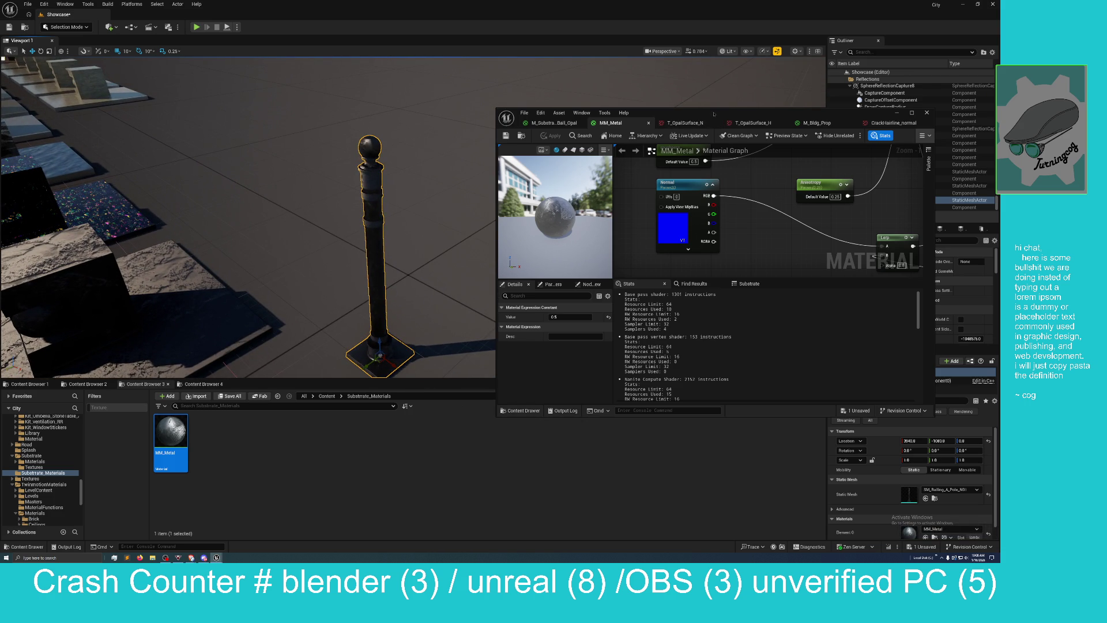
mouse_move(715, 117)
mouse_down()
mouse_move(551, 185)
mouse_move(582, 208)
mouse_move(649, 204)
mouse_up()
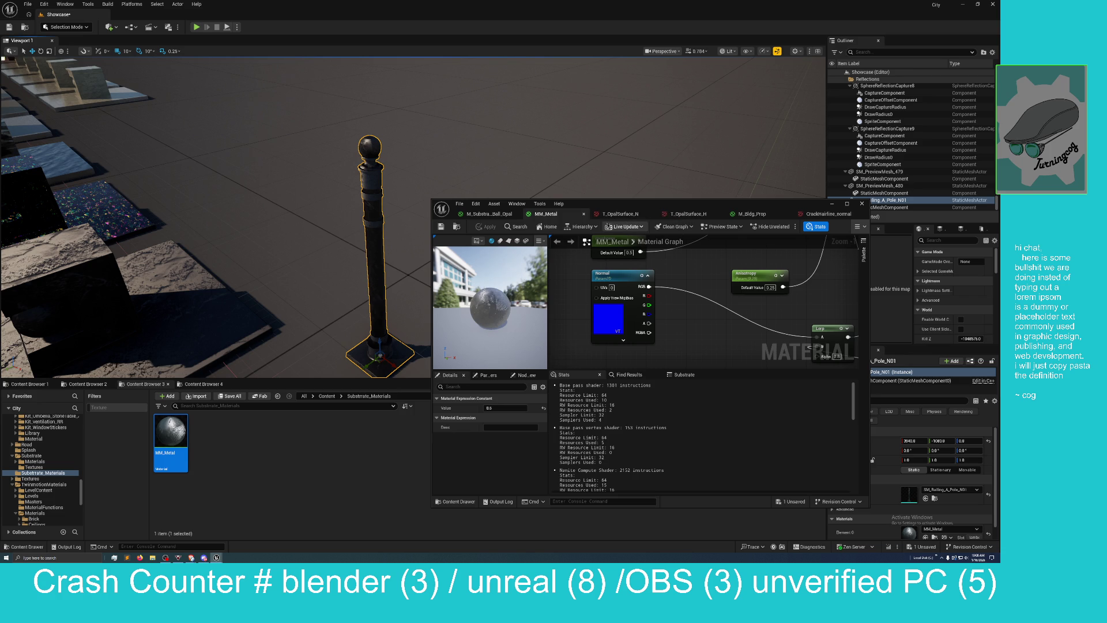
mouse_move(634, 208)
mouse_down()
mouse_move(620, 218)
mouse_move(630, 205)
mouse_up()
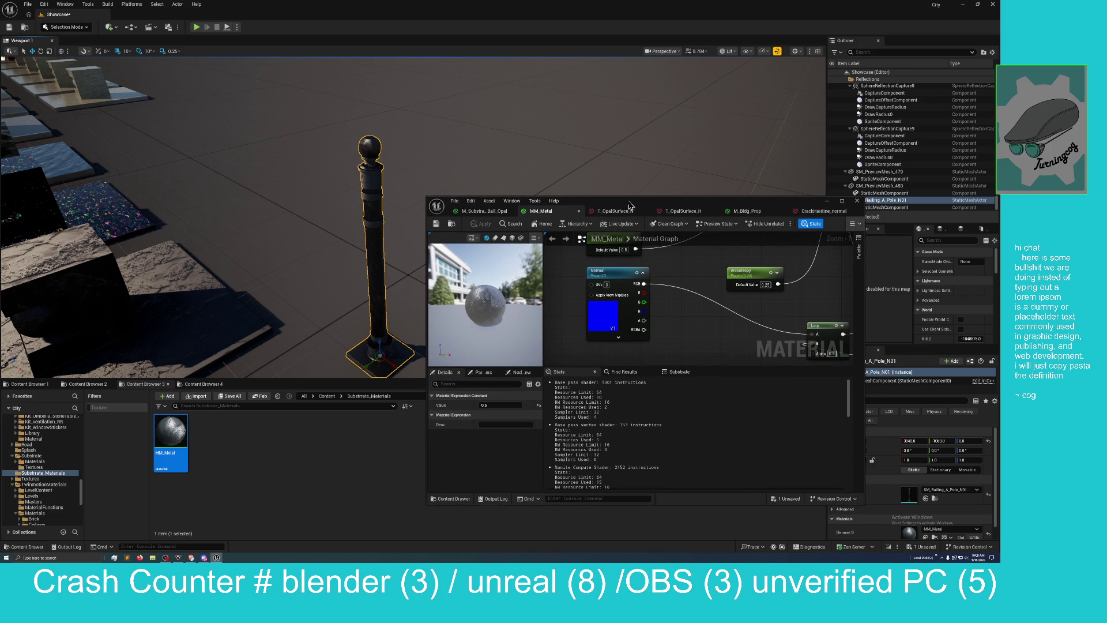
drag(630, 205, 632, 202)
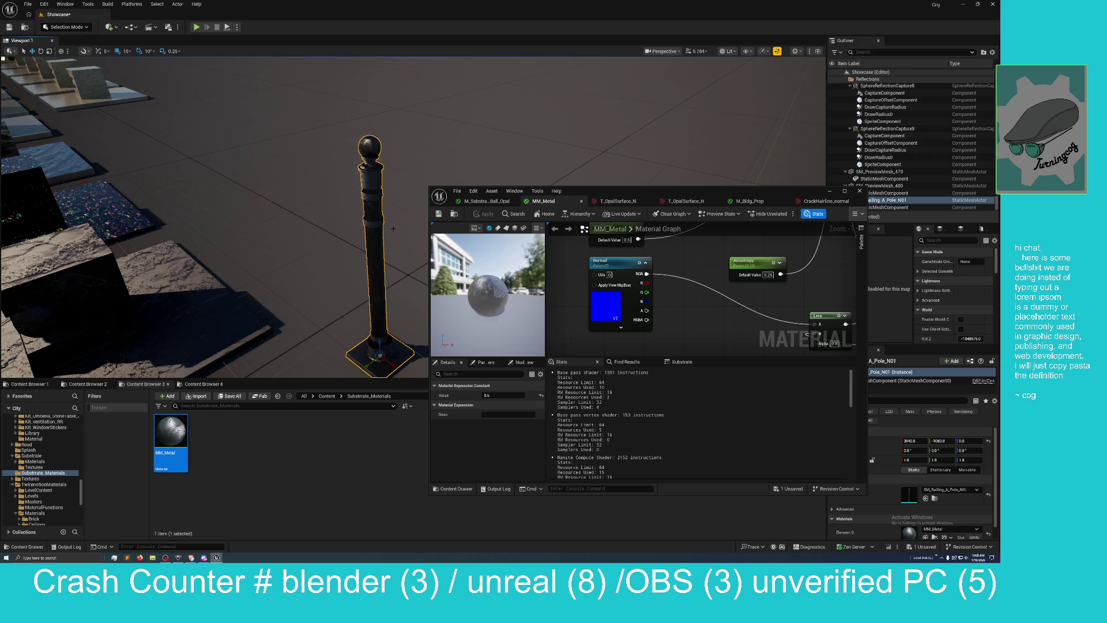
Step: Maximize the MM_Metal editor and wire the Texture Sample's R channel into the lower Lerp
mouse_move(629, 194)
mouse_down()
mouse_move(579, 248)
mouse_move(441, 1)
mouse_up()
drag(478, 197, 502, 143)
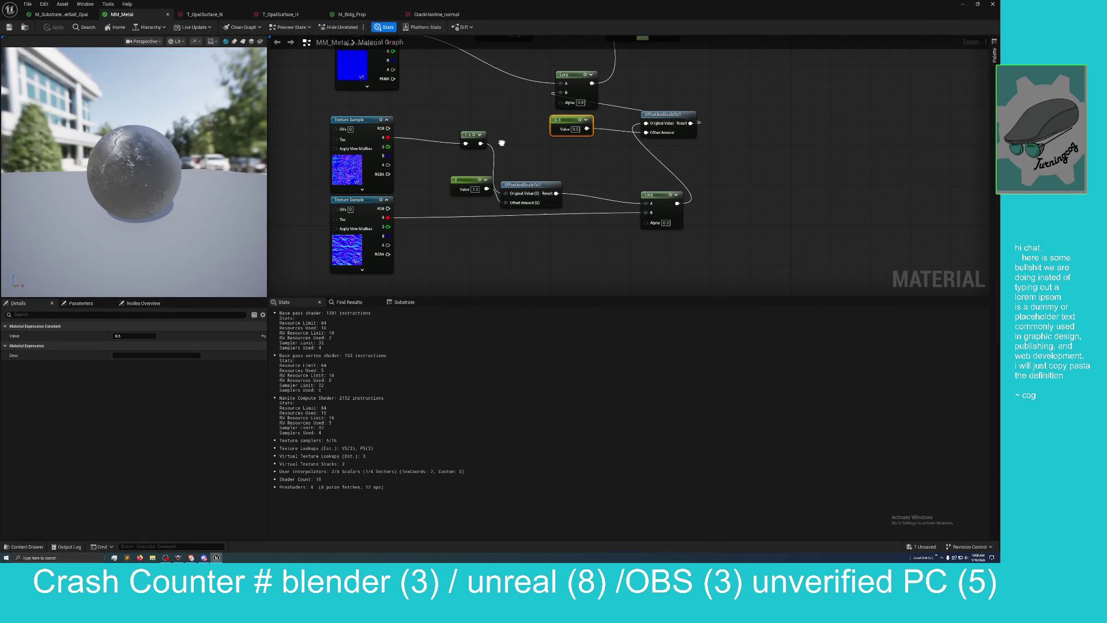
drag(475, 205, 461, 261)
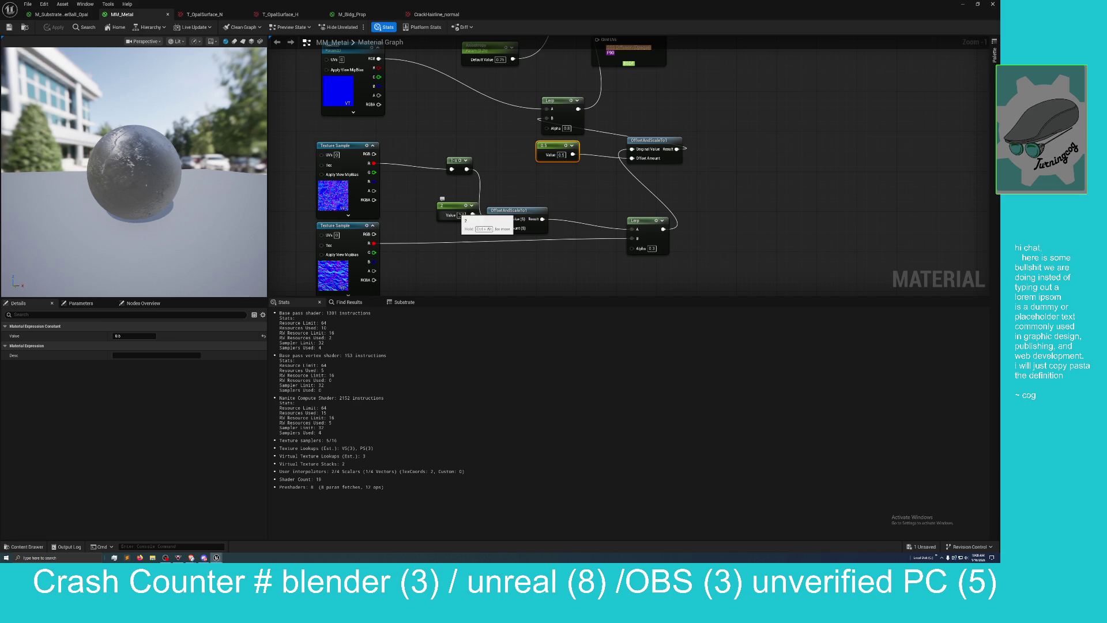
drag(513, 247, 498, 281)
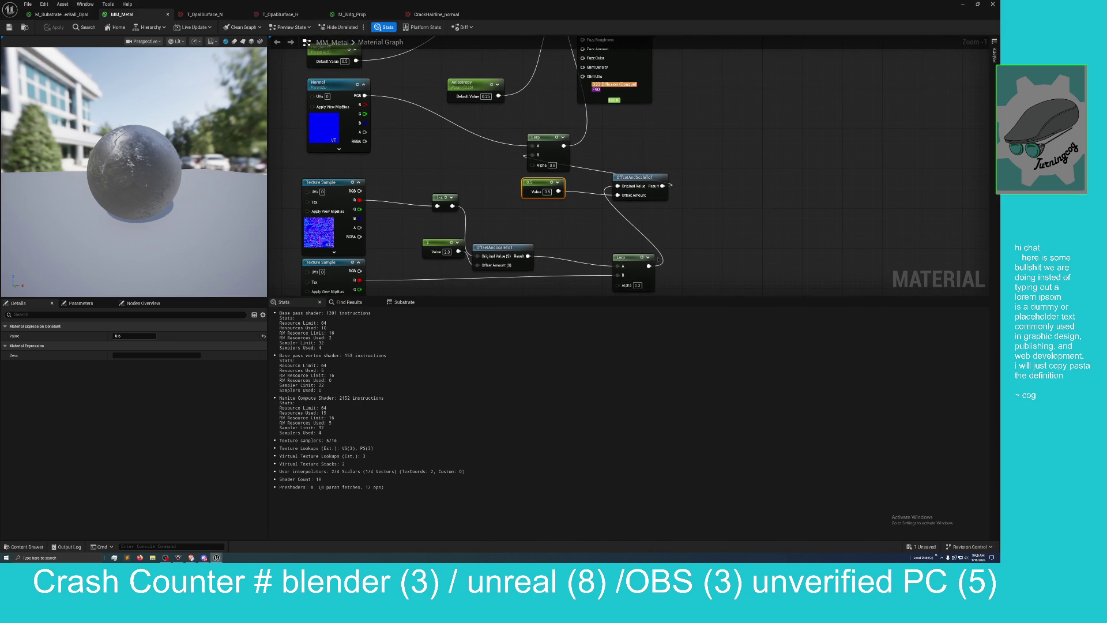
mouse_move(649, 265)
mouse_down()
mouse_move(522, 162)
mouse_move(533, 155)
mouse_up()
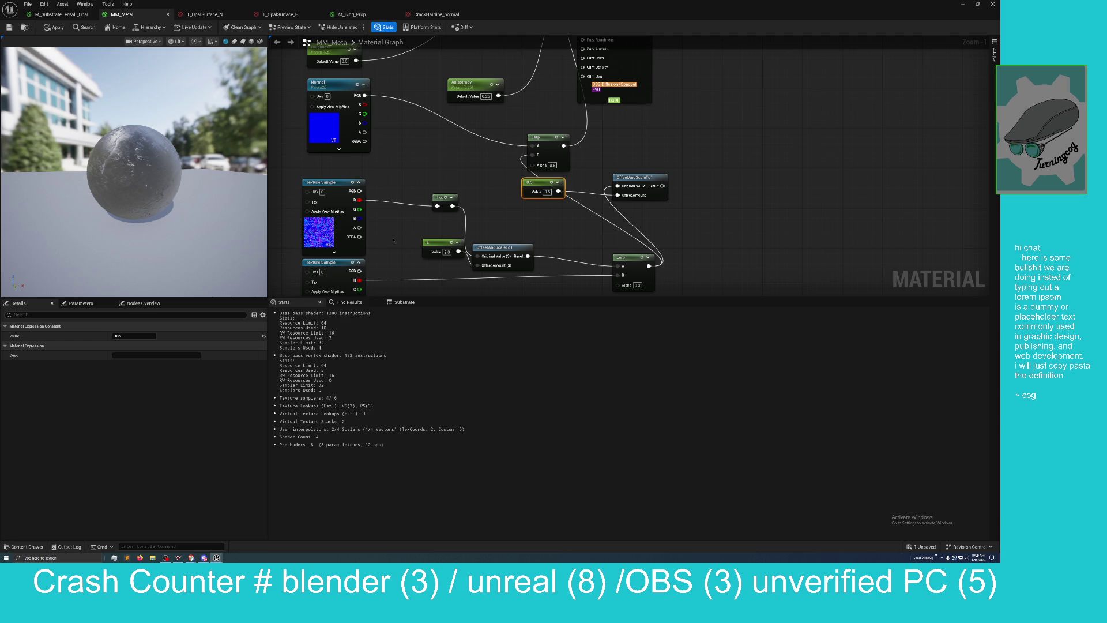
mouse_move(359, 200)
mouse_down()
mouse_move(496, 256)
mouse_move(635, 274)
mouse_move(618, 275)
mouse_up()
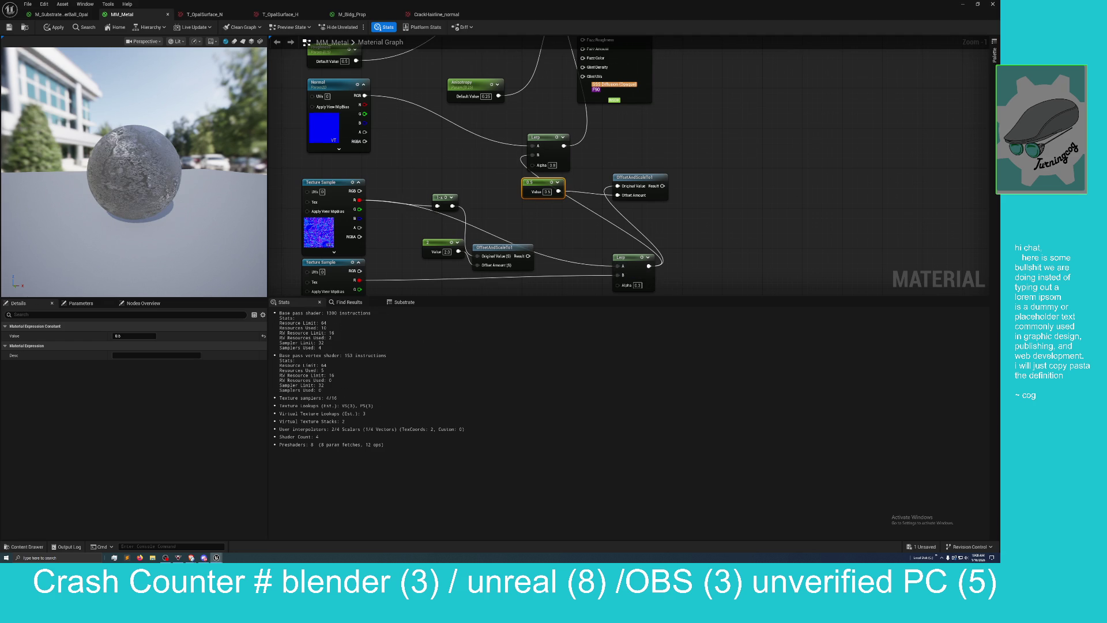
Step: Pan and zoom the graph to bring the Substrate Slab node and its parameters into view
mouse_move(491, 157)
mouse_down()
mouse_move(514, 191)
mouse_move(516, 288)
mouse_move(454, 140)
mouse_up()
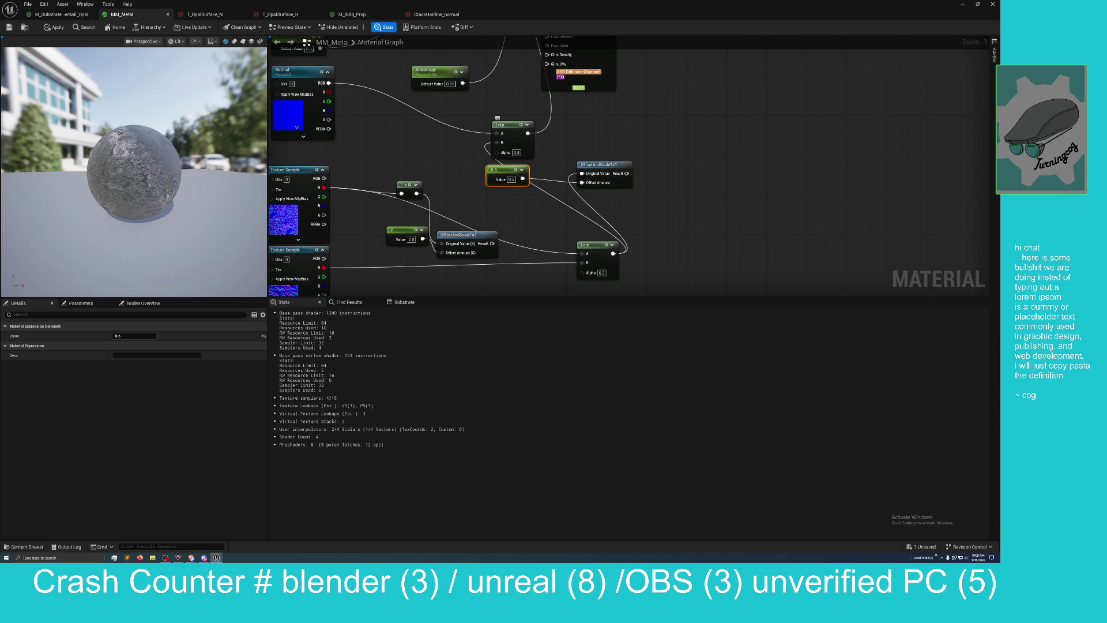
scroll(613, 253, down, 1)
mouse_move(626, 104)
mouse_down()
mouse_move(643, 205)
mouse_move(644, 154)
mouse_up()
scroll(641, 206, down, 1)
scroll(653, 177, down, 3)
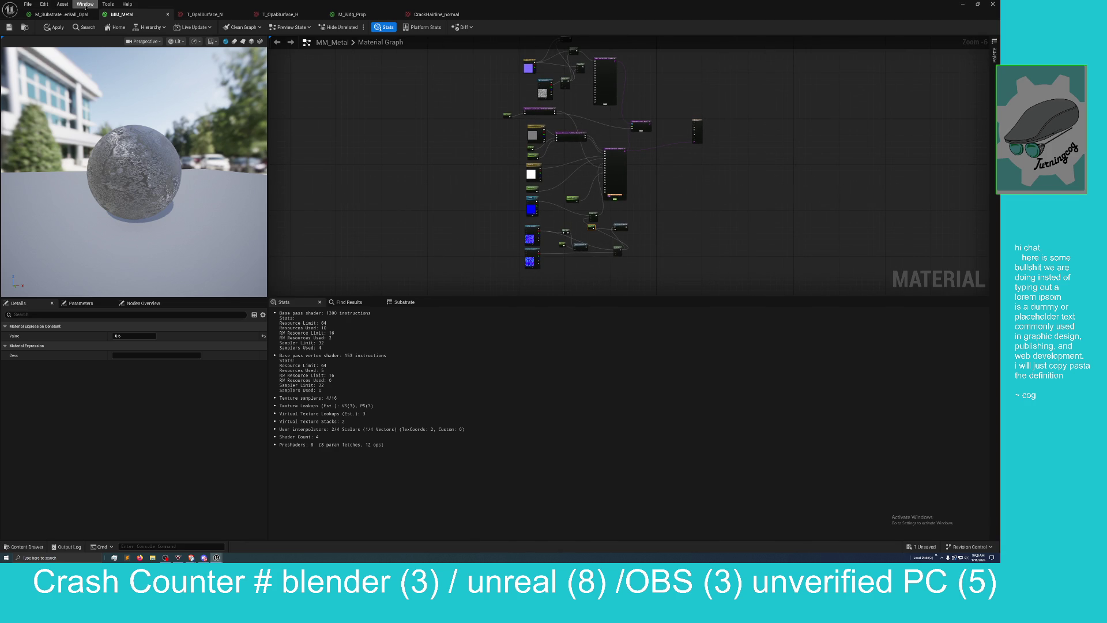
Step: Apply the rewired MM_Metal, float the editor, and view the railing pole up close from low
click(55, 27)
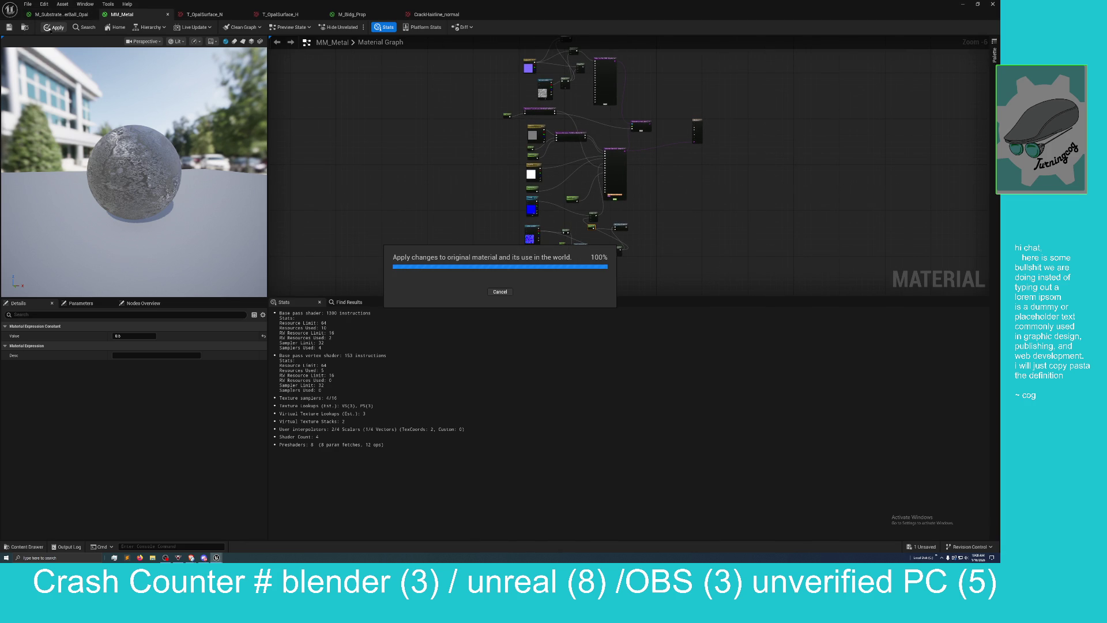
mouse_move(327, 5)
mouse_down()
mouse_move(340, 106)
mouse_move(644, 122)
mouse_up()
scroll(251, 217, up, 5)
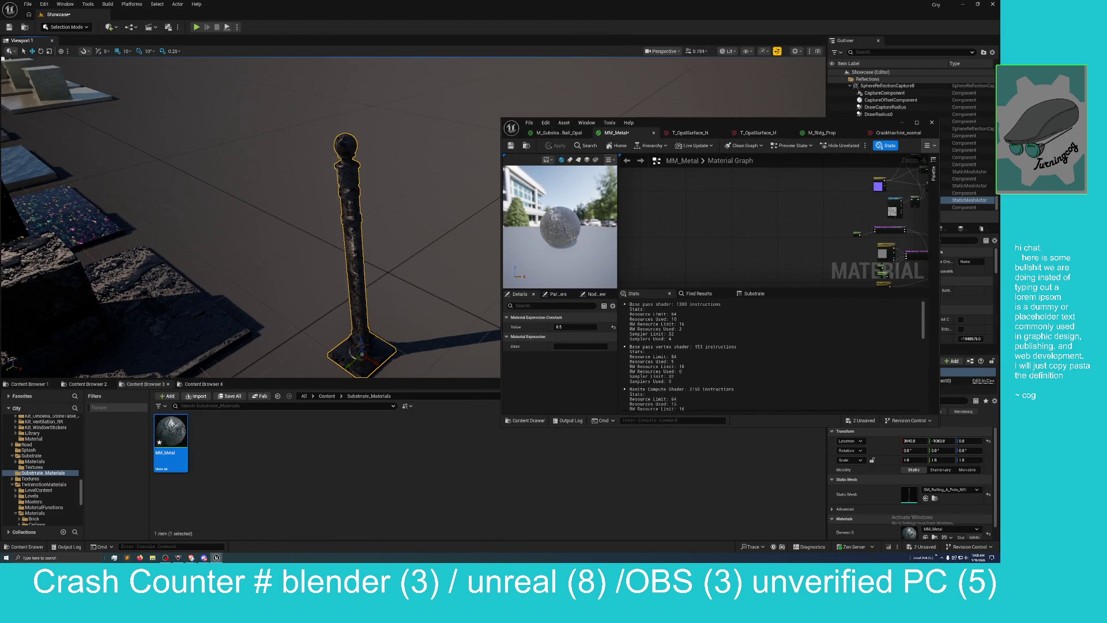
mouse_move(251, 216)
mouse_down()
mouse_move(282, 187)
mouse_move(270, 184)
mouse_move(288, 182)
mouse_move(291, 115)
mouse_move(288, 150)
mouse_move(323, 162)
mouse_move(295, 156)
mouse_move(302, 190)
mouse_move(291, 202)
mouse_move(291, 173)
mouse_move(320, 169)
mouse_move(300, 179)
mouse_up()
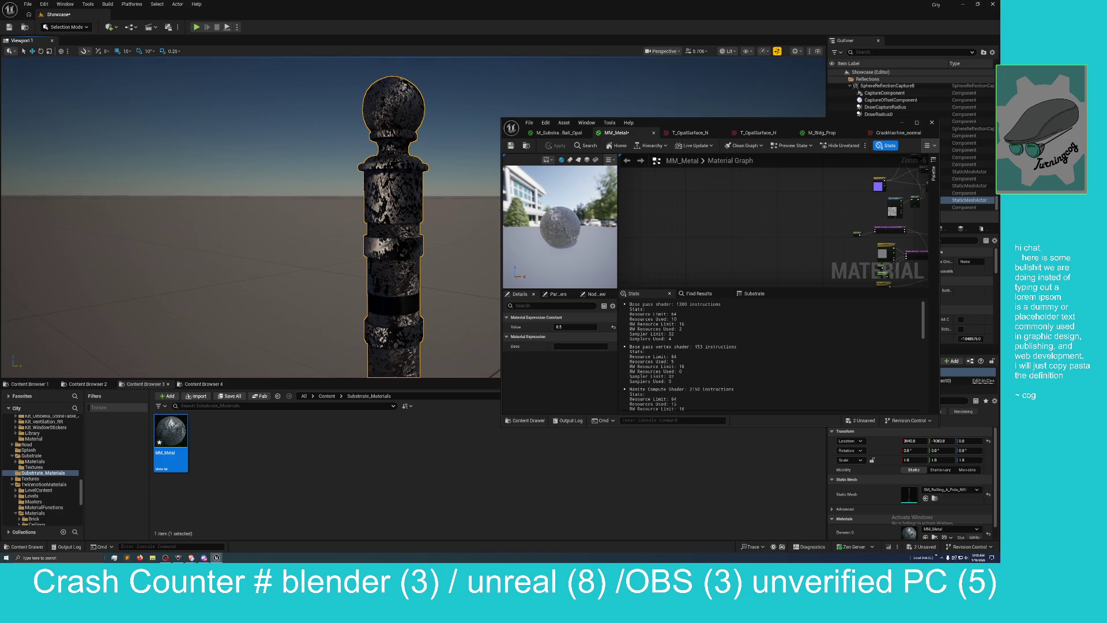
Step: Maximize the MM_Metal editor and wire the OffsetAndScale result into the Lerp A input
double_click(778, 122)
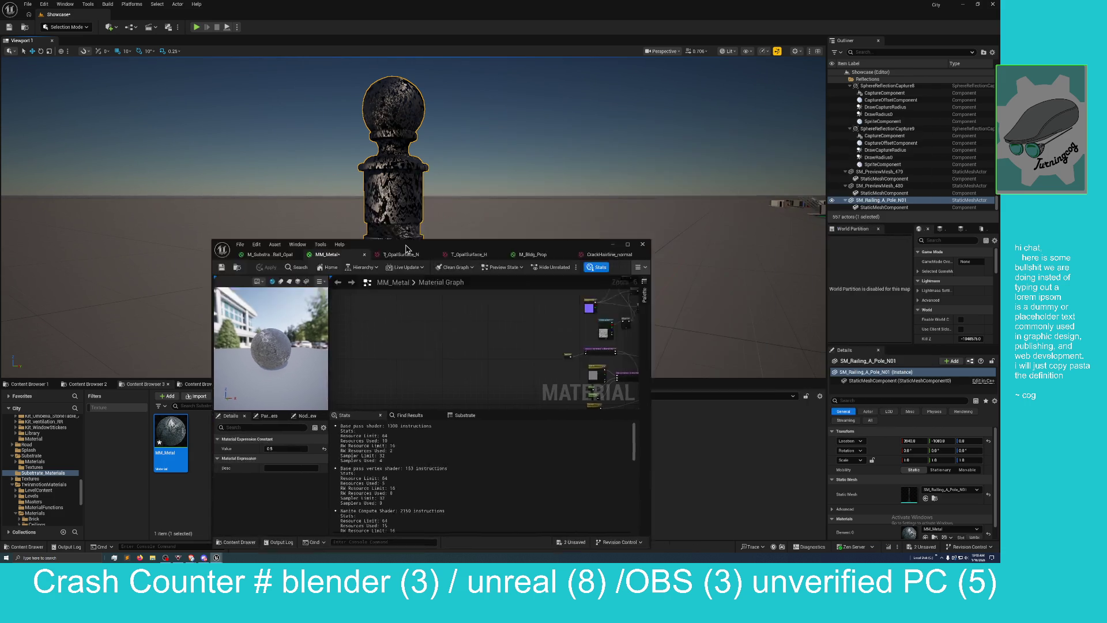
scroll(403, 194, up, 3)
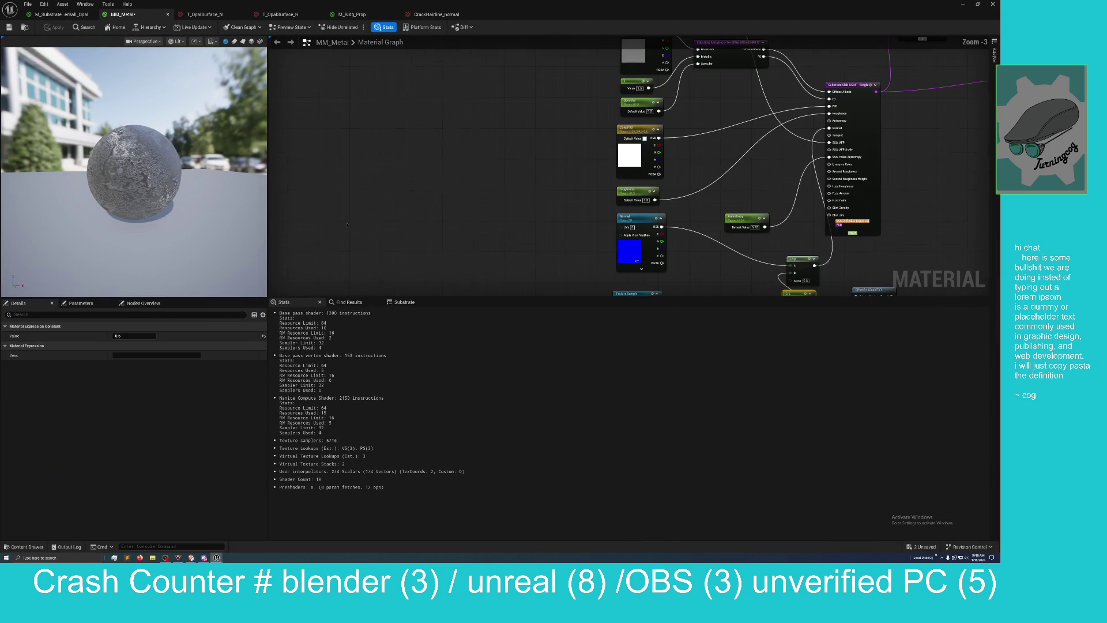
drag(424, 143, 381, 143)
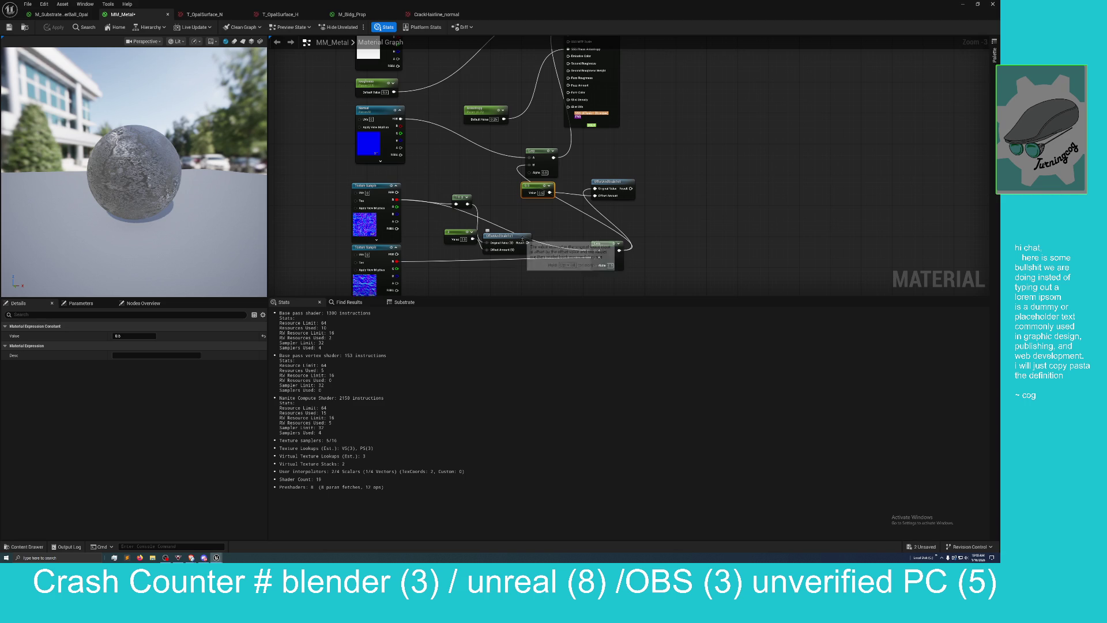
mouse_move(521, 242)
mouse_down()
mouse_move(595, 250)
mouse_move(546, 238)
mouse_move(538, 256)
mouse_up()
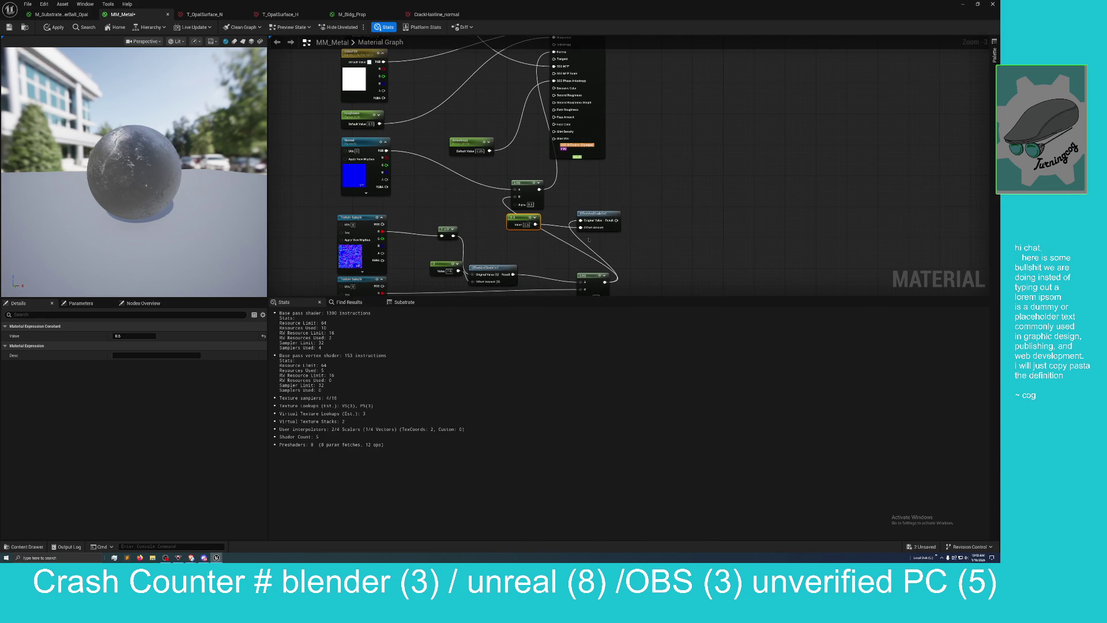
mouse_move(616, 220)
mouse_down()
mouse_move(490, 218)
mouse_move(508, 198)
mouse_up()
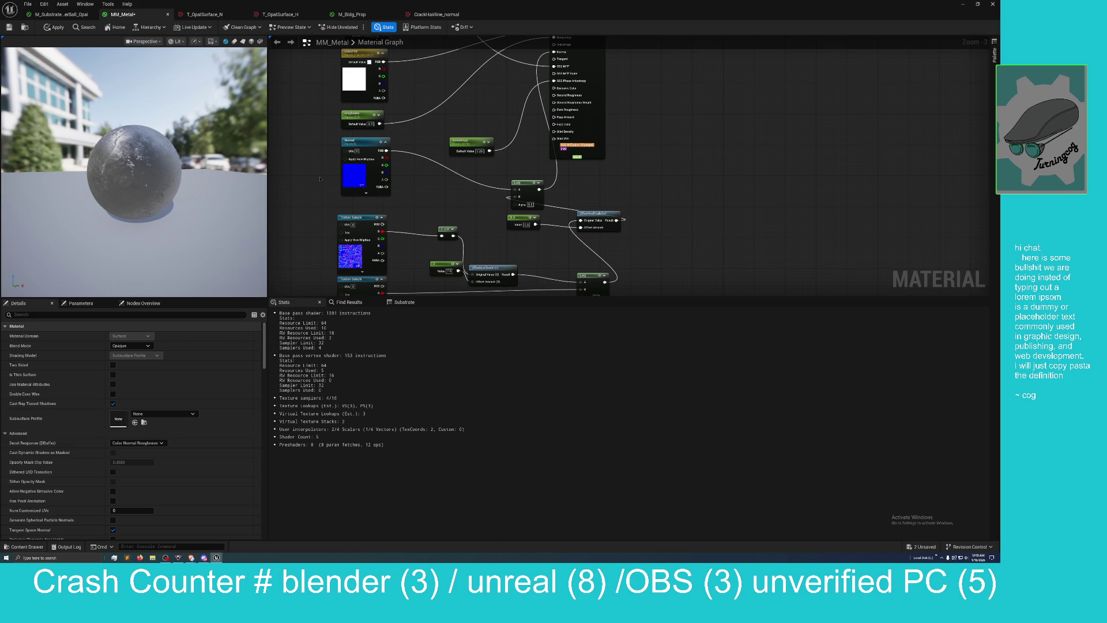
drag(463, 216, 448, 187)
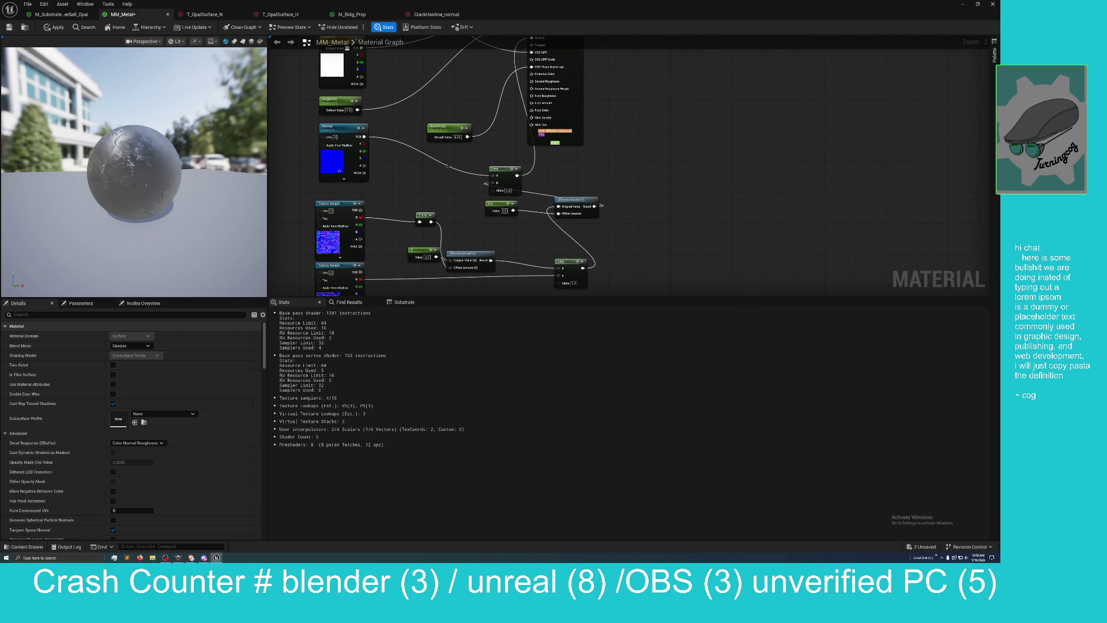
Step: Edit the 0.25 Anisotropy default, then survey the texture sample and Roughness nodes
click(457, 137)
mouse_move(421, 183)
mouse_down()
mouse_move(445, 207)
mouse_move(477, 119)
mouse_move(473, 144)
mouse_move(411, 193)
mouse_move(447, 289)
mouse_up()
scroll(444, 281, down, 1)
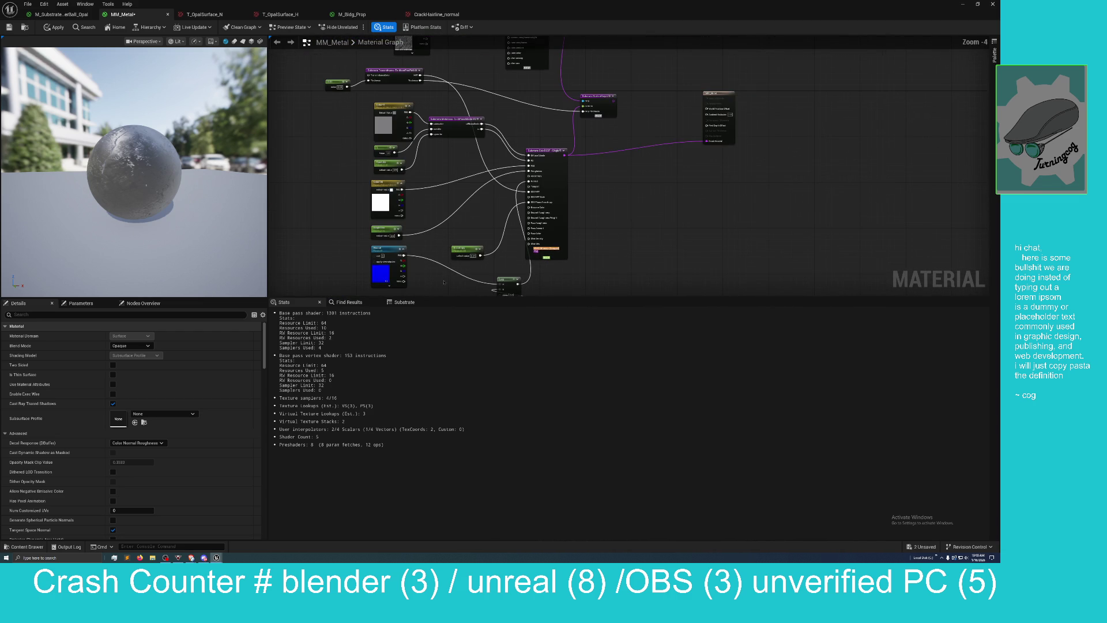
mouse_move(625, 228)
mouse_down()
mouse_move(638, 165)
mouse_move(670, 276)
mouse_move(660, 196)
mouse_move(664, 217)
mouse_move(602, 120)
mouse_up()
scroll(556, 208, up, 2)
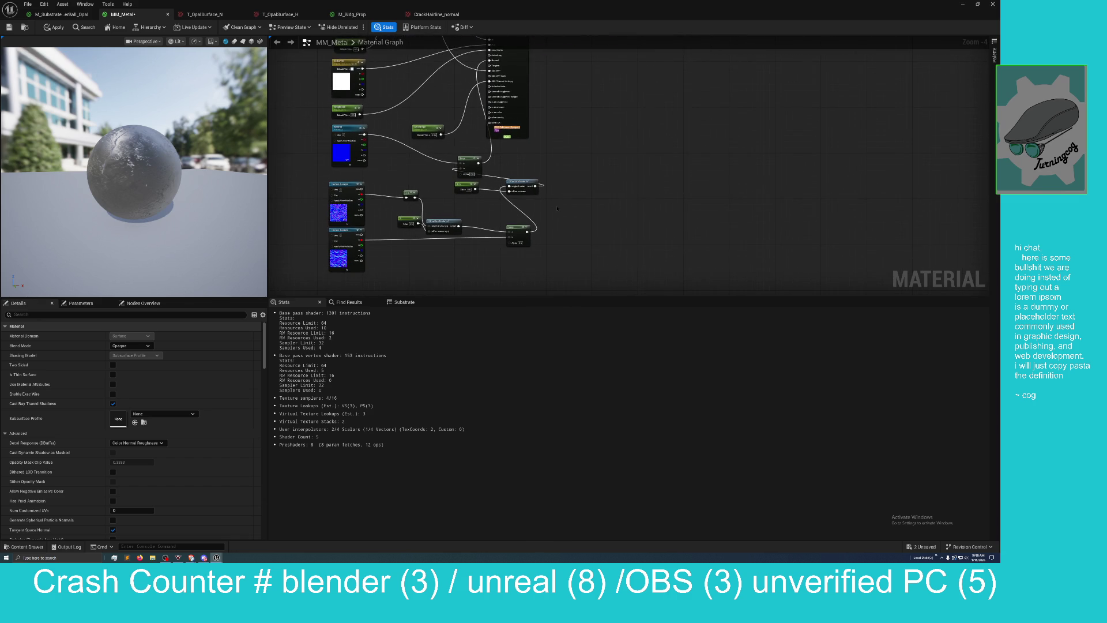
mouse_move(556, 209)
mouse_down()
mouse_move(585, 178)
mouse_move(613, 184)
mouse_up()
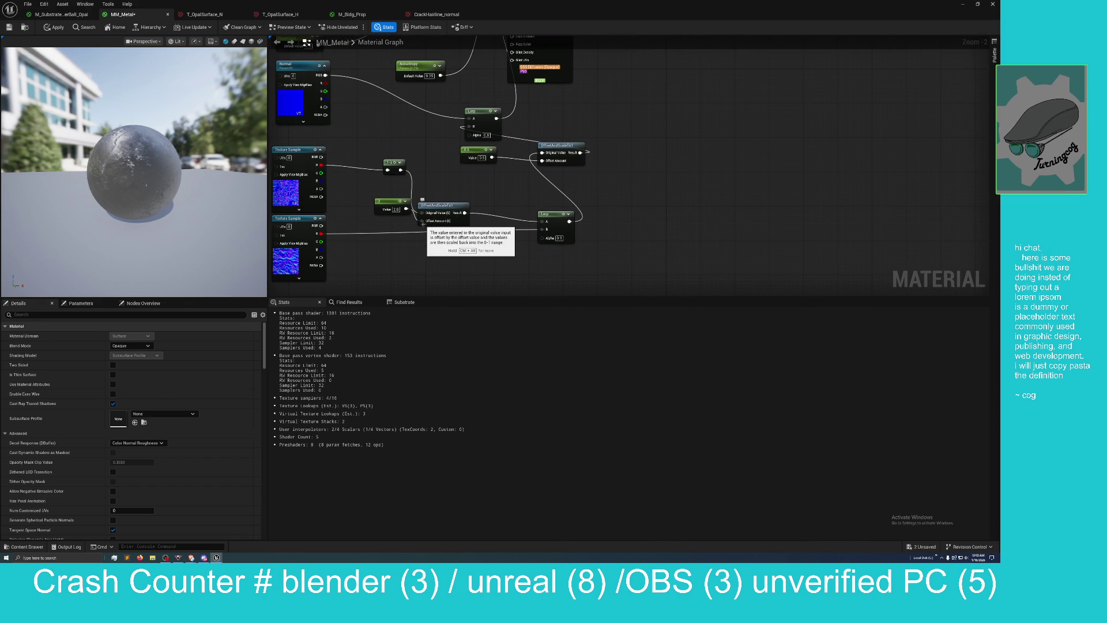
mouse_move(426, 179)
mouse_down()
mouse_move(449, 195)
mouse_move(460, 235)
mouse_move(465, 201)
mouse_up()
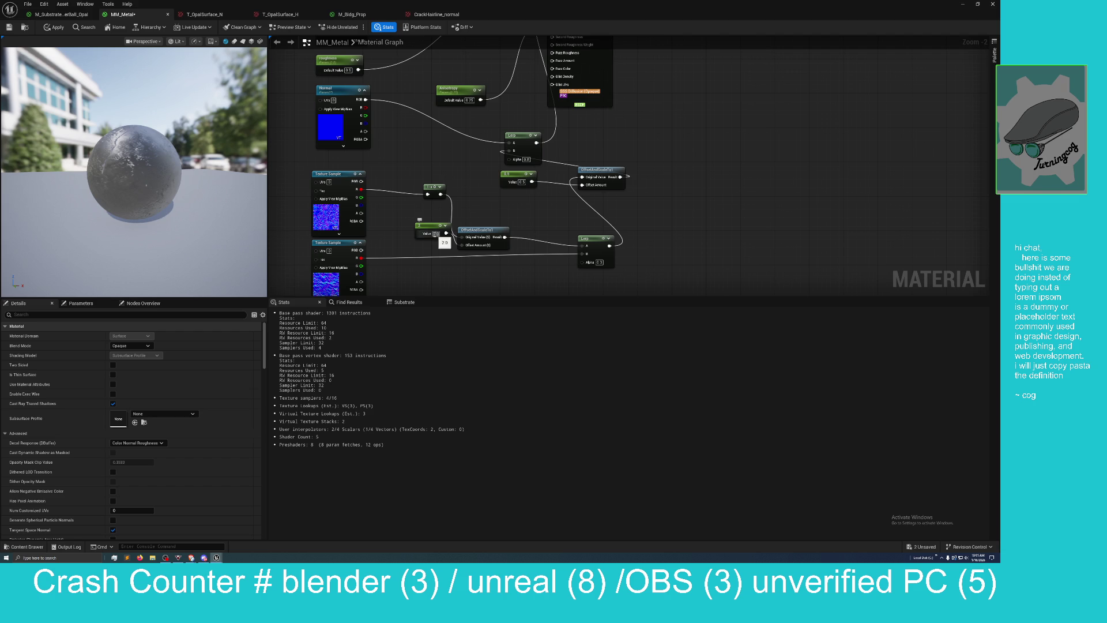
scroll(494, 240, down, 3)
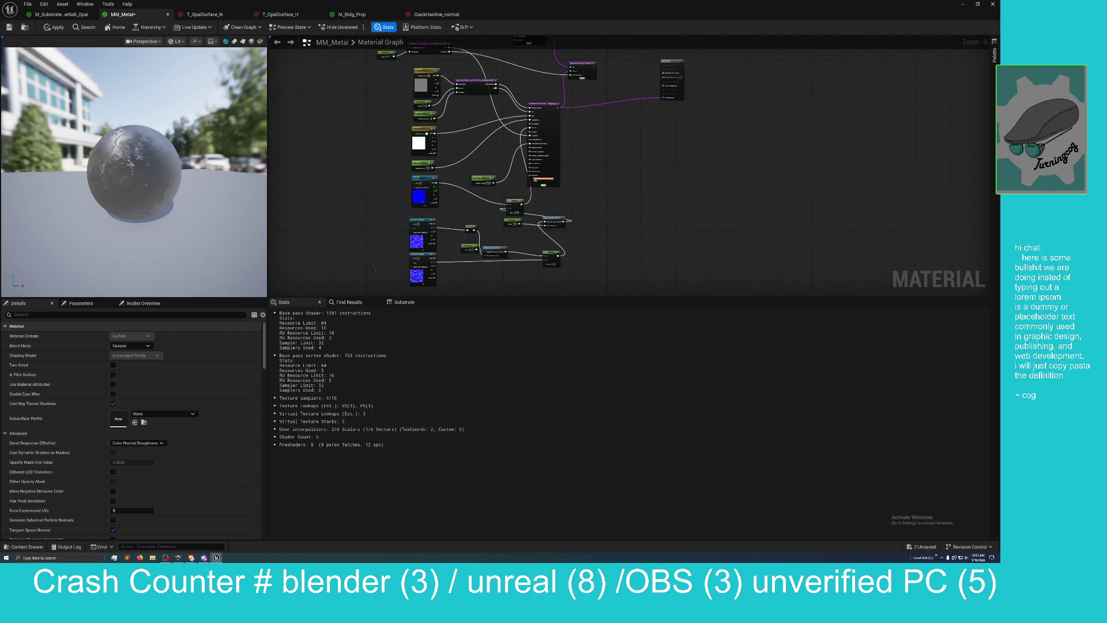
Step: Apply the MM_Metal edits and zoom and orbit the preview to inspect the frosted sphere
click(54, 27)
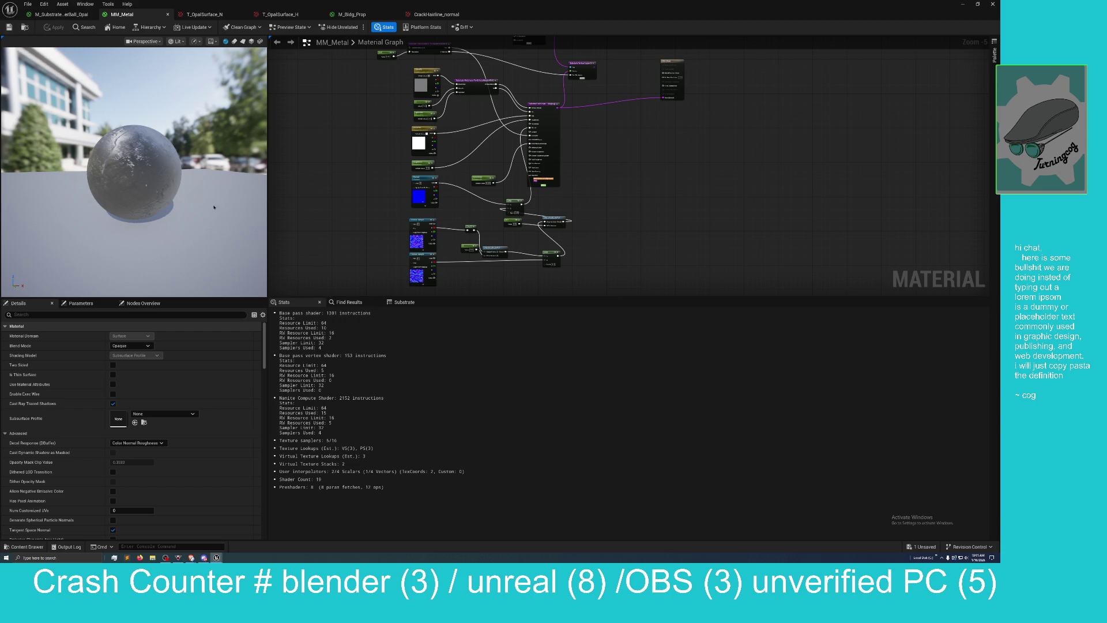
drag(297, 228, 309, 215)
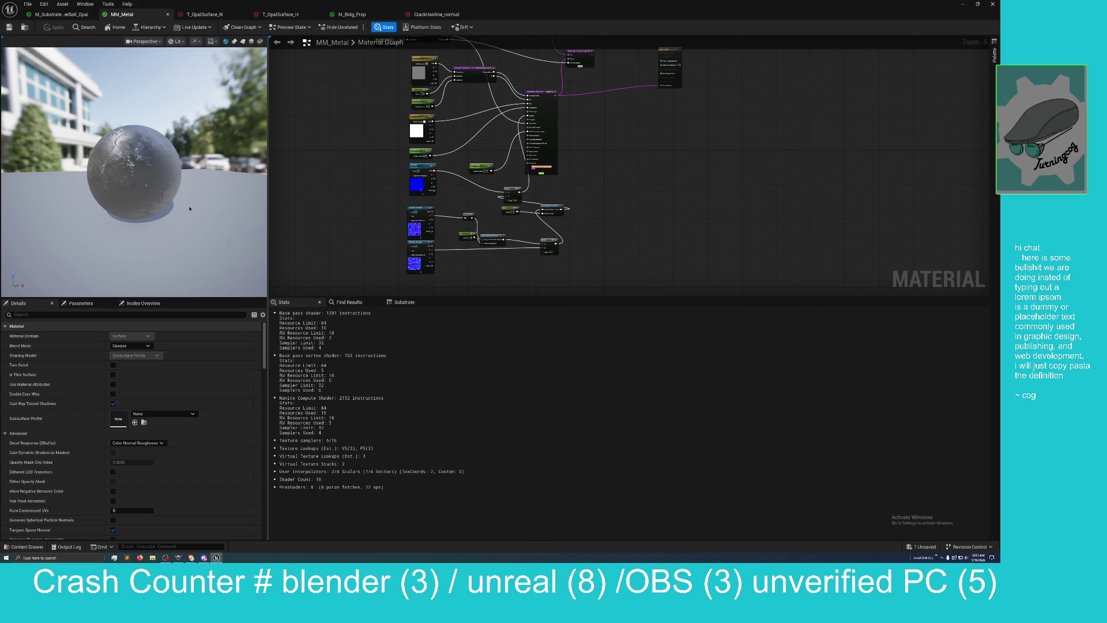
scroll(190, 209, up, 6)
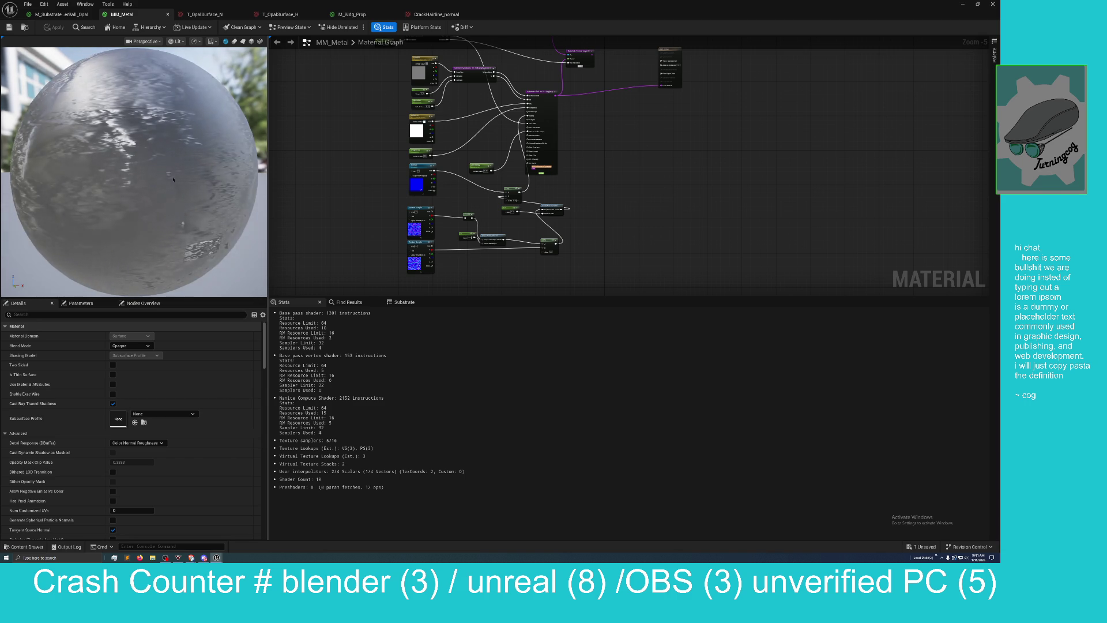
scroll(189, 209, down, 5)
mouse_move(231, 172)
mouse_down()
mouse_move(191, 173)
mouse_move(231, 172)
mouse_up()
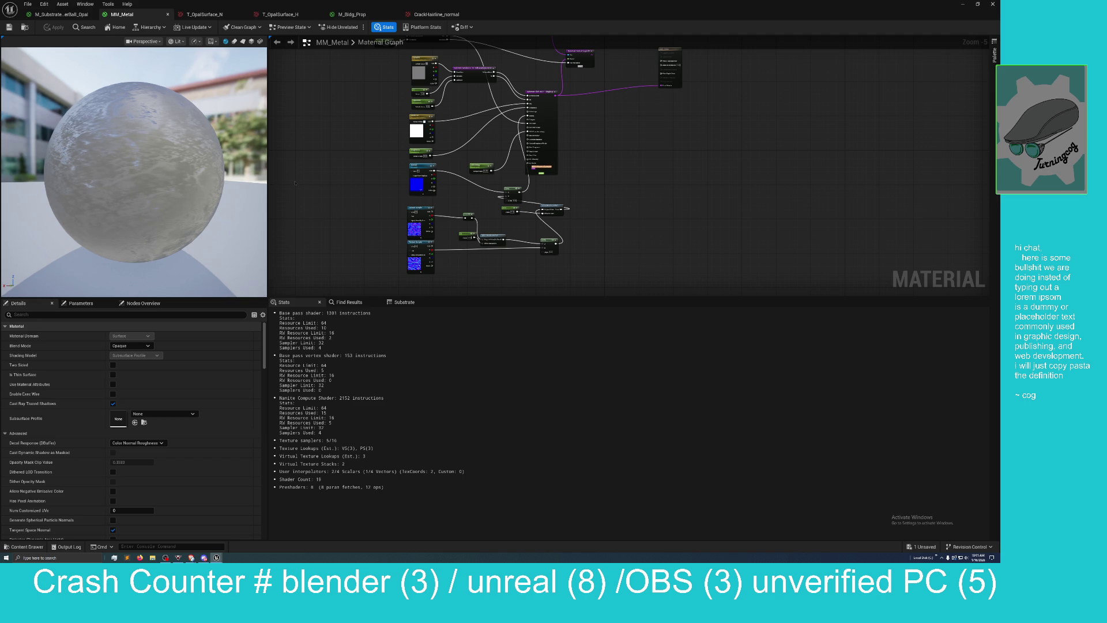
drag(321, 221, 320, 214)
Step: Add a Multiply node fed by the lower Texture Sample, apply it, and reveal the level
right_click(320, 216)
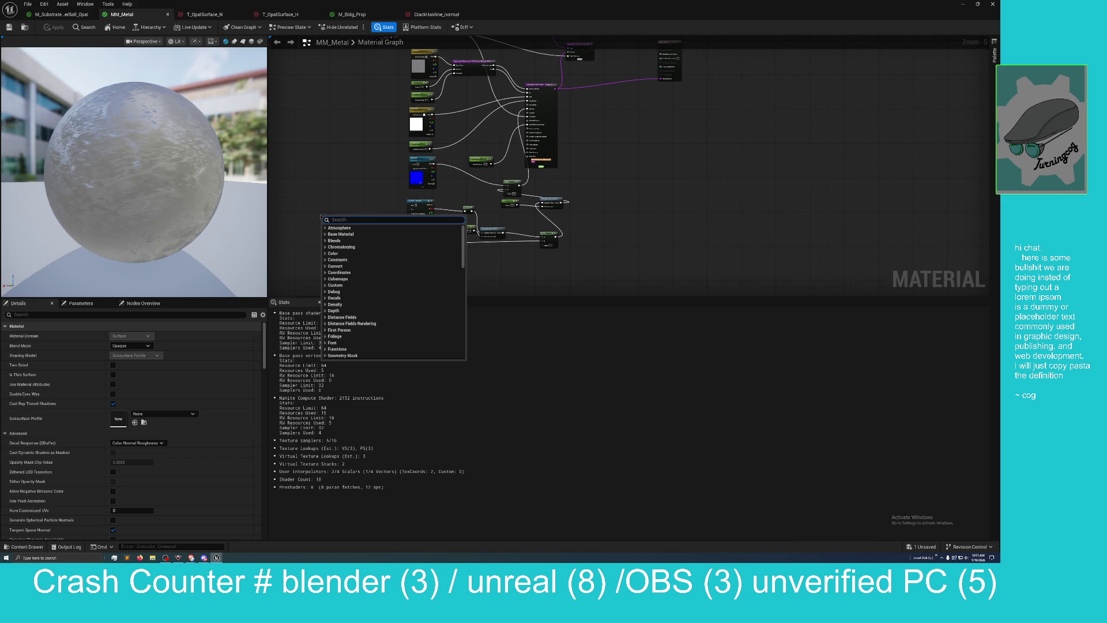
text(multiply)
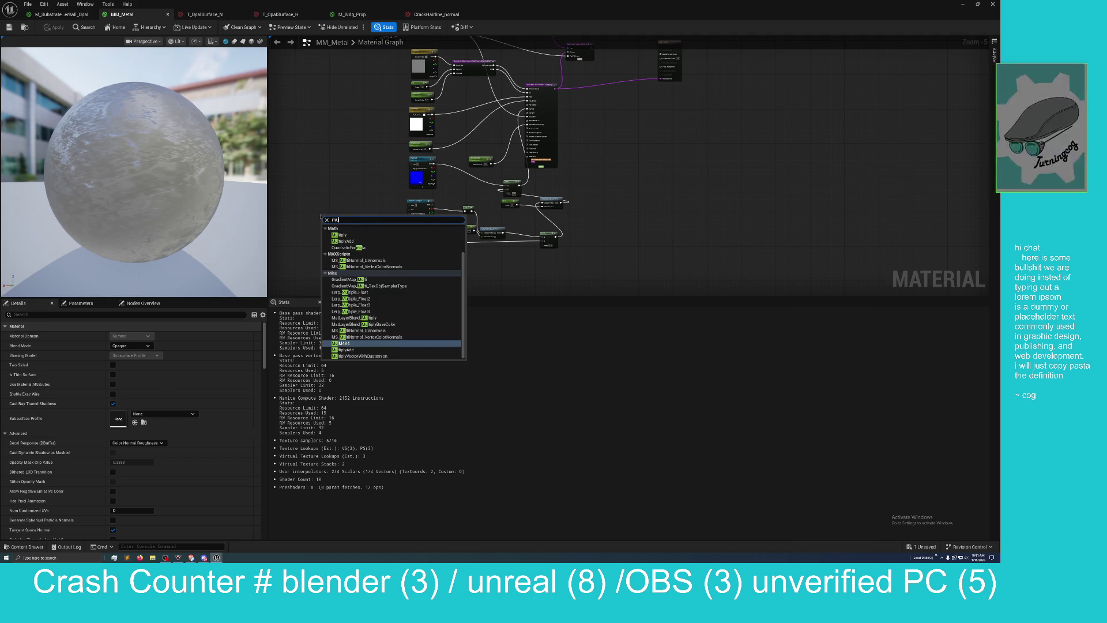
key(Return)
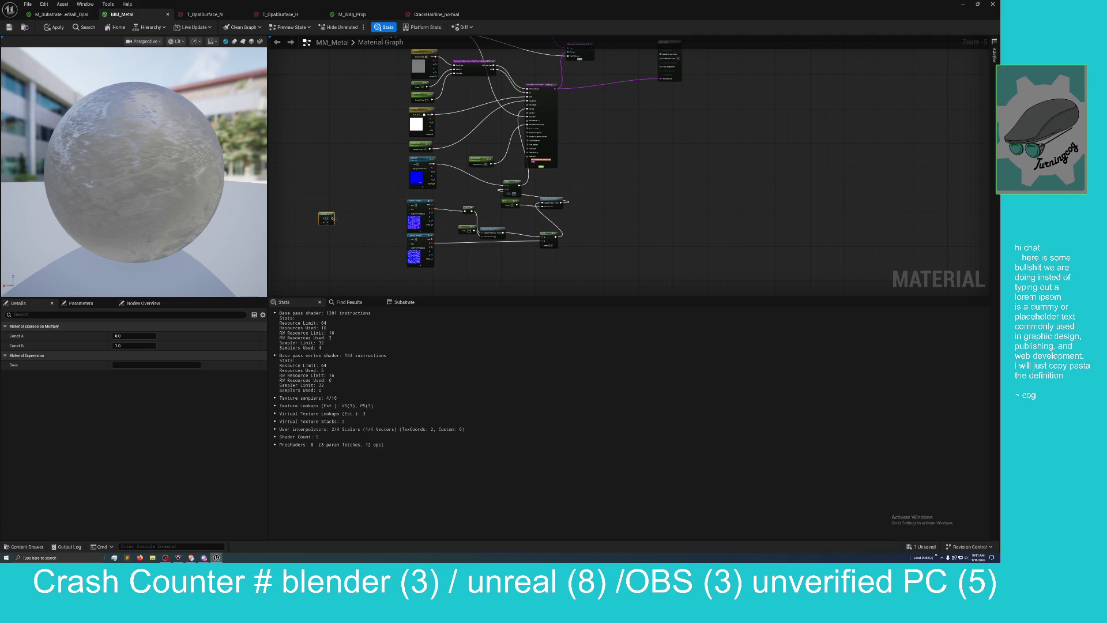
mouse_move(321, 214)
mouse_down()
mouse_move(429, 258)
mouse_move(479, 257)
mouse_up()
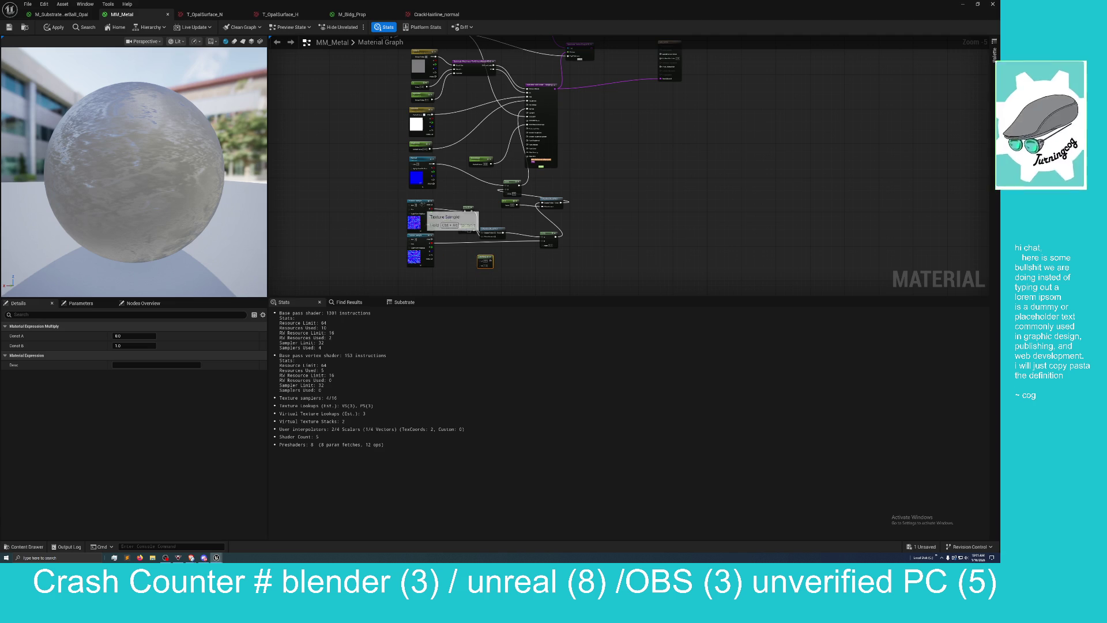
drag(420, 207, 344, 222)
mouse_move(424, 241)
mouse_down()
mouse_move(349, 255)
mouse_move(474, 261)
mouse_up()
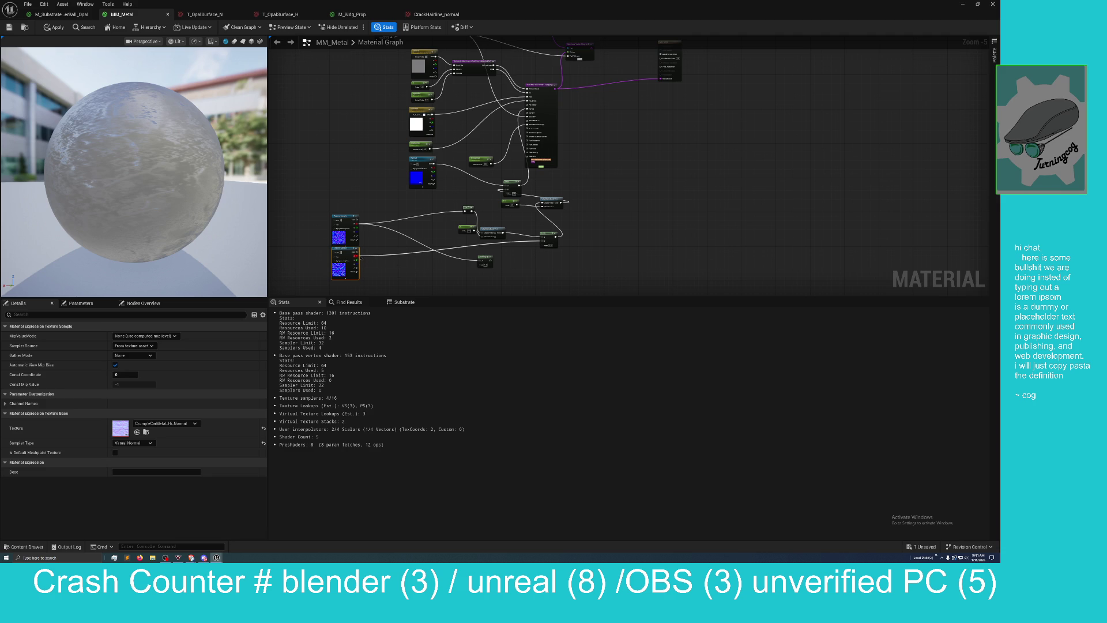
mouse_move(357, 256)
mouse_down()
mouse_move(482, 267)
mouse_move(508, 246)
mouse_move(485, 198)
mouse_move(506, 195)
mouse_up()
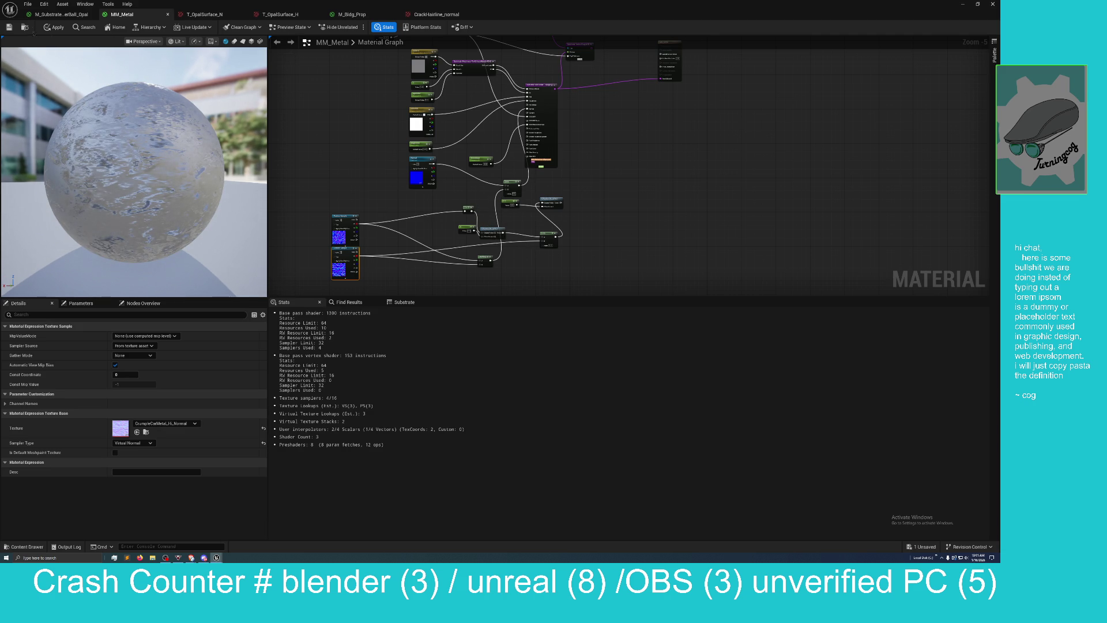
click(51, 27)
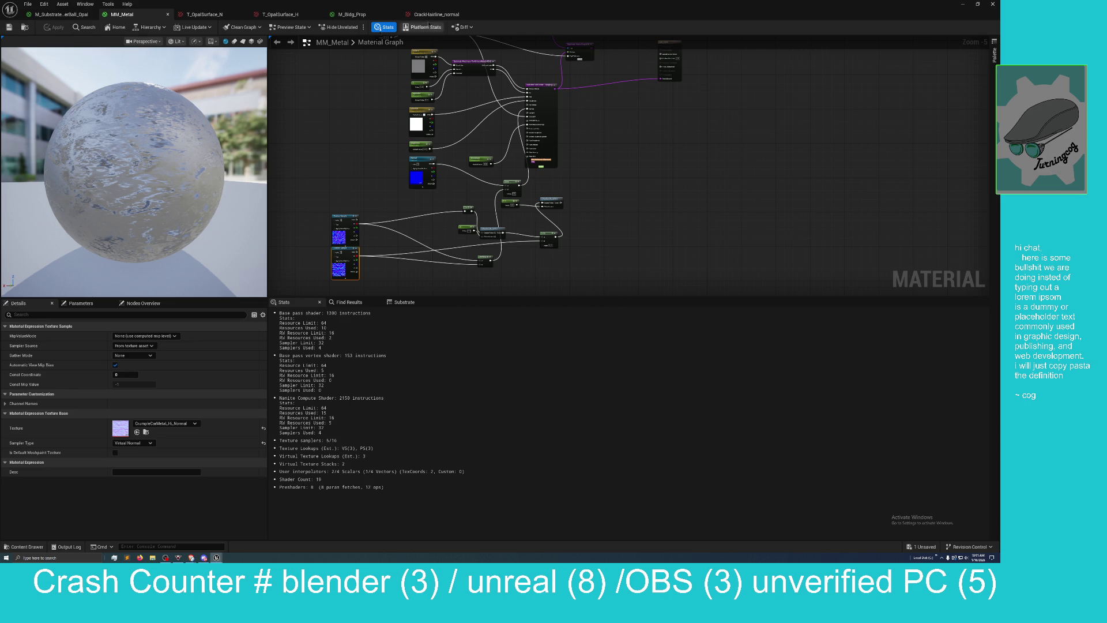
mouse_move(486, 8)
mouse_down()
mouse_move(504, 125)
mouse_move(639, 141)
mouse_up()
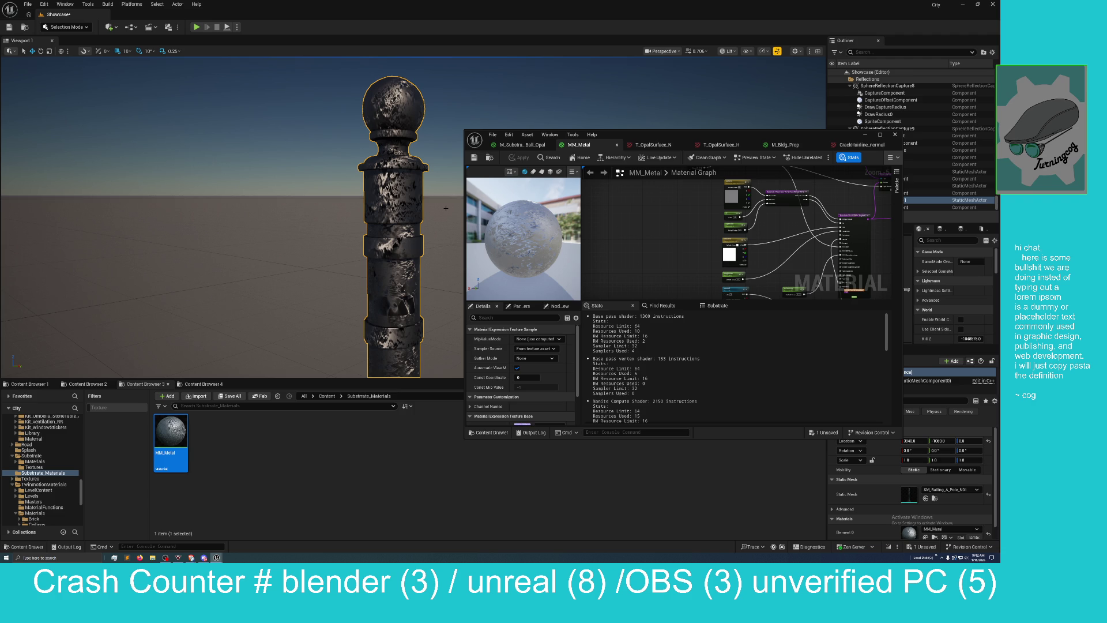
Step: Move the level camera toward the railing pole, then maximize the MM_Metal editor again
drag(432, 210, 455, 225)
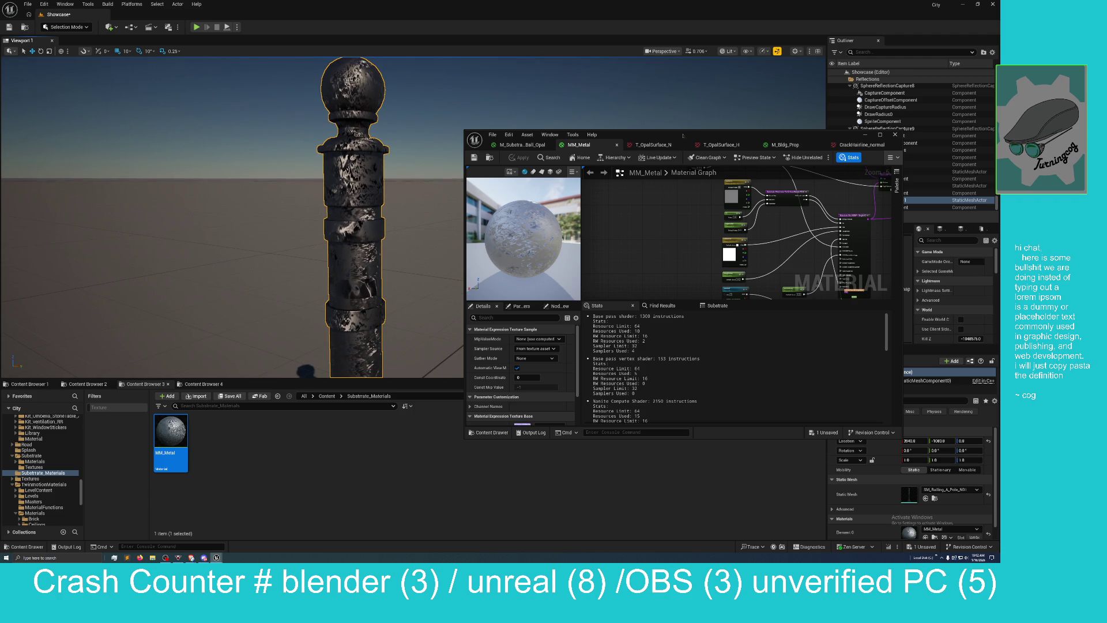
mouse_move(683, 136)
mouse_down()
mouse_move(468, 282)
mouse_move(433, 250)
mouse_move(425, 275)
mouse_up()
double_click(468, 283)
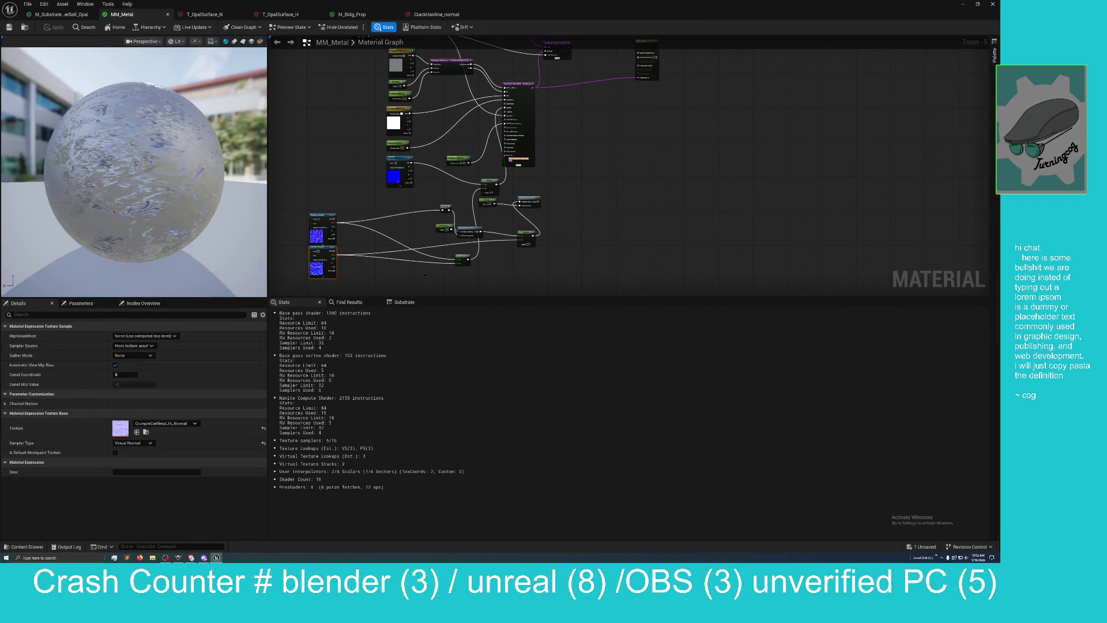
Step: Pull a wire from the node's Result output and reframe the graph
scroll(497, 263, up, 2)
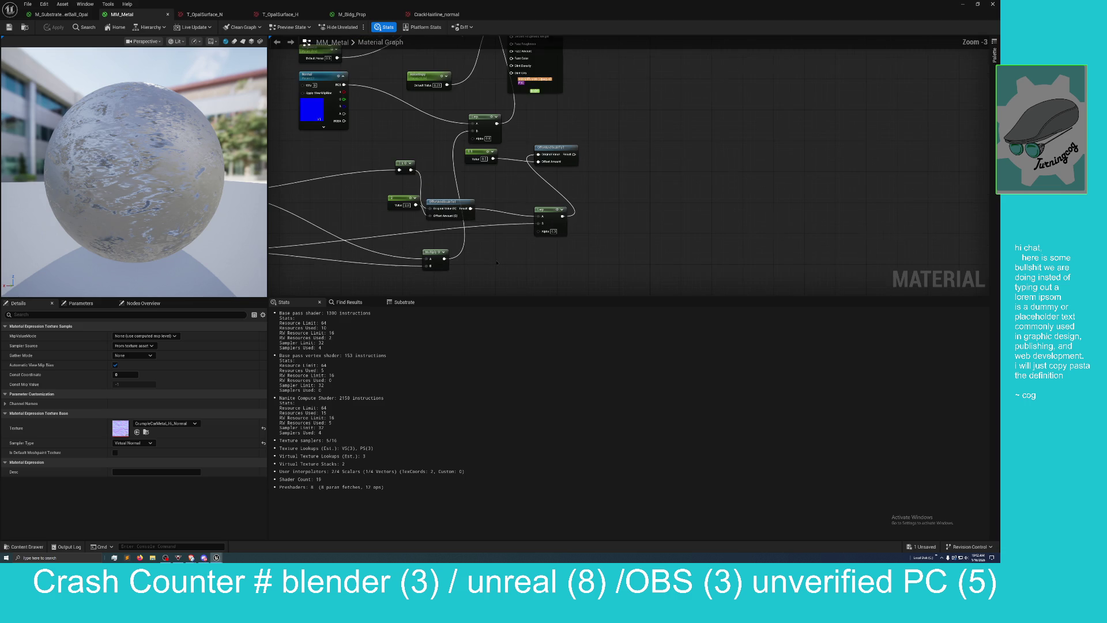
scroll(497, 263, down, 2)
scroll(497, 263, up, 1)
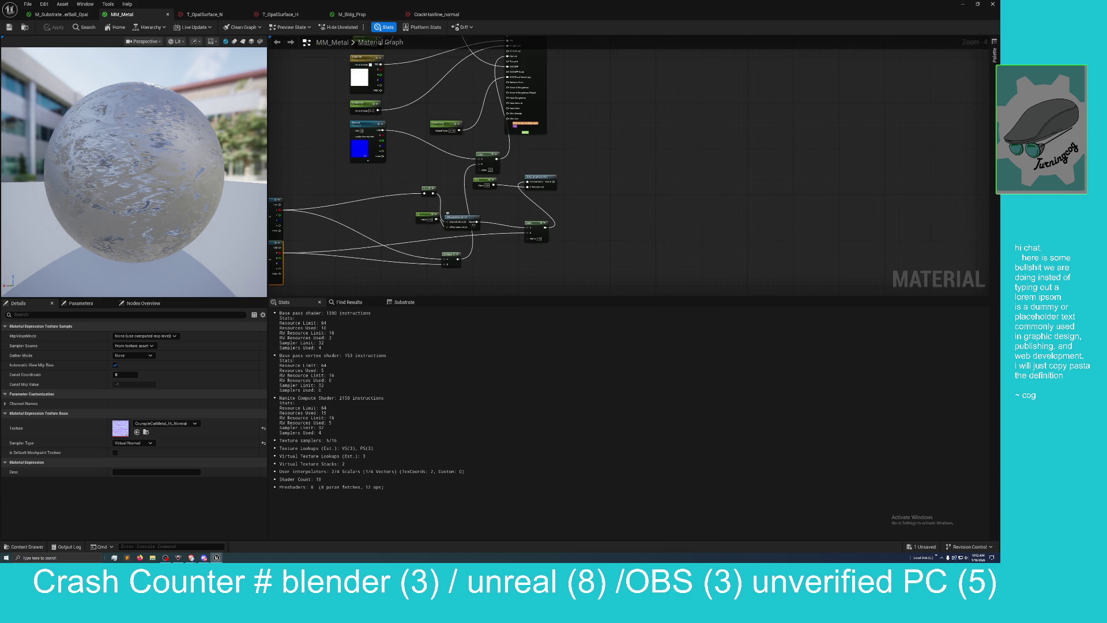
mouse_move(554, 182)
mouse_down()
mouse_move(619, 176)
mouse_move(458, 171)
mouse_move(478, 164)
mouse_up()
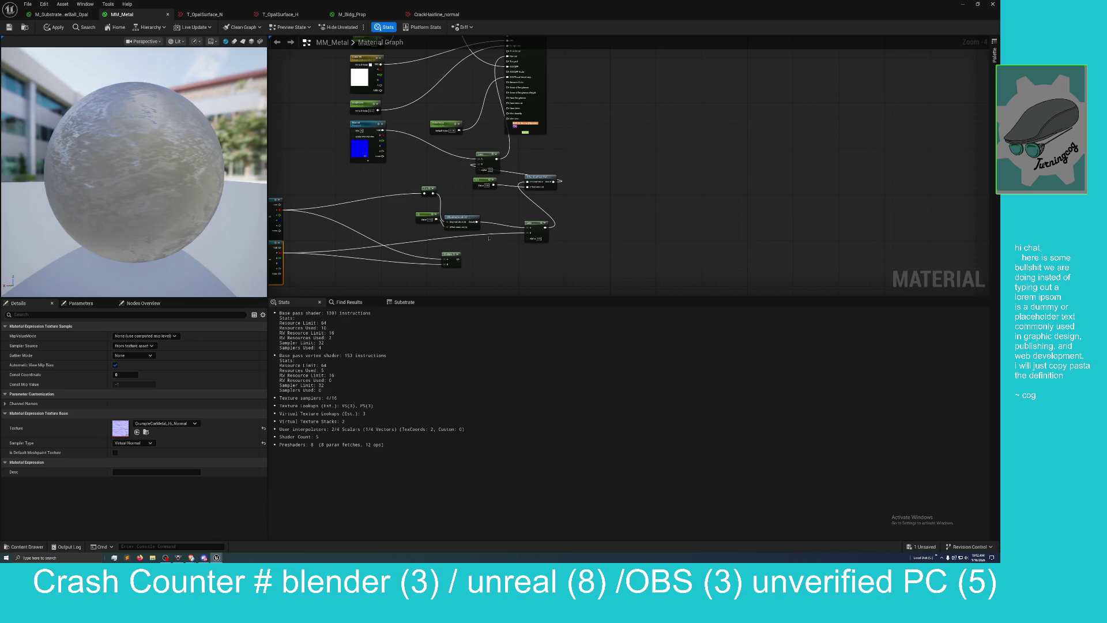
mouse_move(483, 252)
mouse_down()
mouse_move(513, 225)
mouse_move(531, 242)
mouse_up()
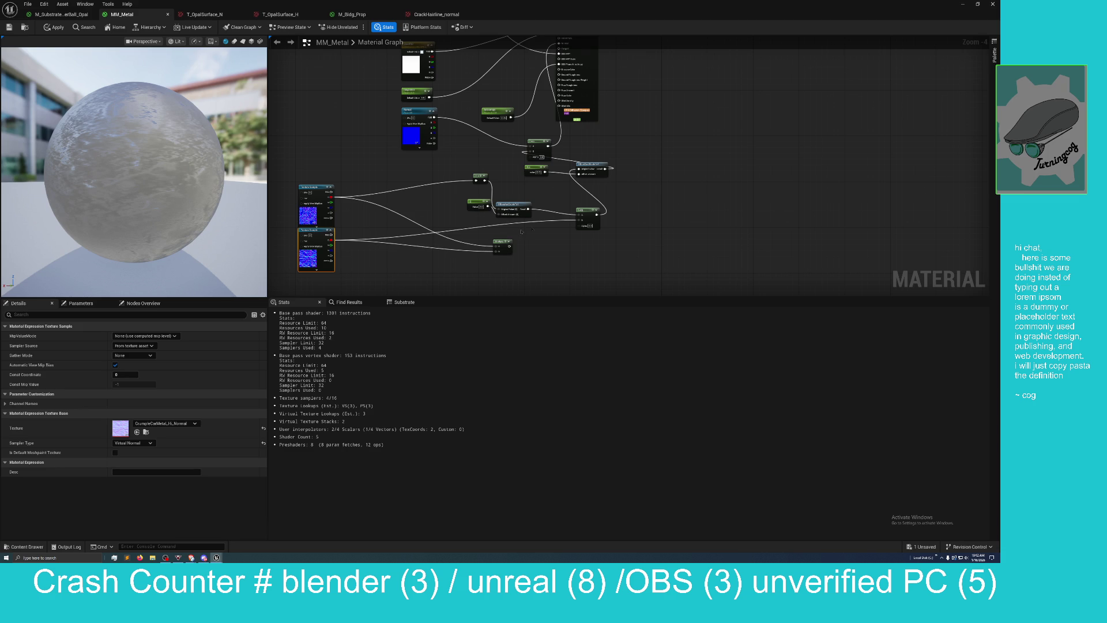
drag(521, 231, 491, 246)
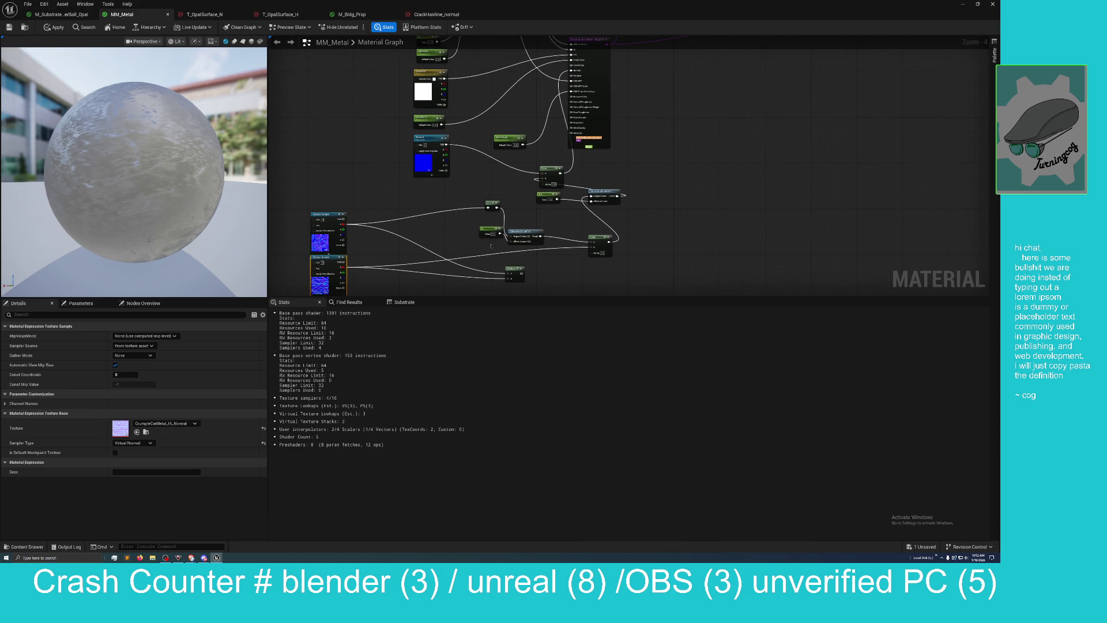
Step: Delete the Multiply node, apply the change, and restore the editor to a floating window
click(512, 268)
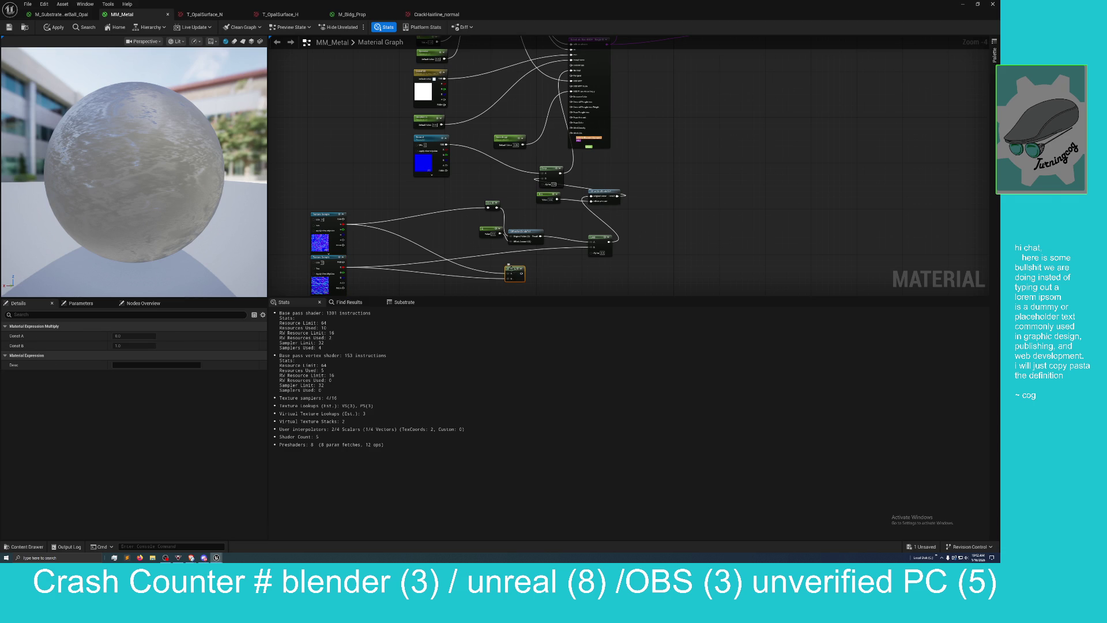
key(Delete)
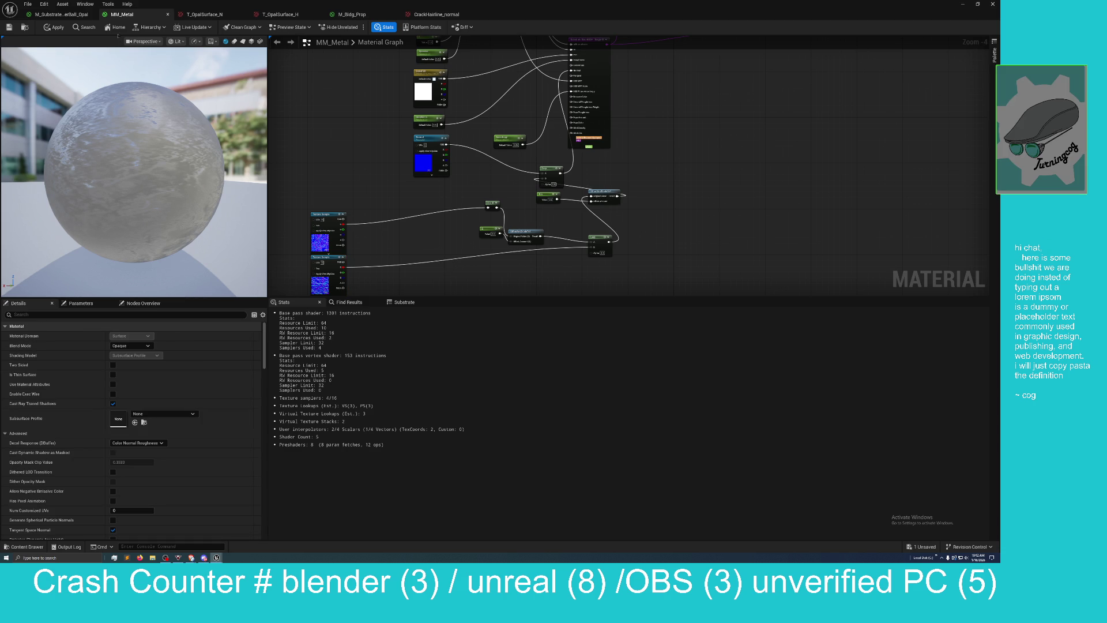
click(54, 27)
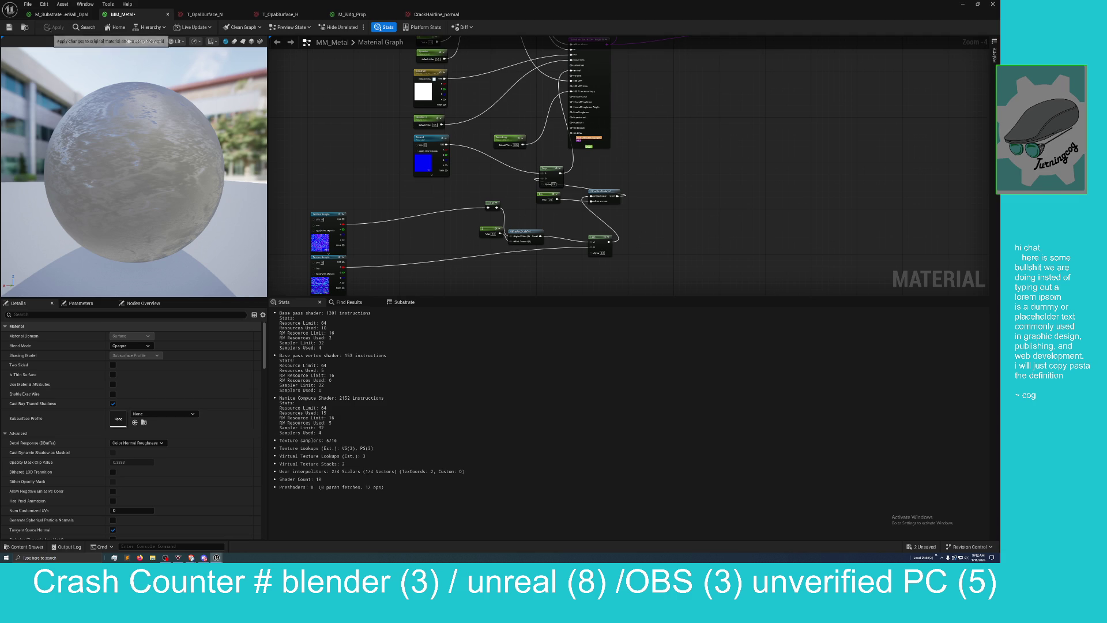
mouse_move(515, 3)
mouse_down()
mouse_move(634, 103)
mouse_move(701, 97)
mouse_up()
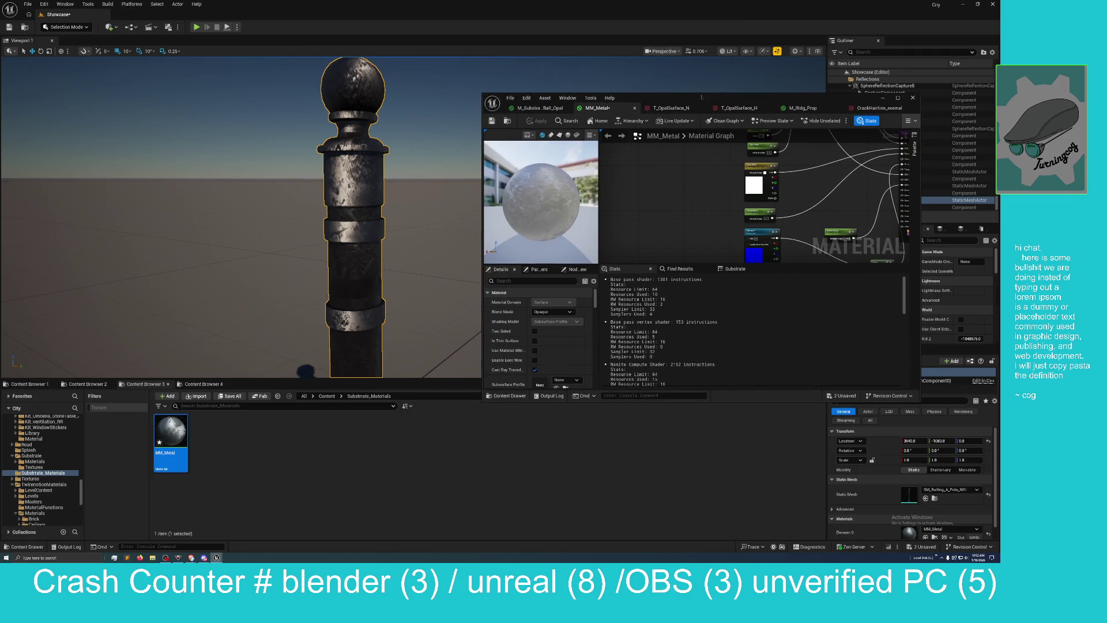
Step: Pull the level camera back from the railing pole, then re-maximize the material editor
mouse_move(242, 231)
mouse_down()
mouse_move(242, 196)
mouse_move(242, 242)
mouse_move(242, 150)
mouse_up()
drag(435, 137, 435, 137)
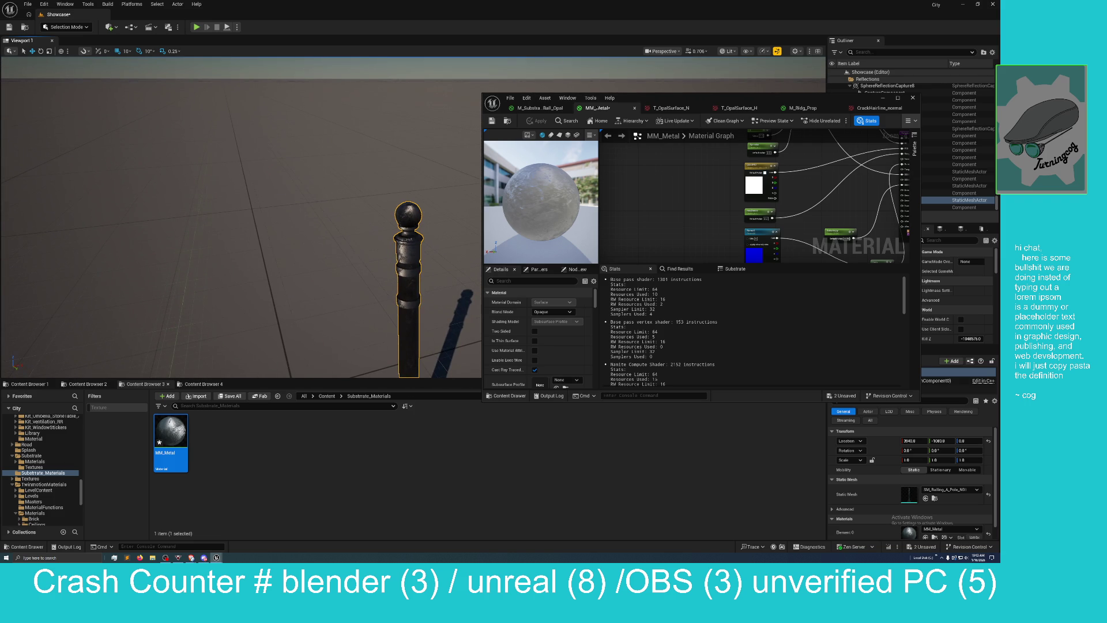
mouse_move(710, 102)
mouse_down()
mouse_move(663, 113)
mouse_move(689, 96)
mouse_move(452, 191)
mouse_up()
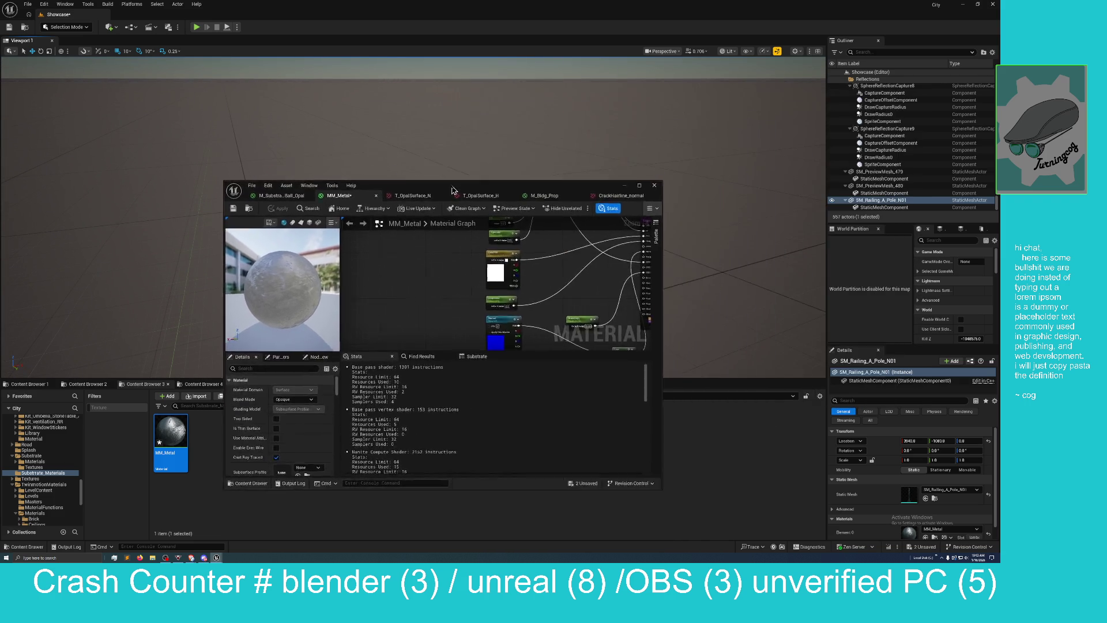
double_click(452, 191)
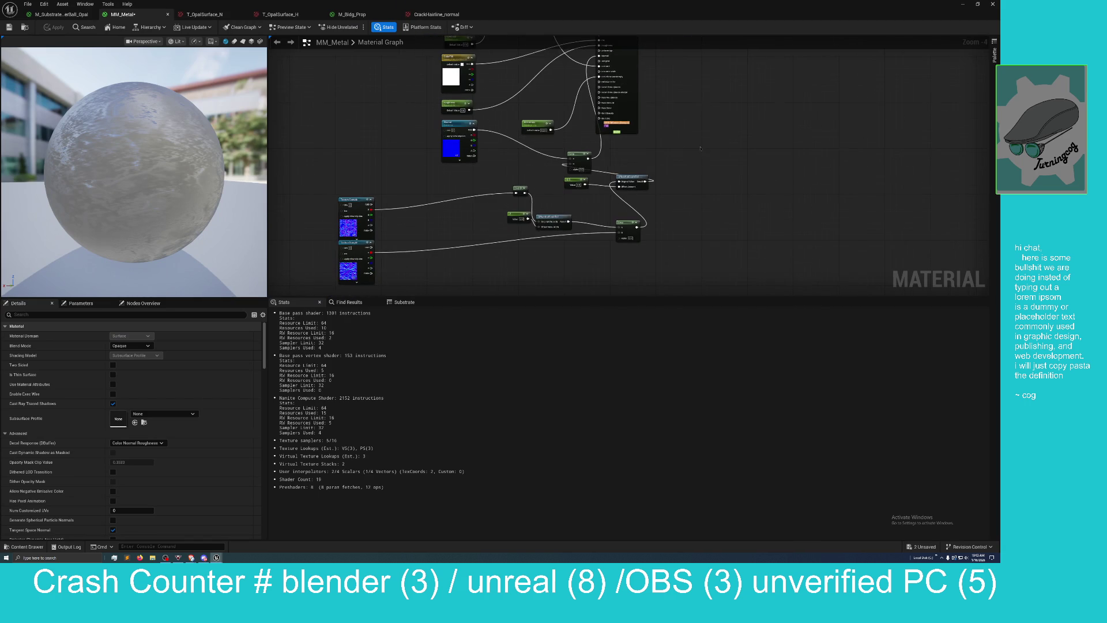
Step: Pan the graph to the lower nodes and move the small node upward
drag(701, 149, 760, 133)
scroll(459, 149, down, 3)
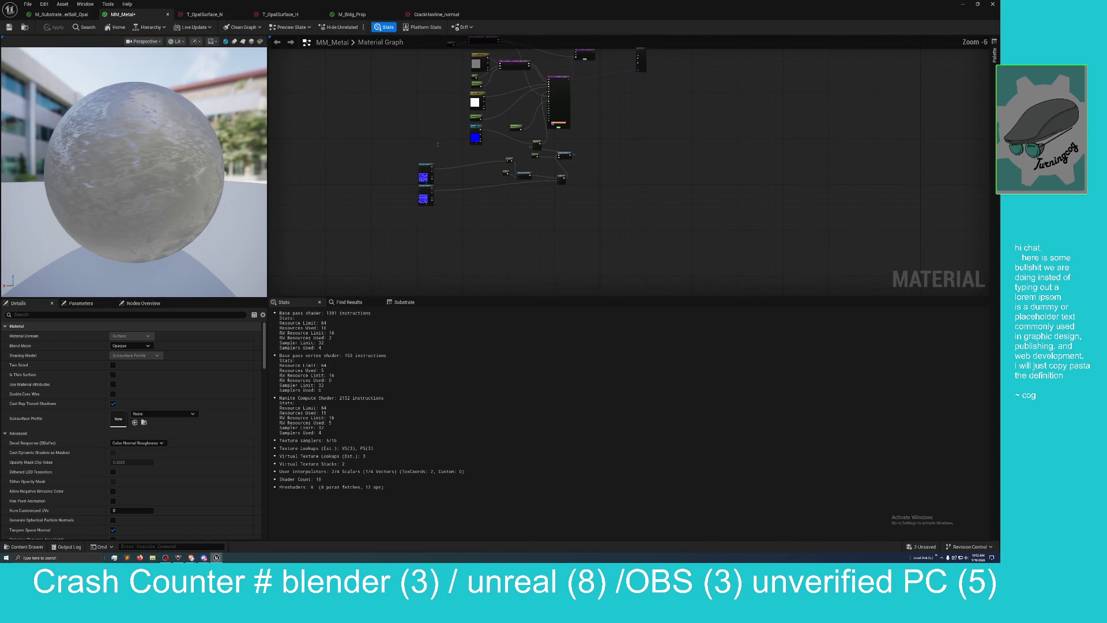
mouse_move(462, 246)
mouse_down()
mouse_move(442, 173)
mouse_move(422, 218)
mouse_up()
mouse_move(415, 107)
mouse_down()
mouse_move(467, 201)
mouse_move(466, 184)
mouse_move(439, 185)
mouse_up()
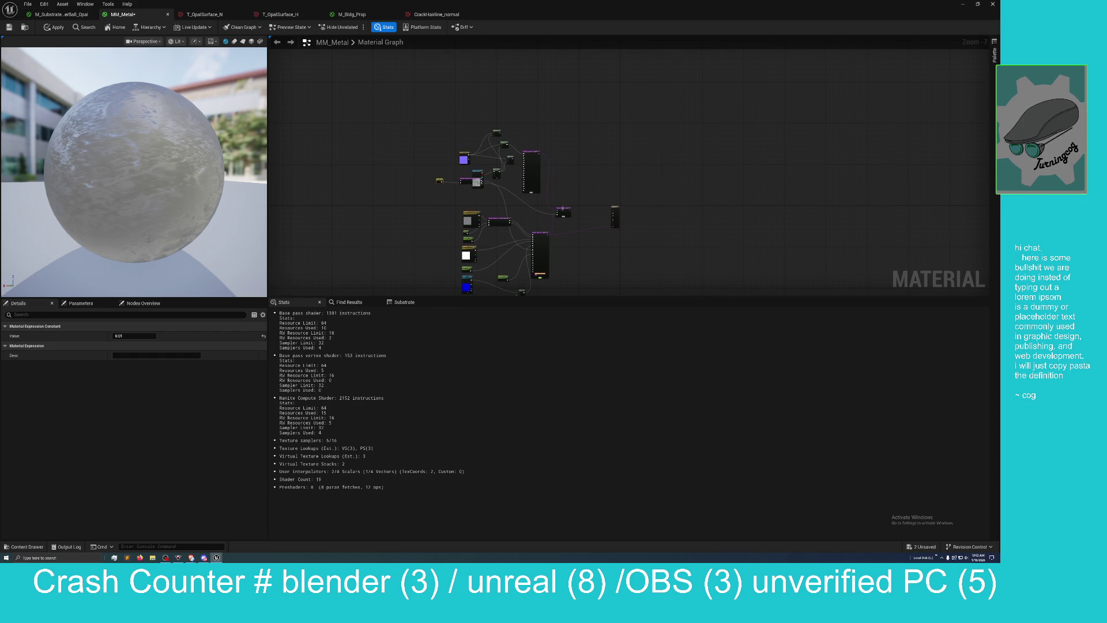
drag(562, 208, 555, 171)
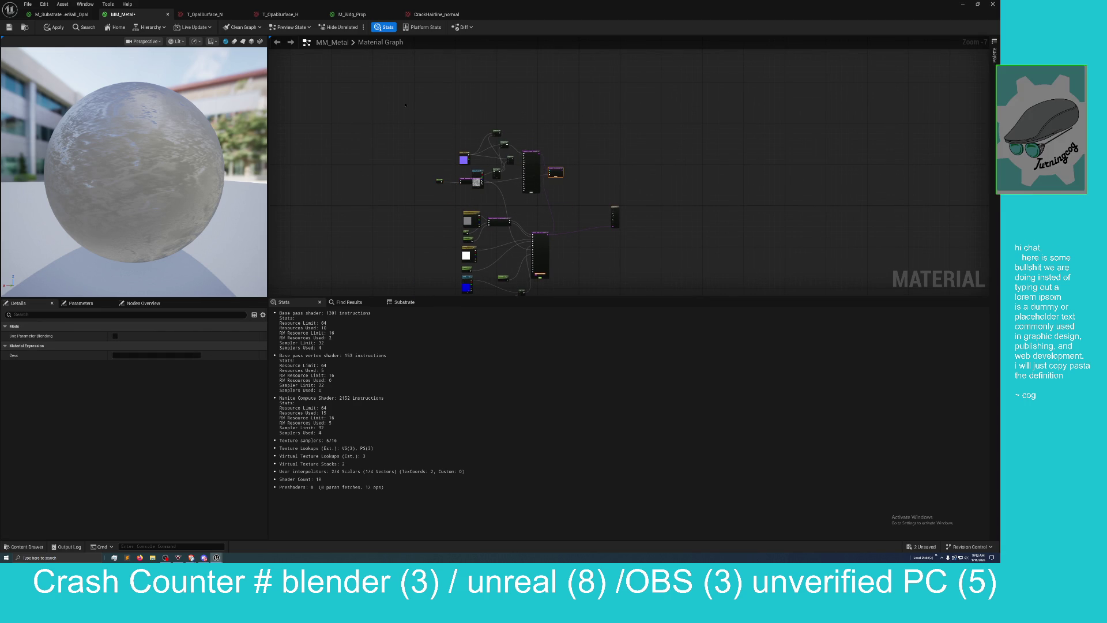
Step: Box-select and delete the upper node cluster, apply the change, then recentre the graph
mouse_move(405, 104)
mouse_down()
mouse_move(544, 179)
mouse_move(570, 206)
mouse_up()
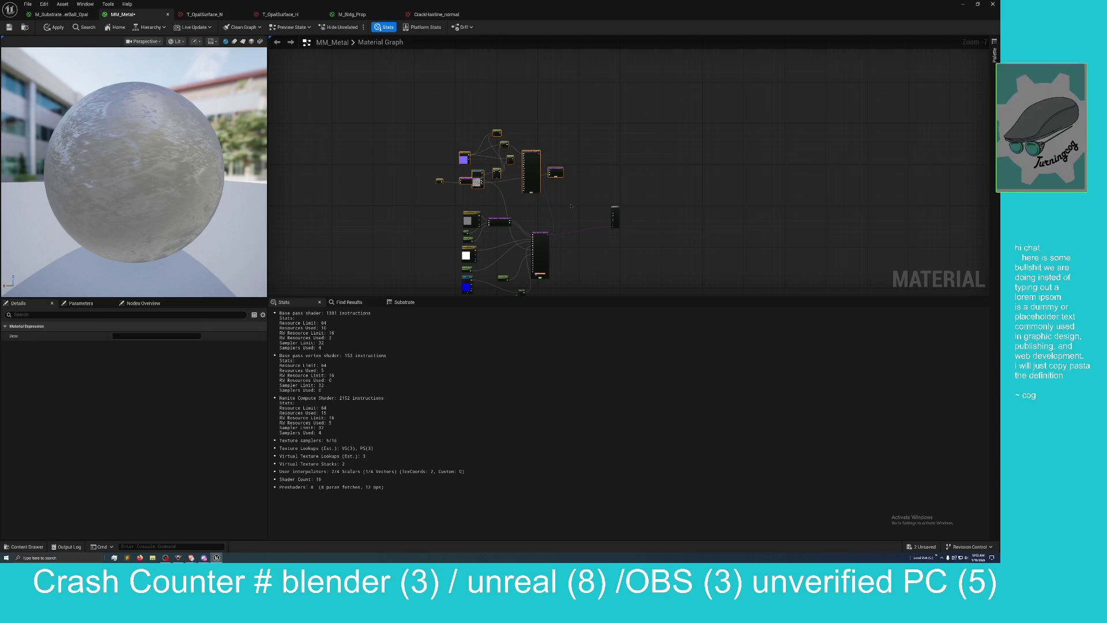
key(Delete)
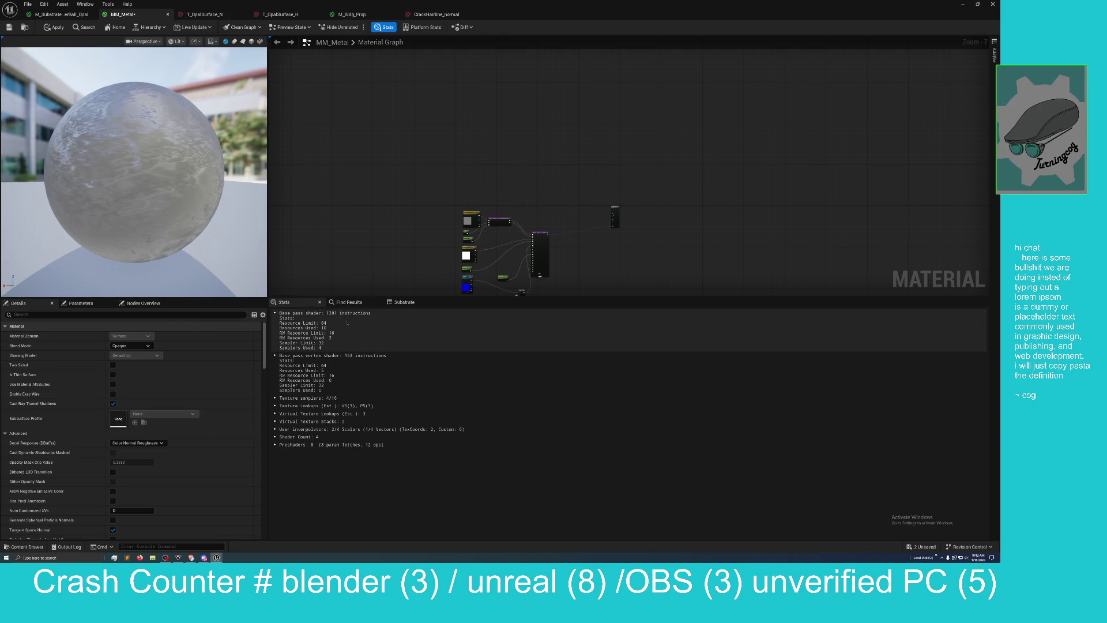
click(9, 29)
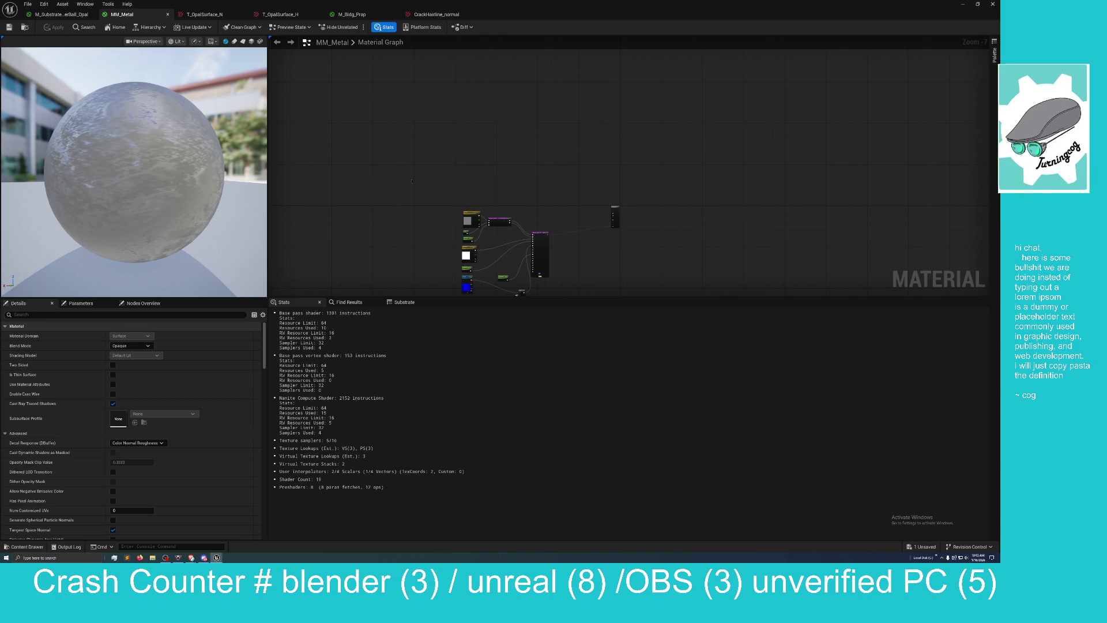
scroll(416, 213, up, 3)
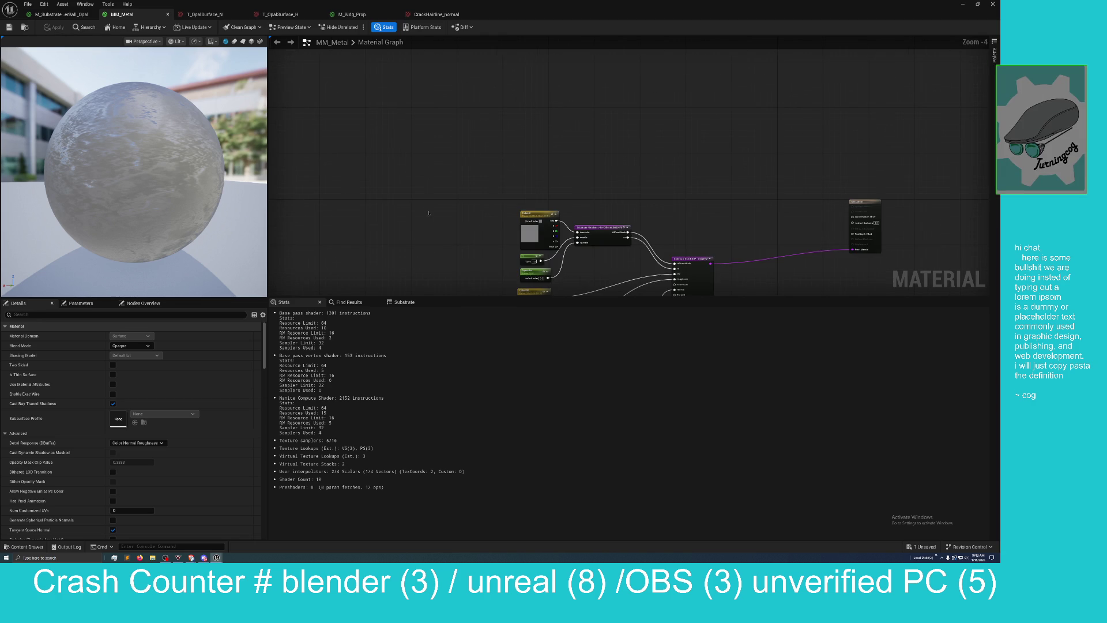
mouse_move(428, 213)
mouse_down()
mouse_move(361, 165)
mouse_move(328, 165)
mouse_up()
drag(556, 157, 468, 156)
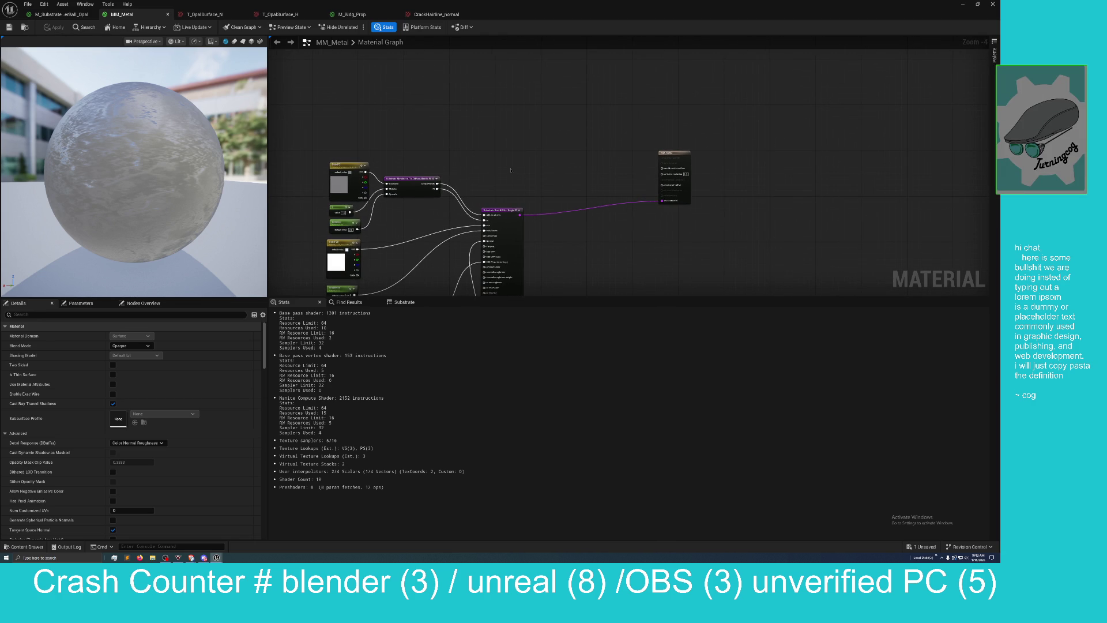
right_click(553, 159)
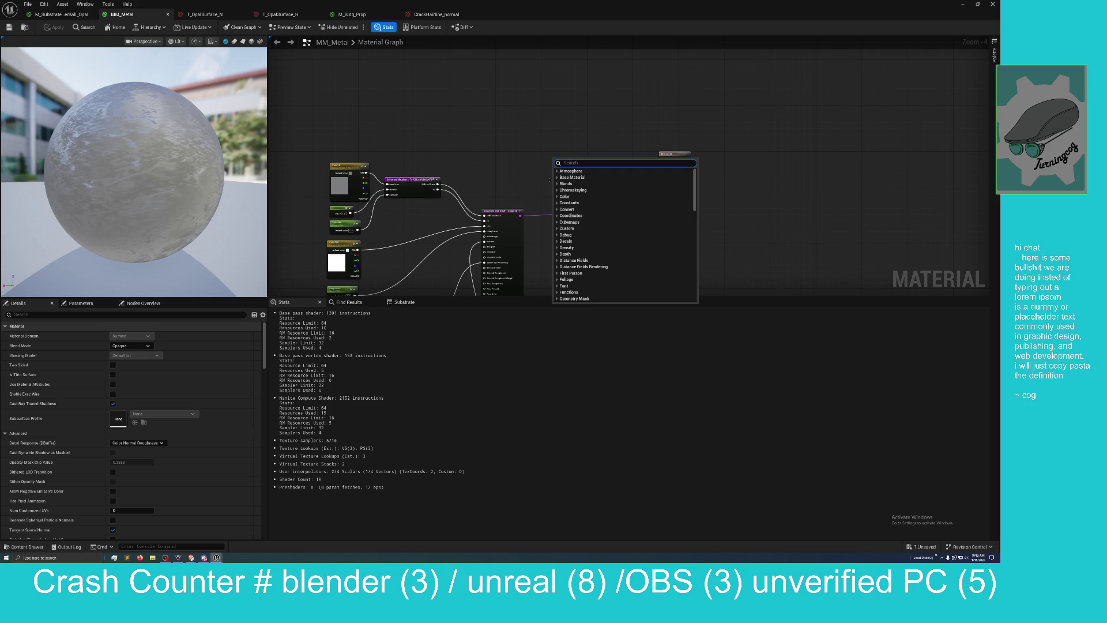
text(wor)
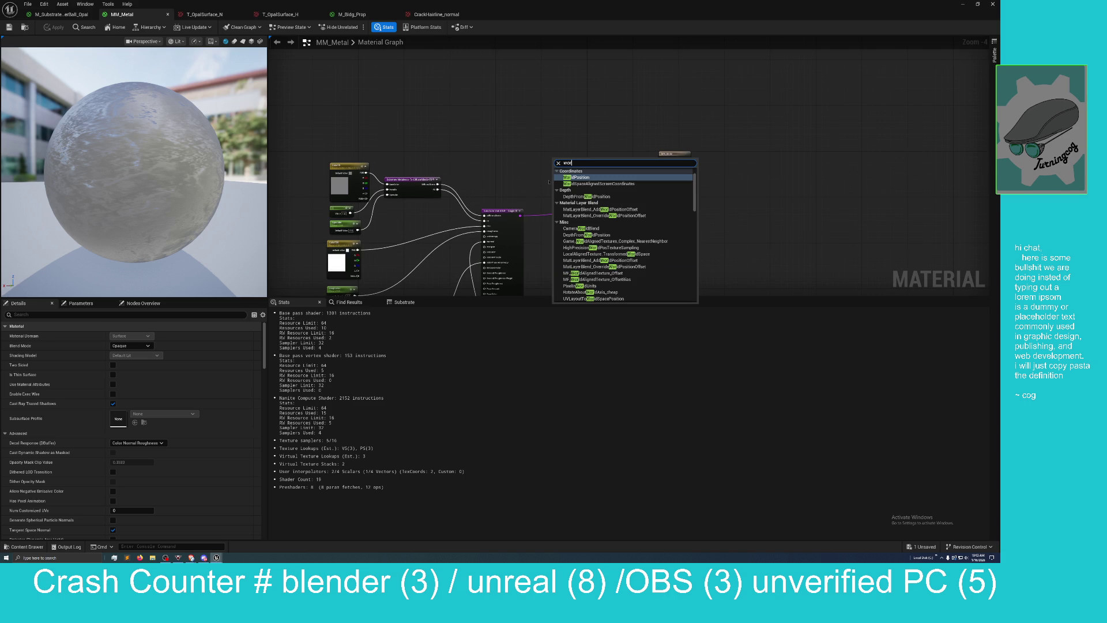
click(582, 184)
scroll(586, 184, up, 2)
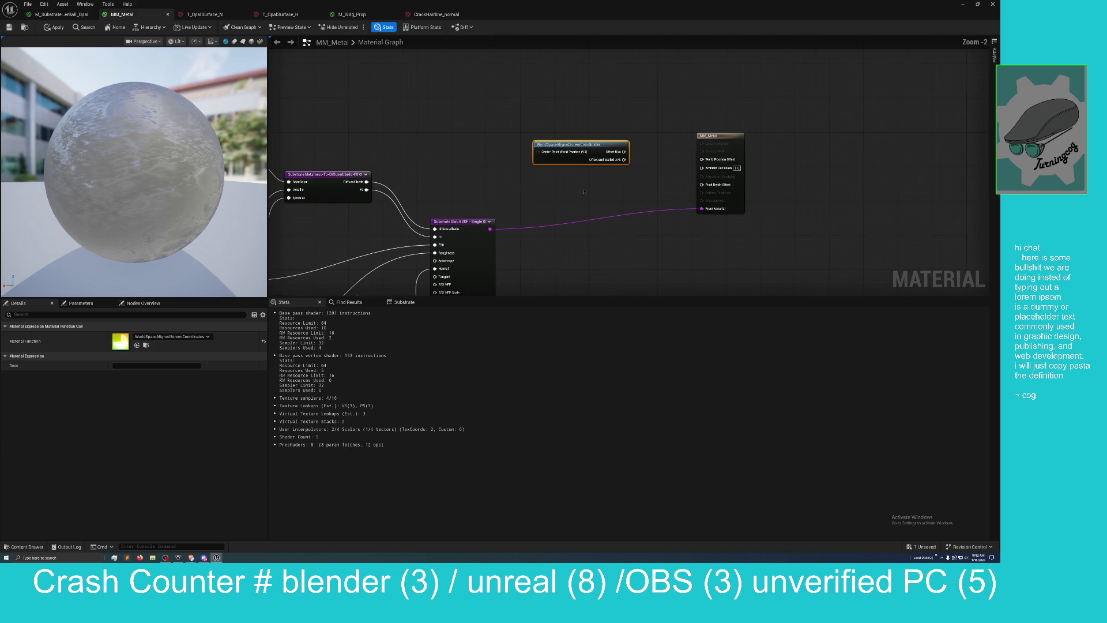
drag(578, 191, 567, 208)
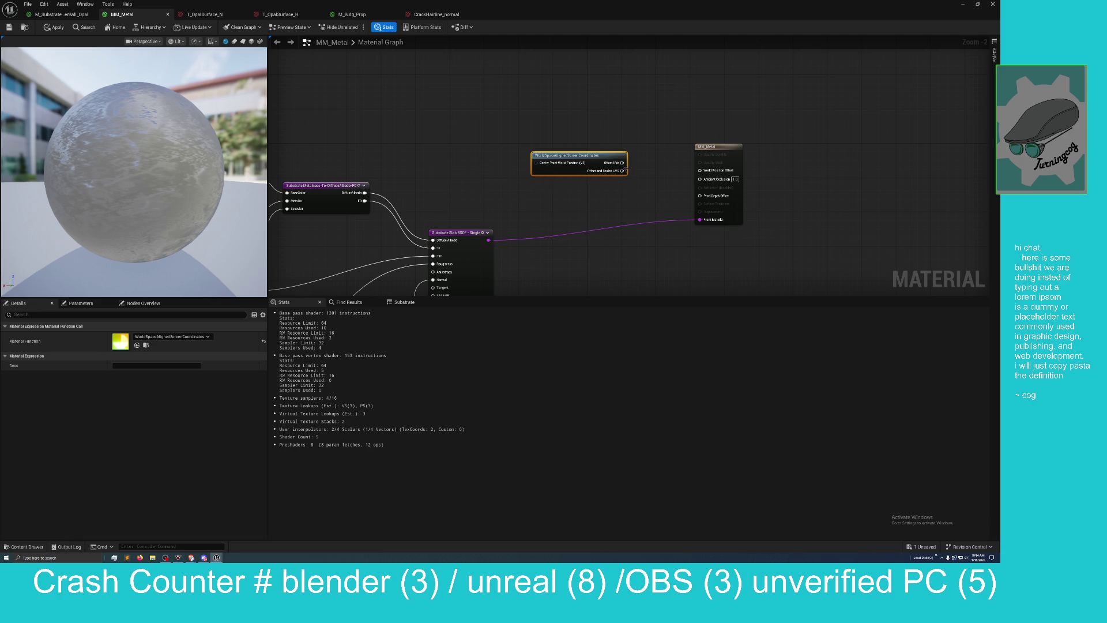
drag(586, 156, 587, 147)
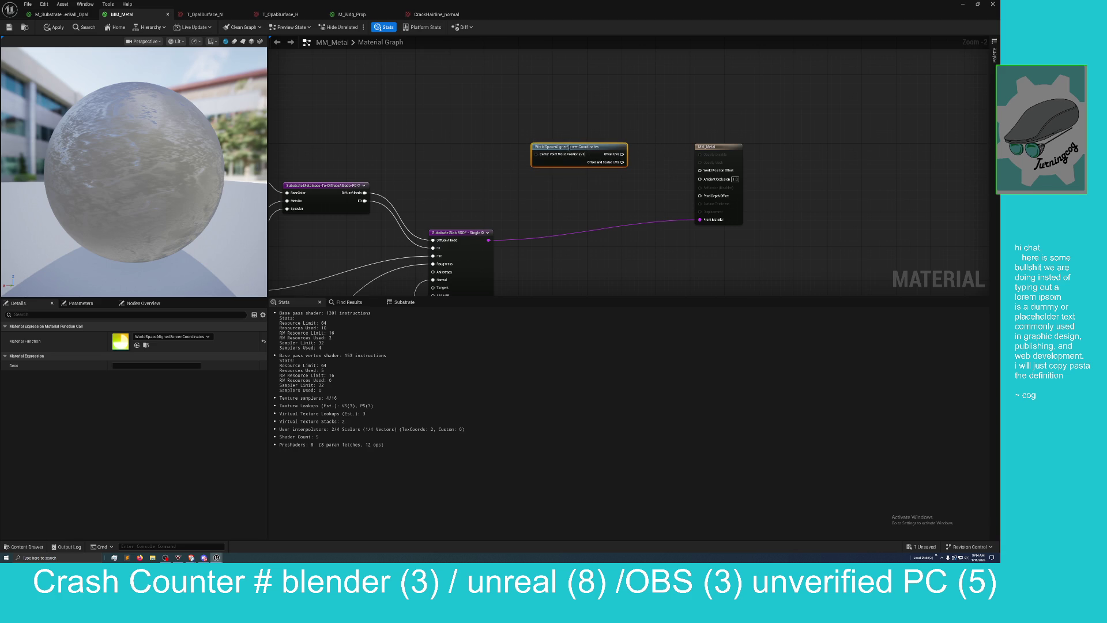
key(Delete)
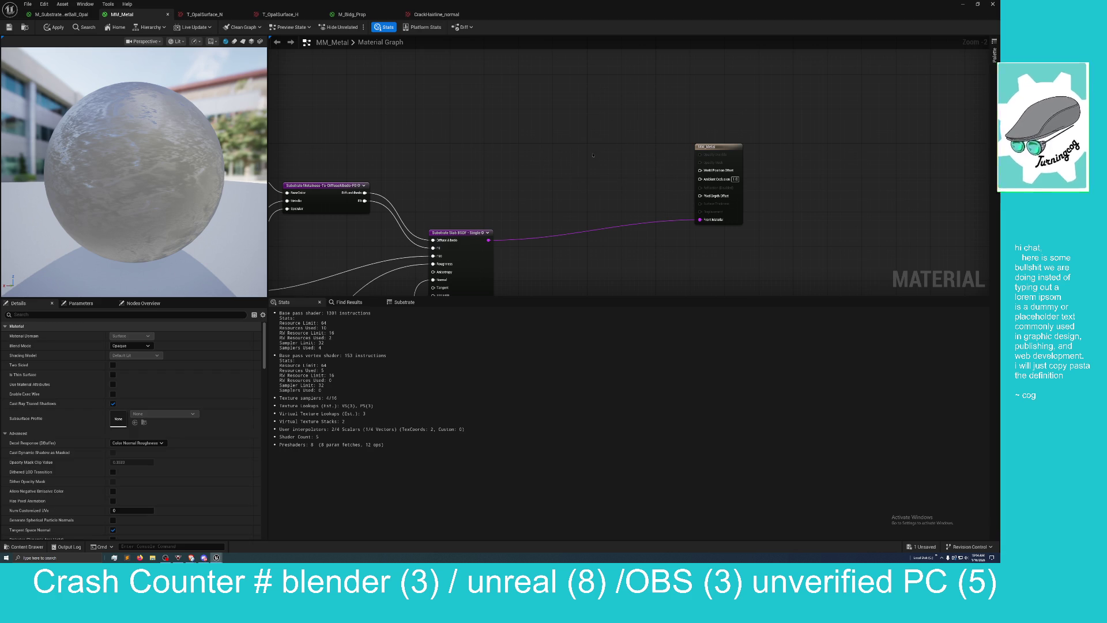
mouse_move(699, 171)
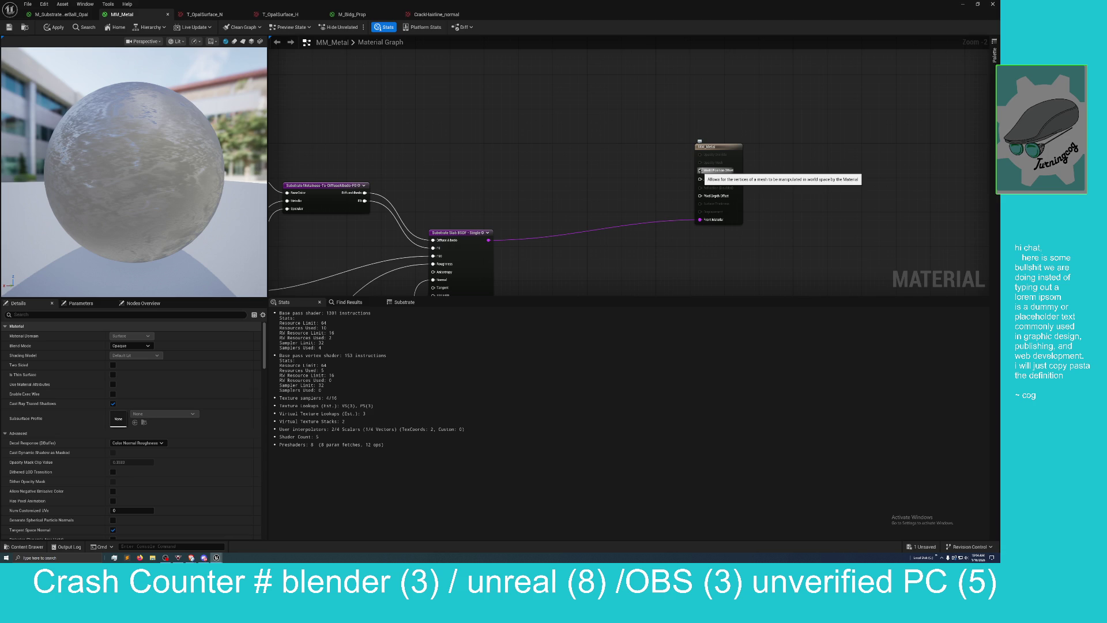
Step: Try a Static Bool set to true on World Position Offset, then delete it
drag(699, 171, 618, 172)
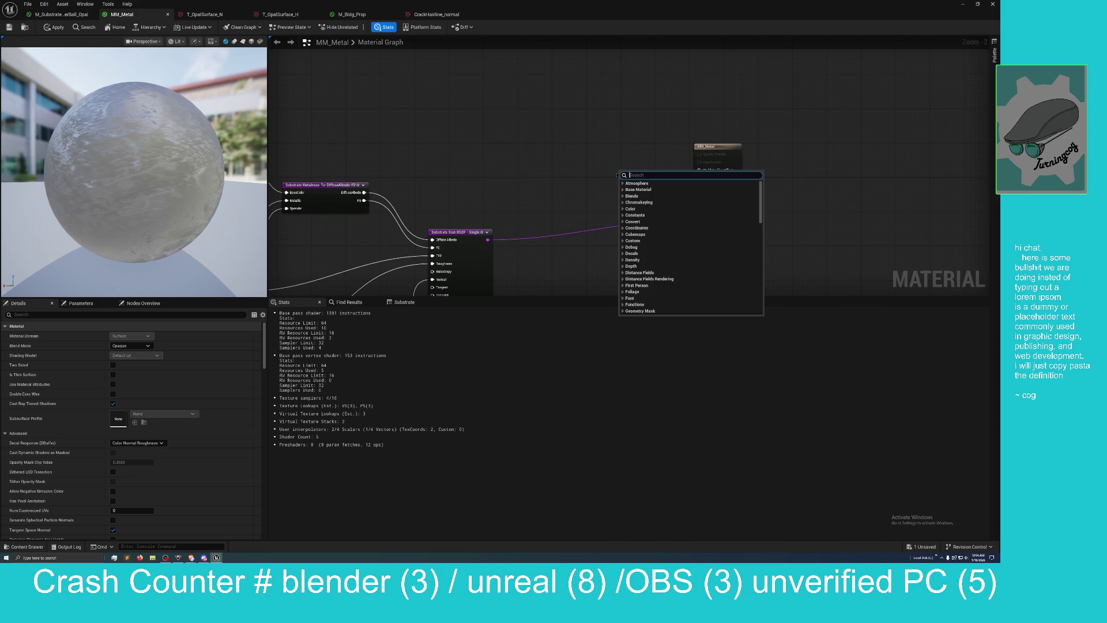
text(bool)
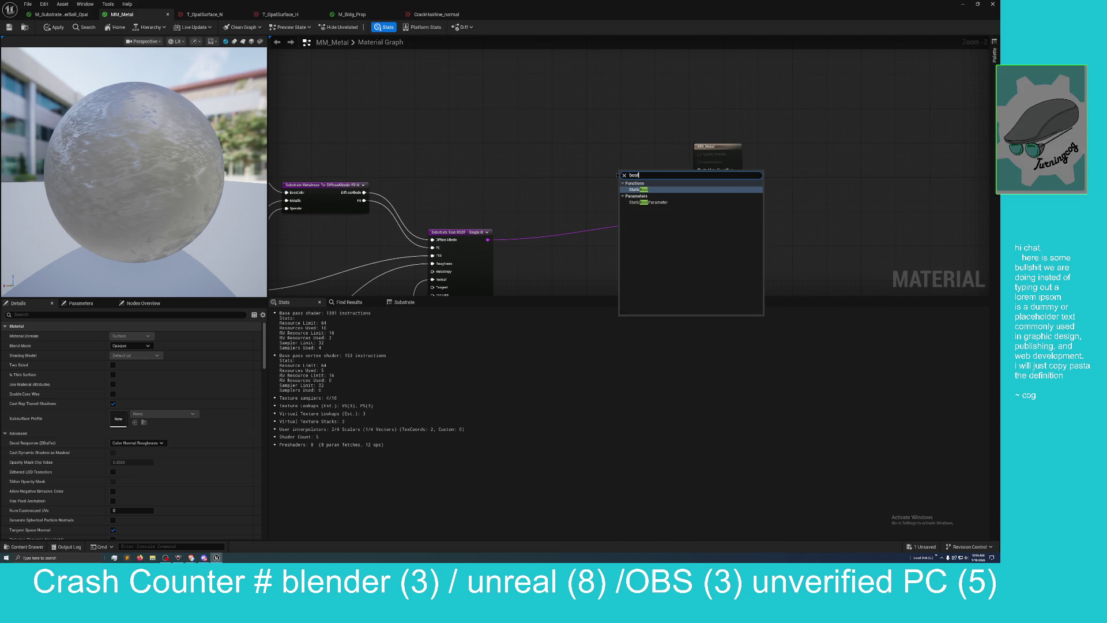
key(Return)
mouse_move(649, 184)
mouse_down()
mouse_move(709, 209)
mouse_move(701, 173)
mouse_move(669, 190)
mouse_move(701, 173)
mouse_up()
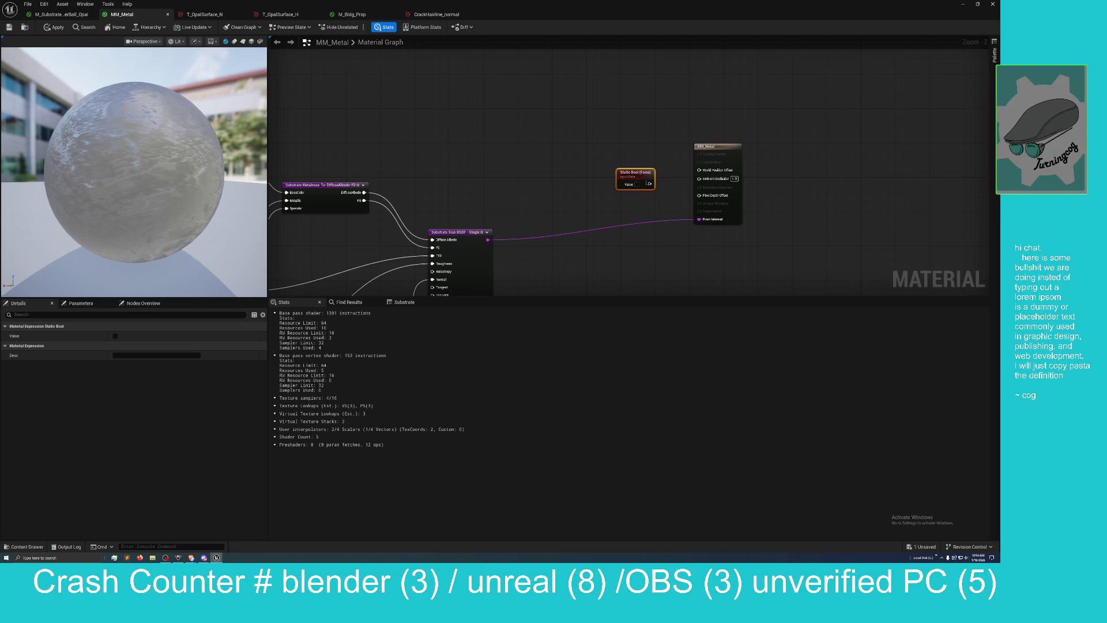
click(636, 184)
click(670, 187)
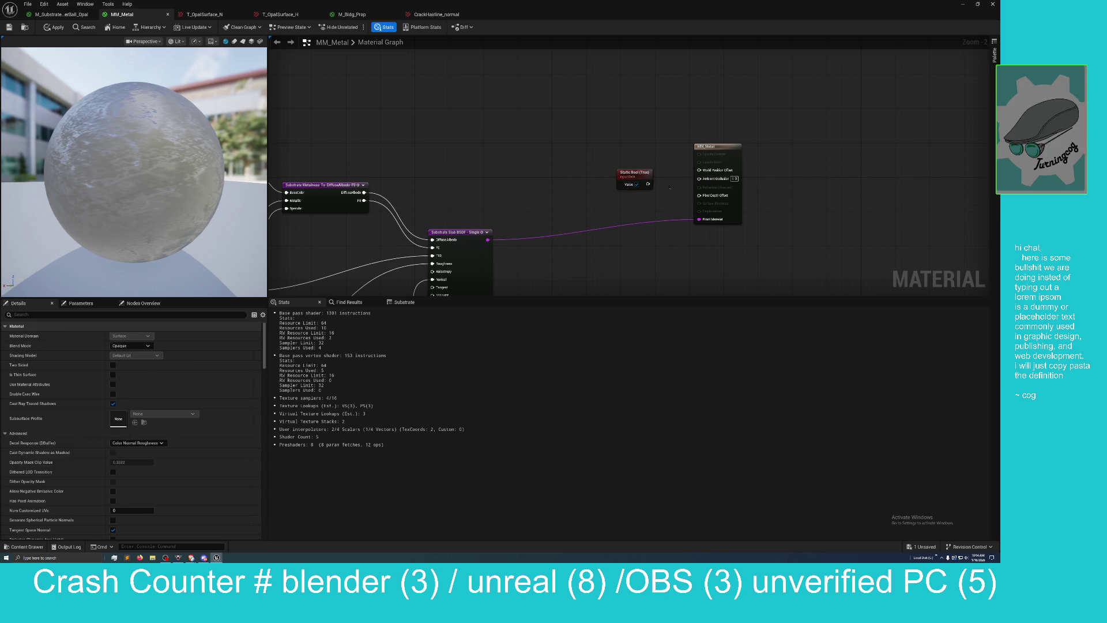
drag(637, 172, 628, 155)
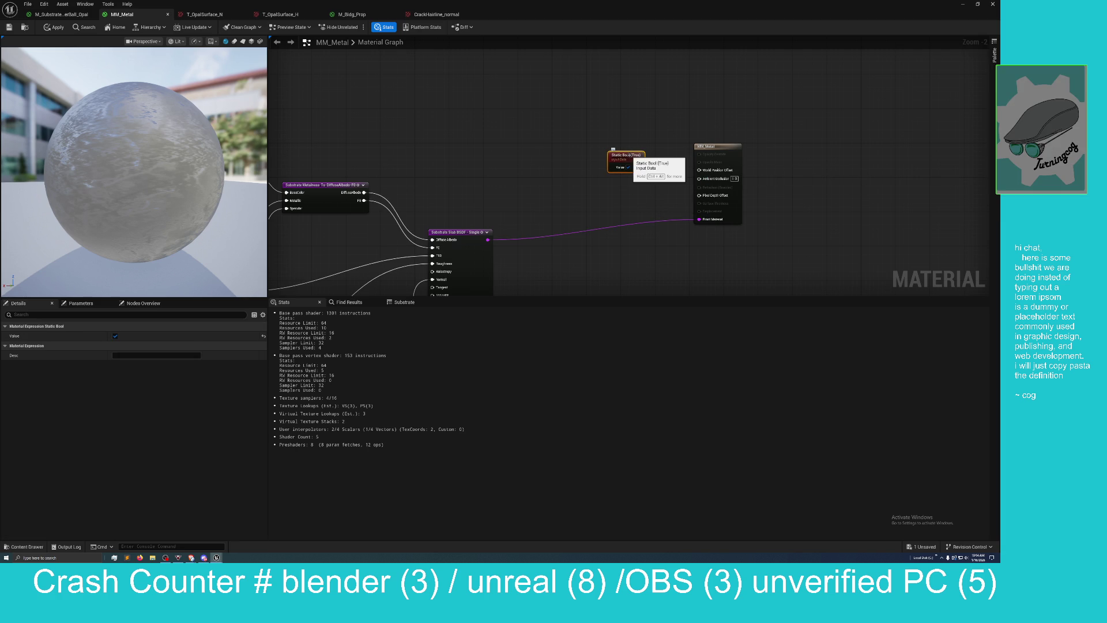
key(Delete)
Step: Add a Constant with value 1.0 and wire it into World Position Offset
right_click(623, 159)
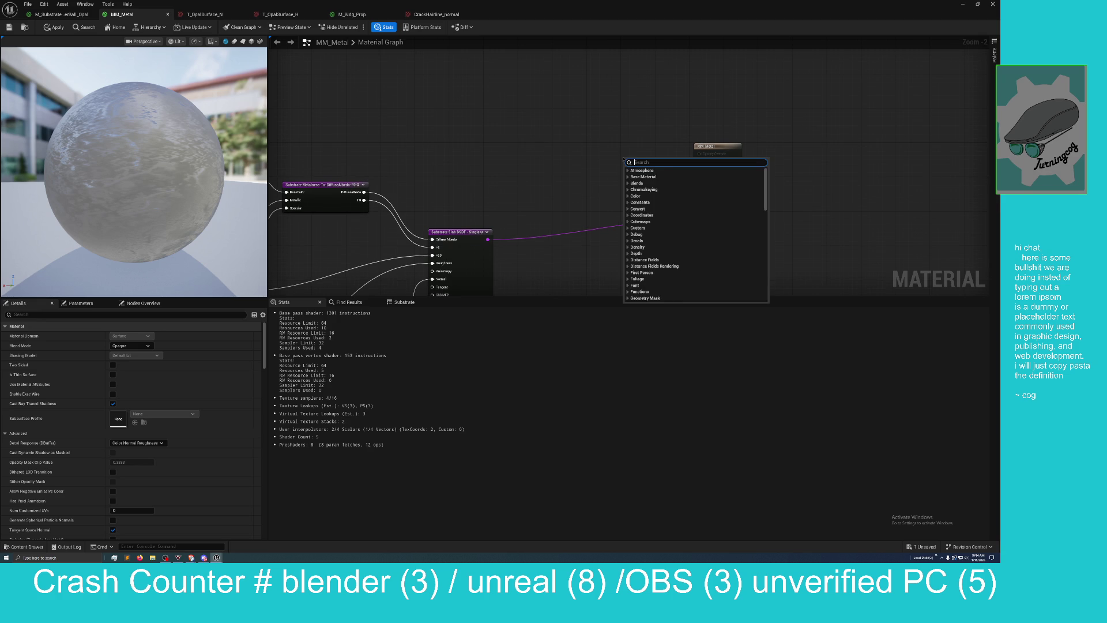
text(constant)
key(Return)
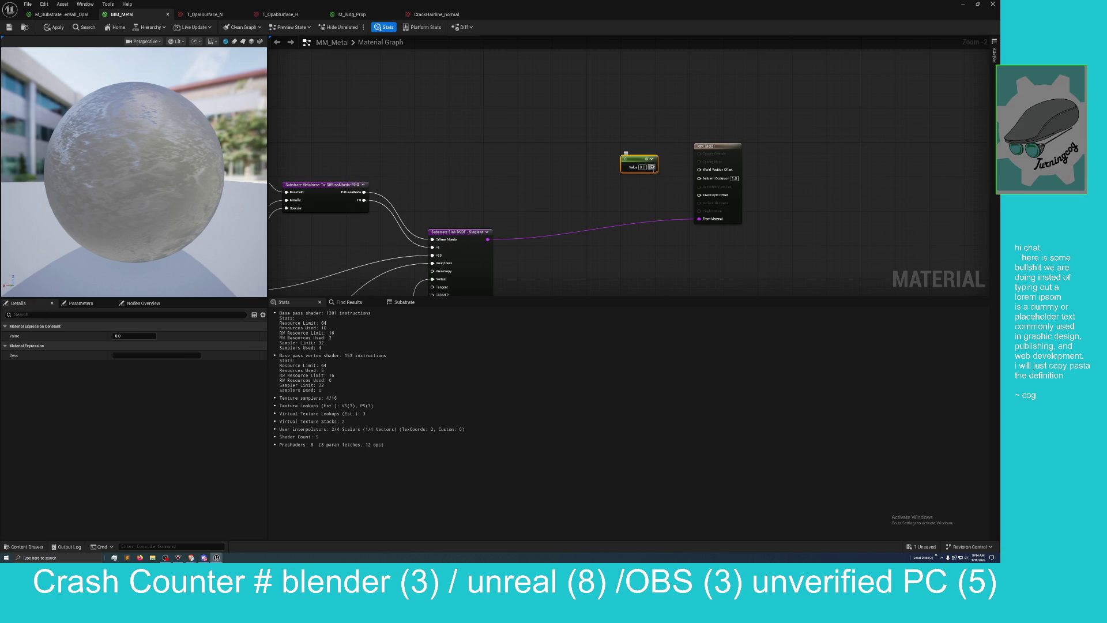
drag(651, 167, 698, 170)
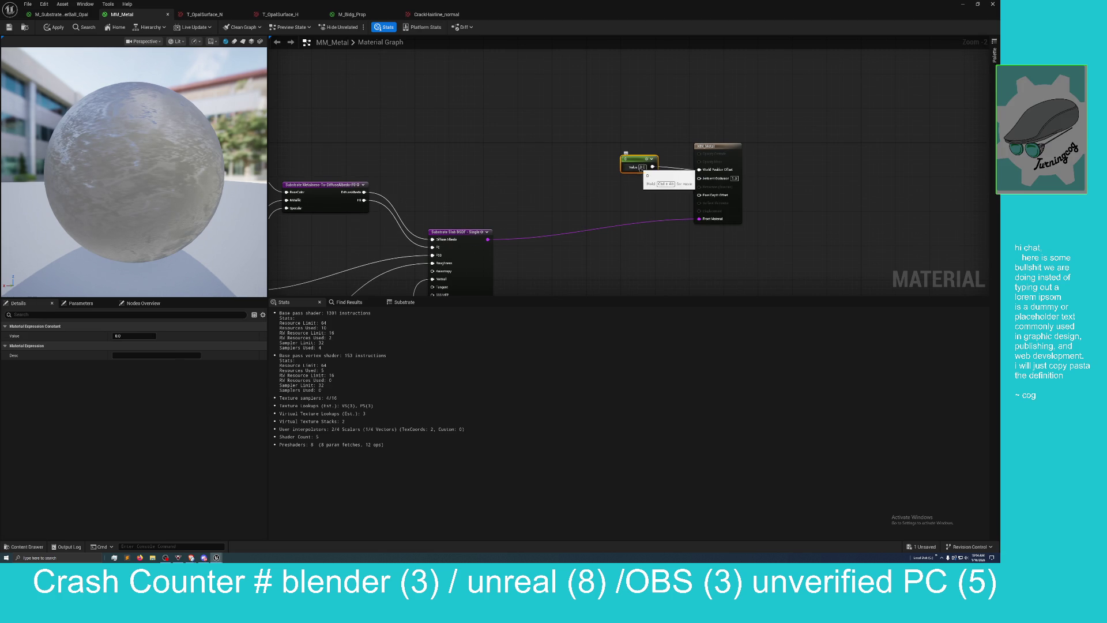
click(642, 167)
text(1)
key(Return)
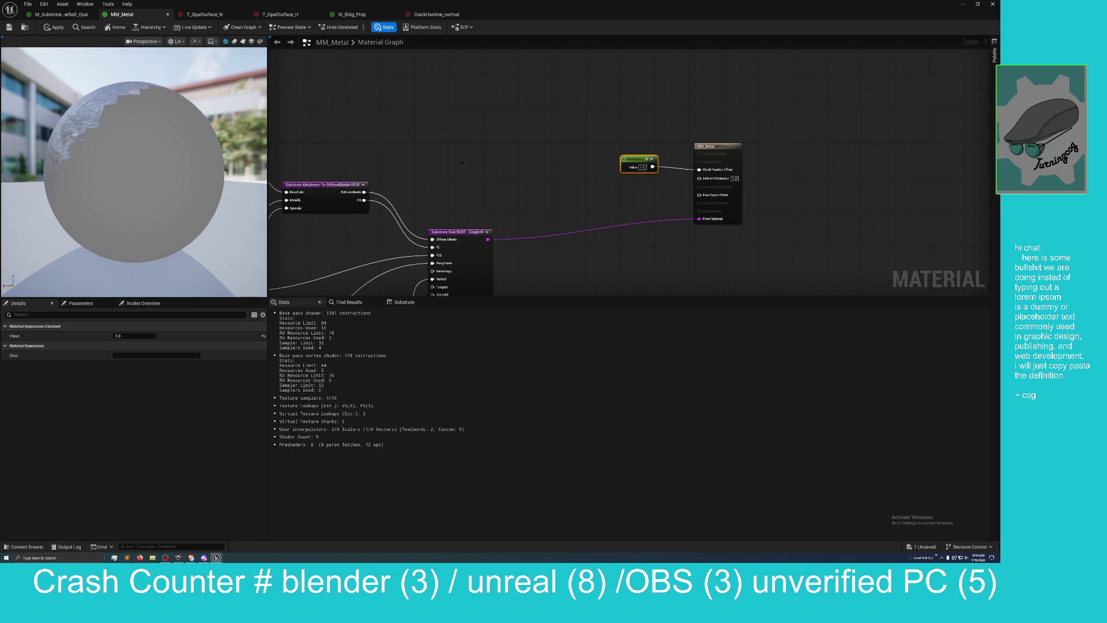
scroll(197, 147, up, 6)
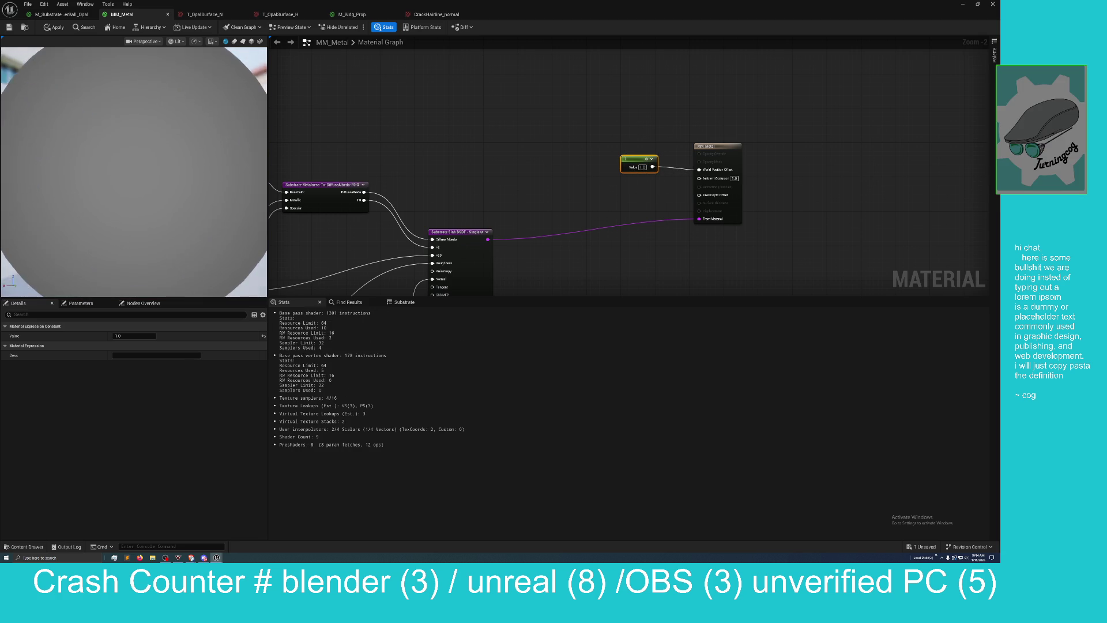
Step: Apply MM_Metal and save it together with the Showcase level
click(55, 27)
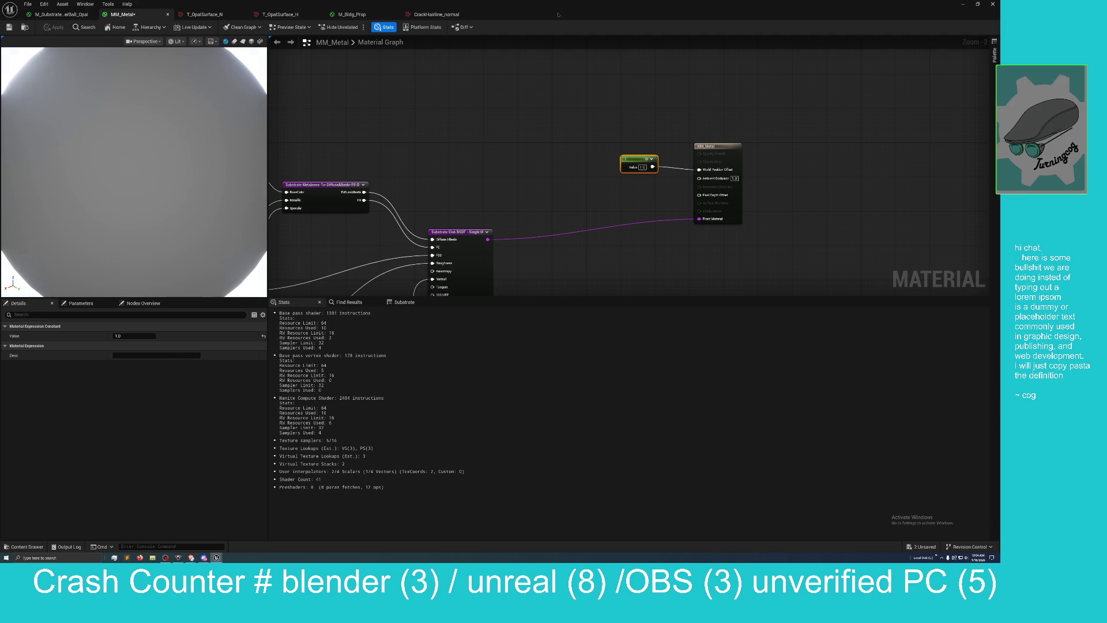
mouse_move(558, 14)
mouse_down()
mouse_move(605, 98)
mouse_move(680, 114)
mouse_up()
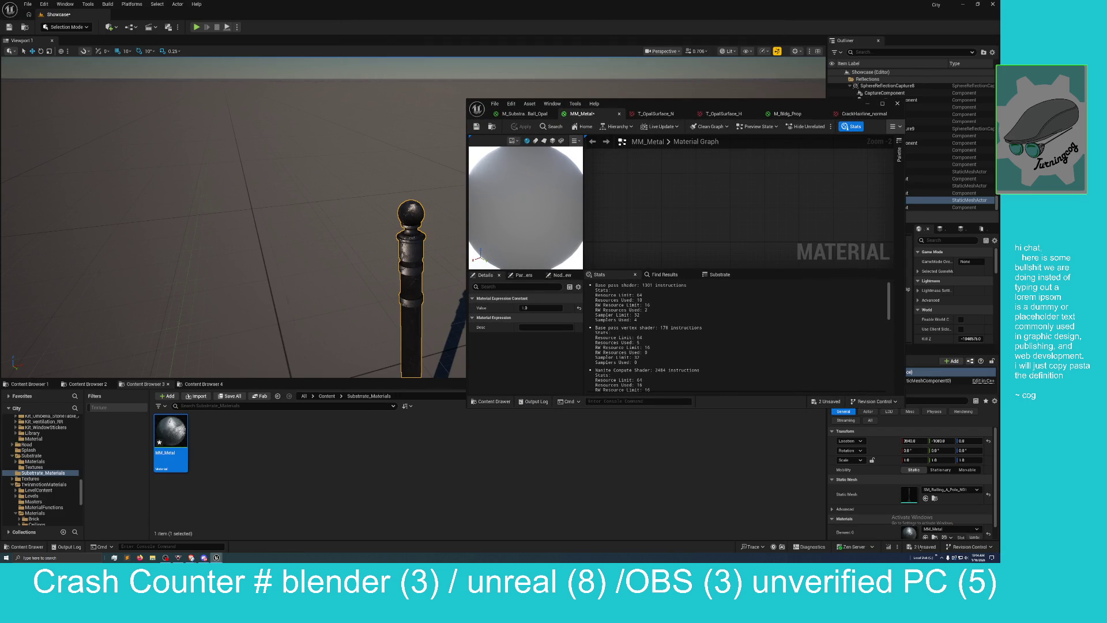
click(922, 547)
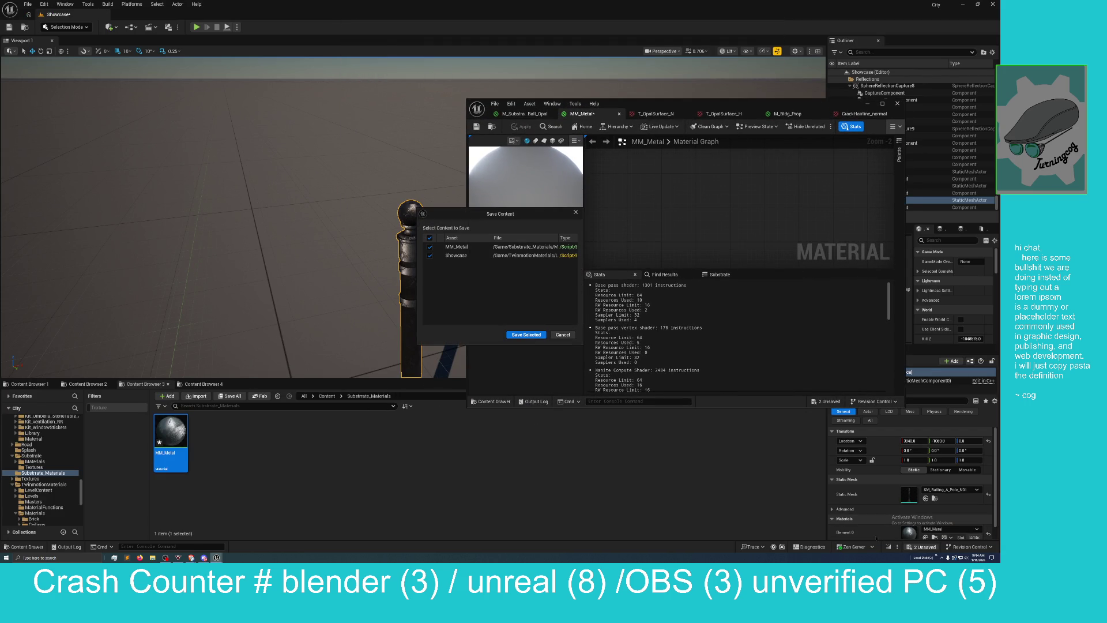
click(525, 334)
Step: Shift the railing pole along Y in the level and move the material editor back
mouse_move(395, 346)
mouse_down()
mouse_move(359, 309)
mouse_move(410, 290)
mouse_move(225, 317)
mouse_move(403, 273)
mouse_up()
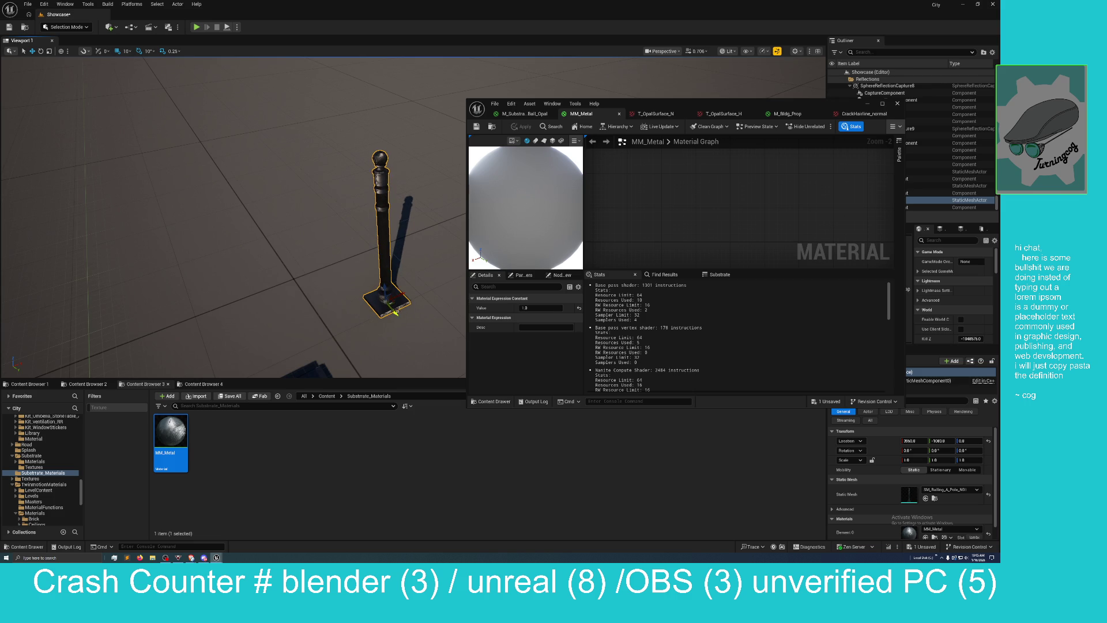
mouse_move(396, 312)
mouse_down()
mouse_move(360, 285)
mouse_move(381, 295)
mouse_up()
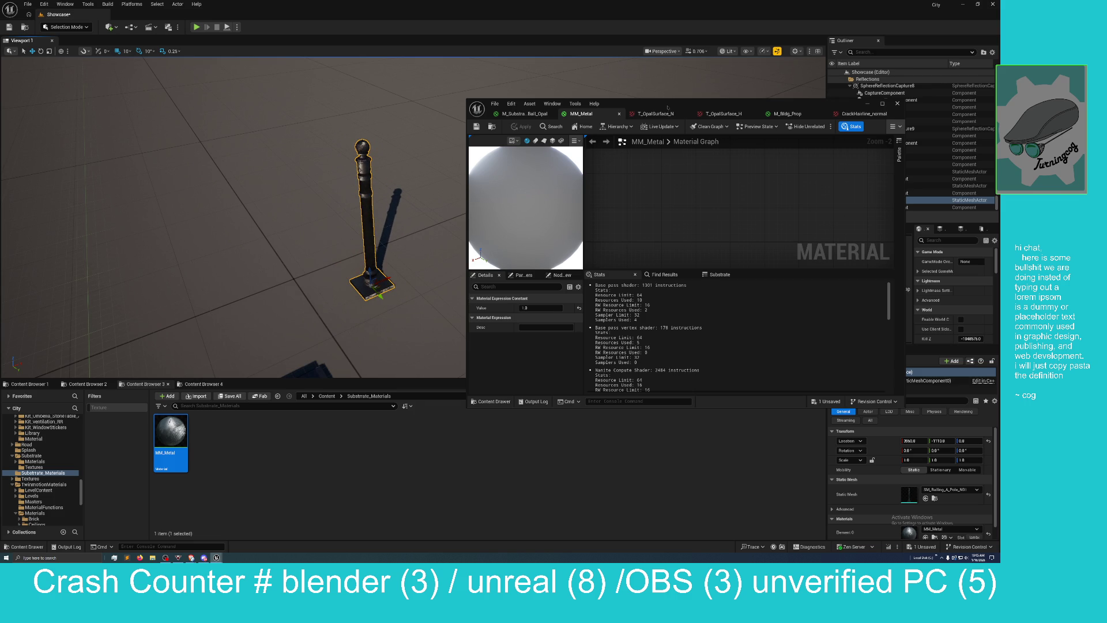
mouse_move(668, 107)
mouse_down()
mouse_move(549, 177)
mouse_move(517, 318)
mouse_move(473, 9)
mouse_move(500, 1)
mouse_up()
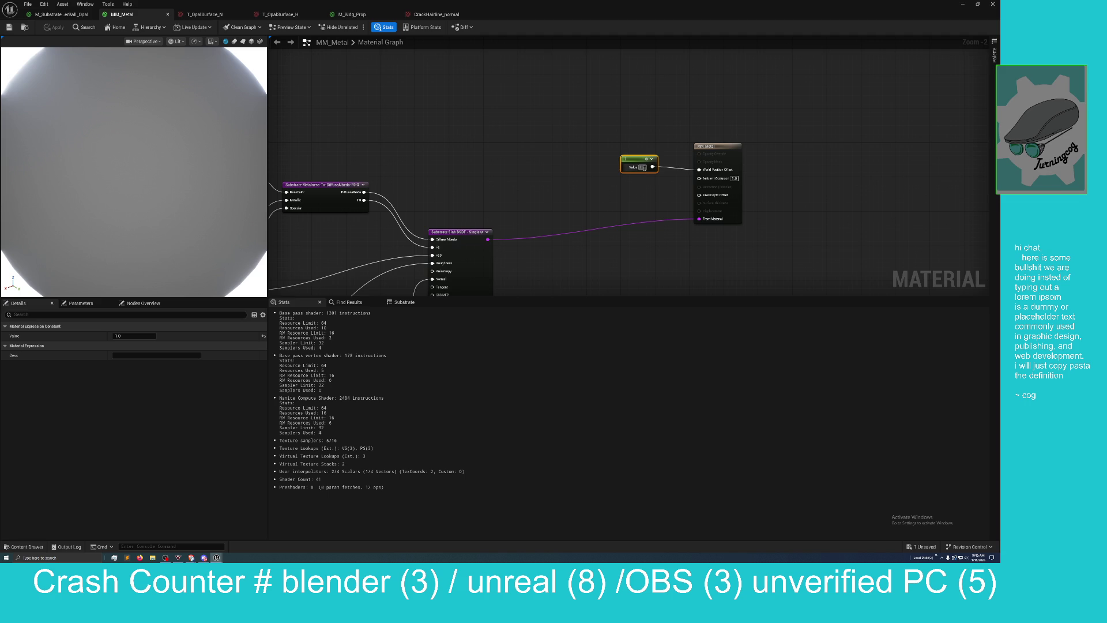
Step: Set the offset Constant node's value to 0 and apply MM_Metal
click(642, 167)
text(0)
key(Return)
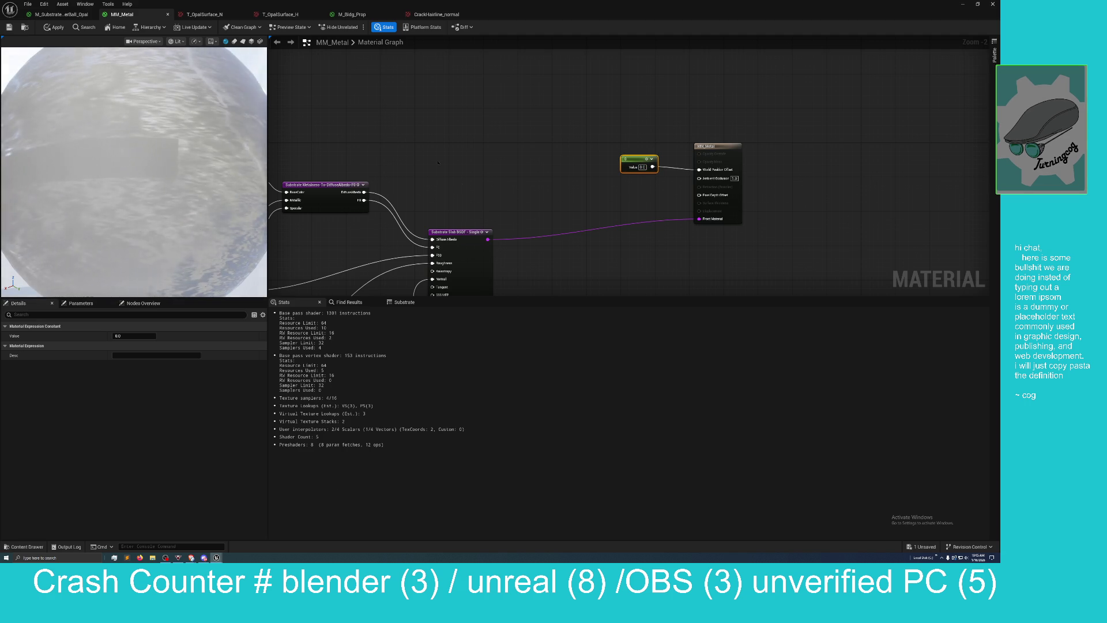
click(54, 27)
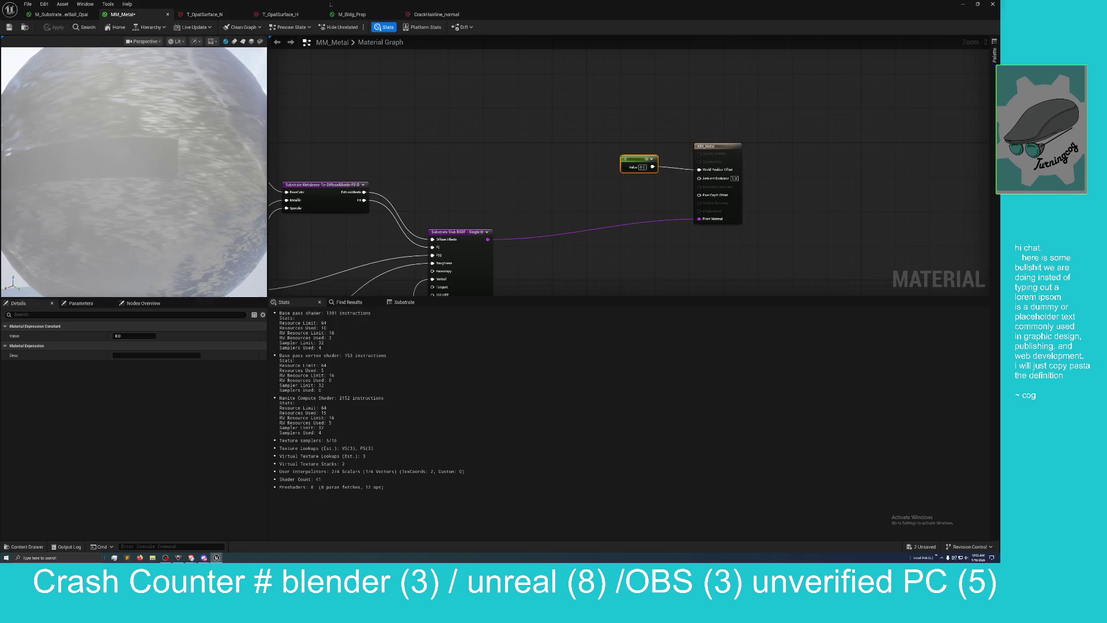
Step: Save MM_Metal and the Showcase level from the unsaved content list
mouse_move(507, 4)
mouse_down()
mouse_move(655, 157)
mouse_move(765, 144)
mouse_up()
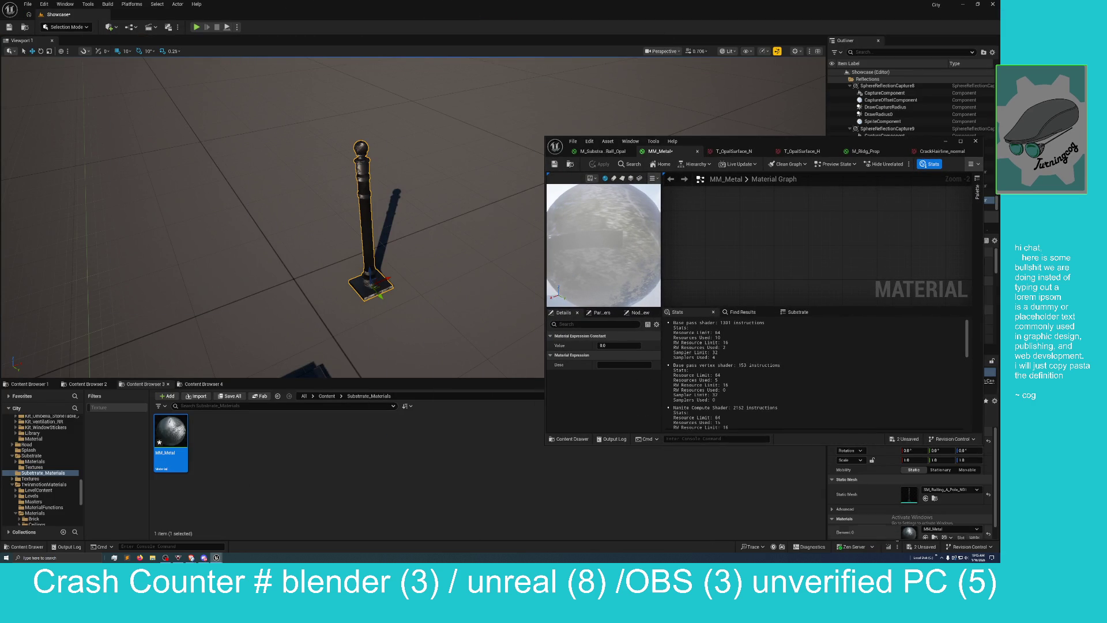
click(925, 547)
click(525, 334)
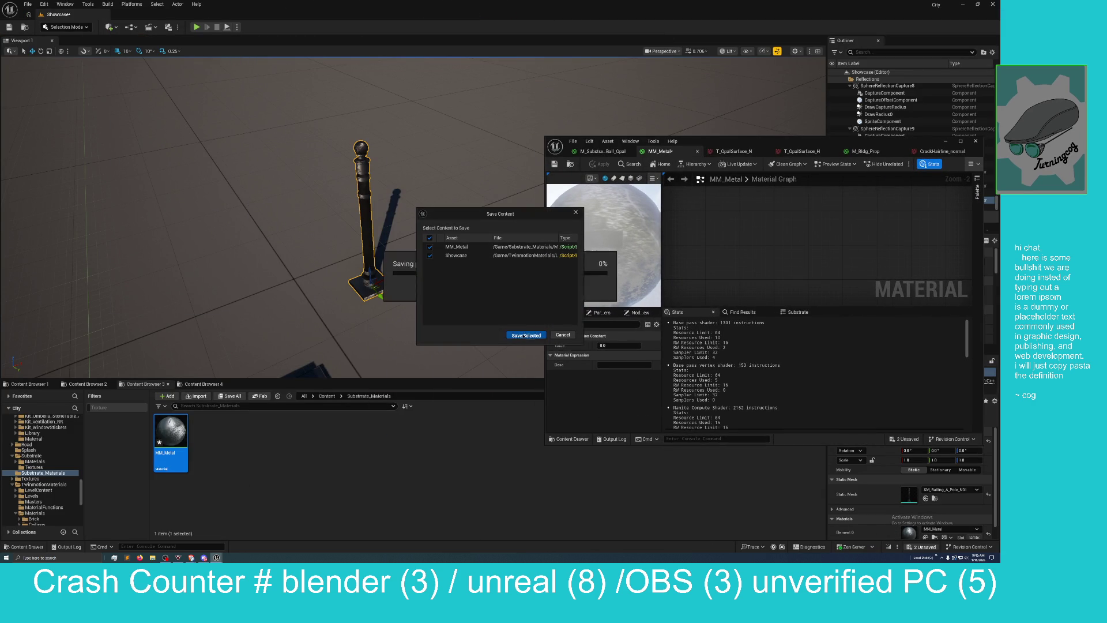
Step: Nudge and frame the railing pole, then maximize the material editor again
mouse_move(369, 285)
mouse_down()
mouse_move(334, 296)
mouse_move(383, 276)
mouse_up()
key(f)
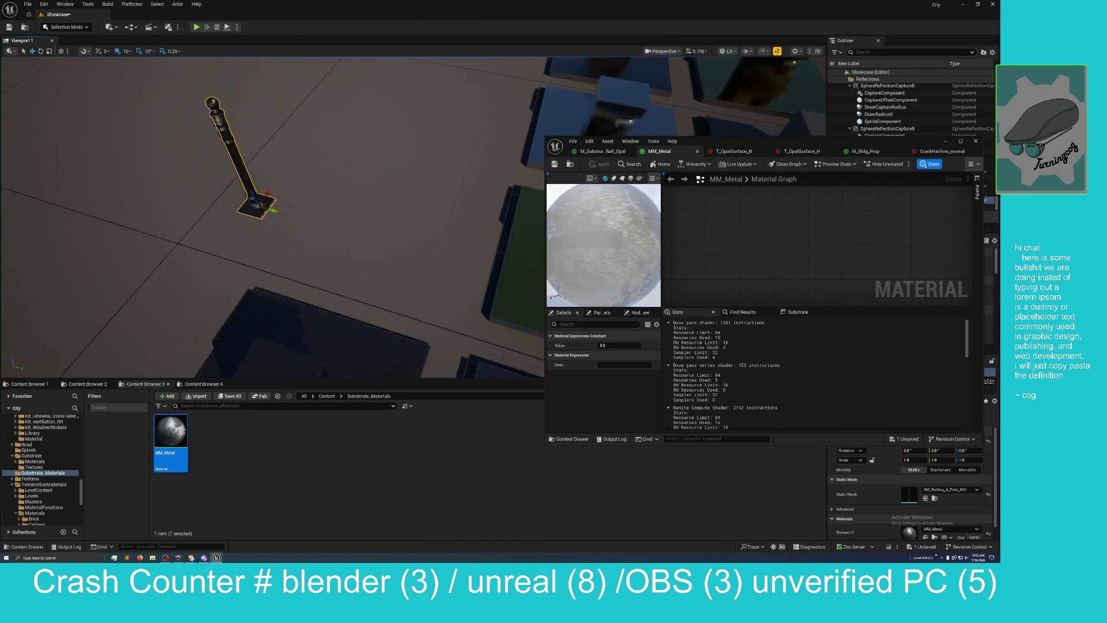
scroll(271, 216, down, 5)
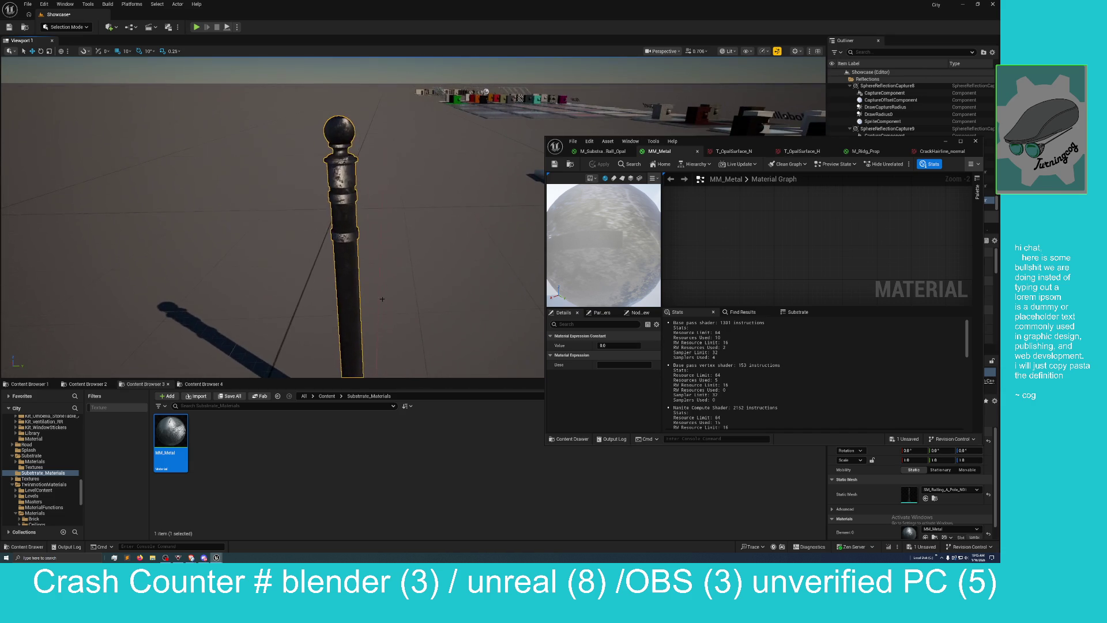
mouse_move(383, 333)
mouse_down()
mouse_move(243, 331)
mouse_move(418, 329)
mouse_move(352, 333)
mouse_up()
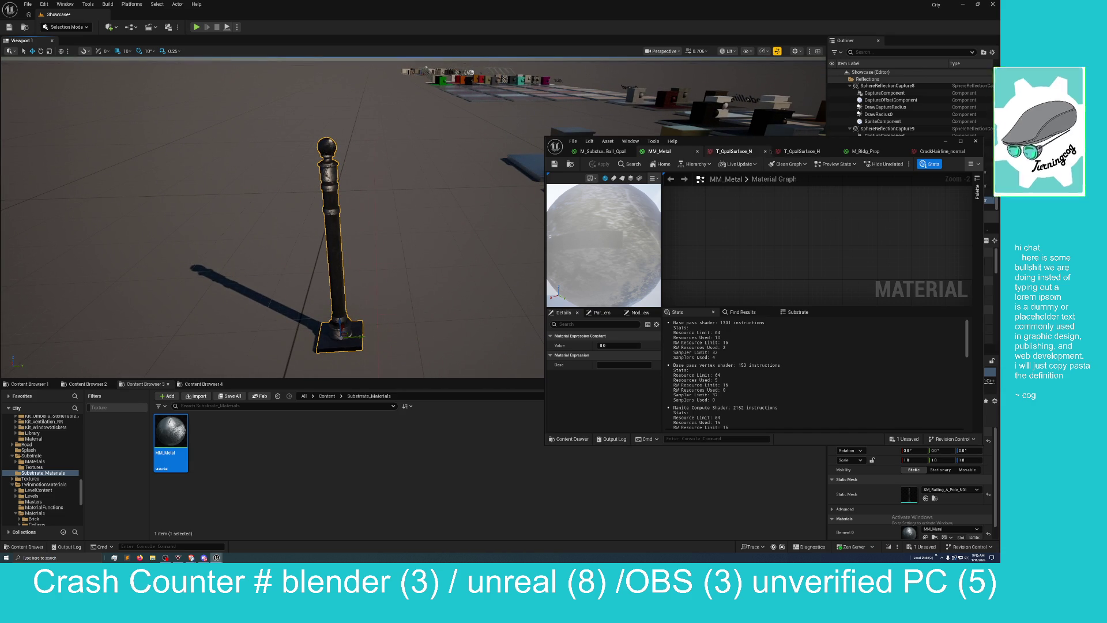
double_click(744, 141)
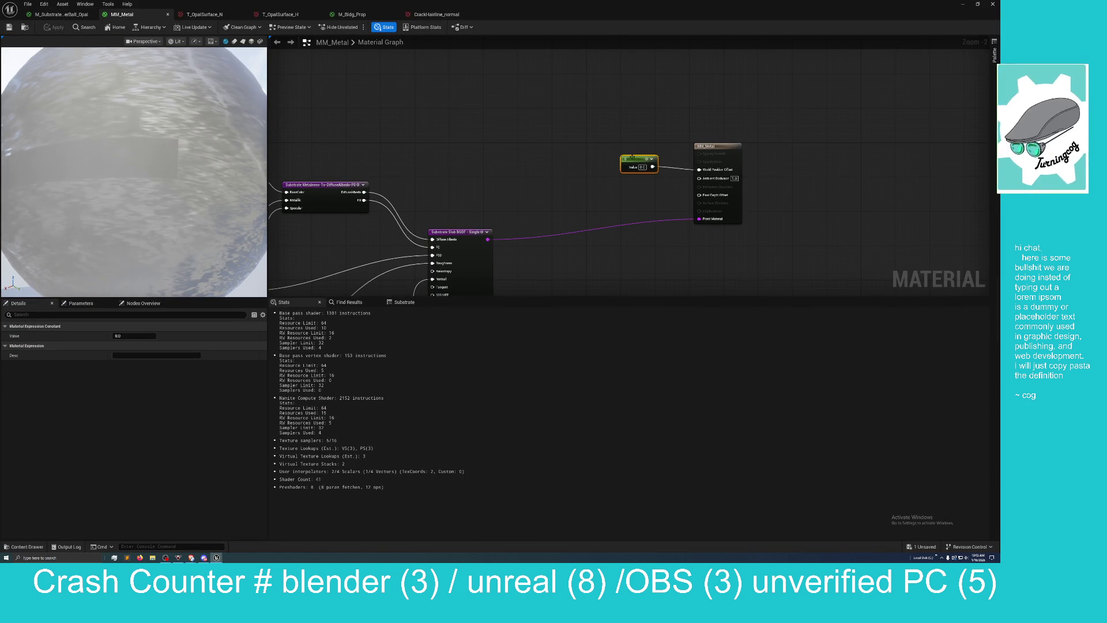
Step: Delete the Constant node feeding World Position Offset
mouse_move(634, 159)
mouse_down()
mouse_move(598, 111)
mouse_move(574, 108)
mouse_up()
key(Delete)
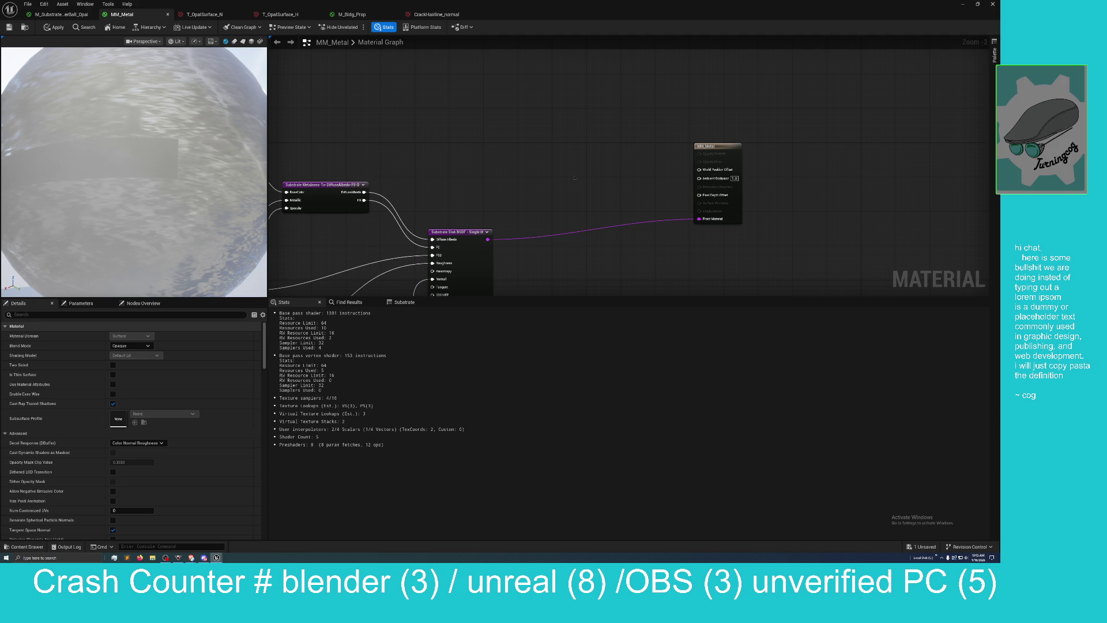
drag(598, 199, 608, 198)
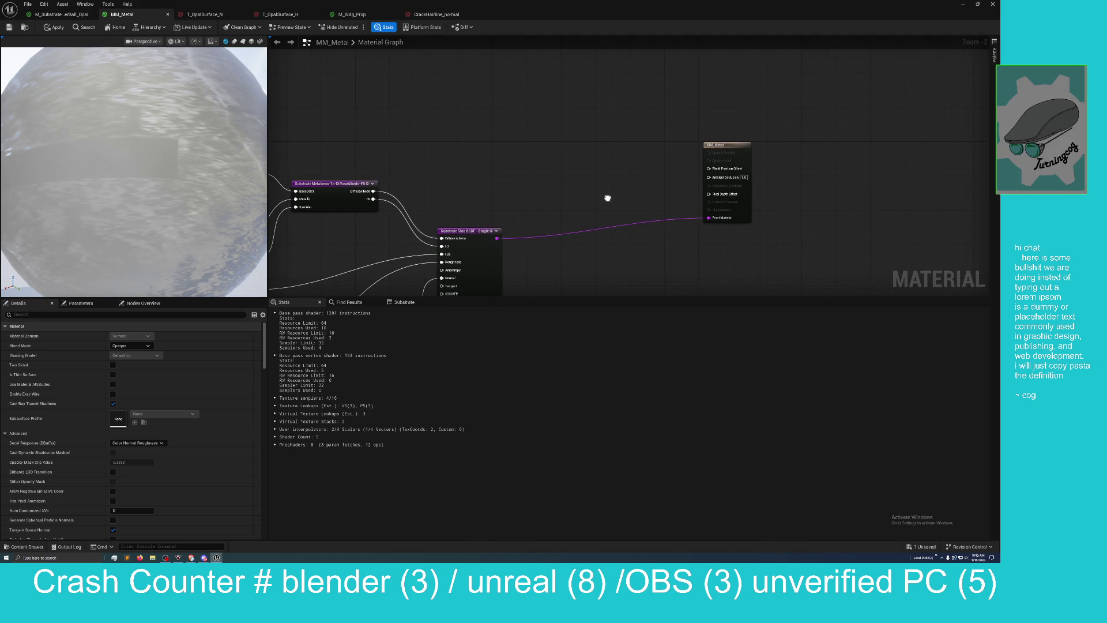
drag(679, 202, 662, 202)
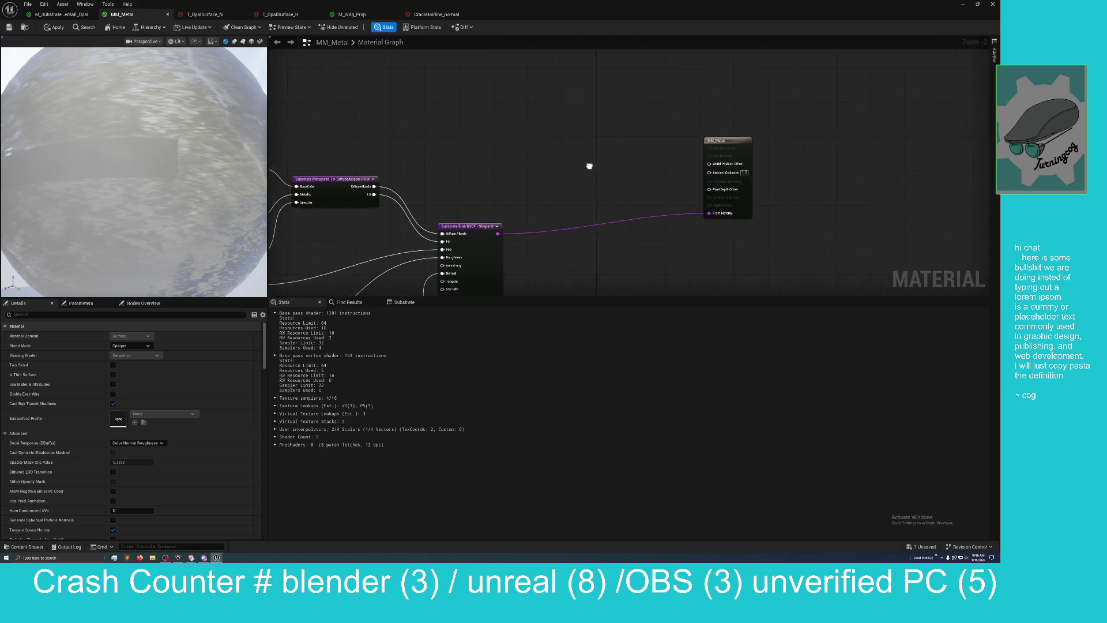
Step: Bring the Lerp and OffsetAndScale nodes into view and apply the updated MM_Metal
mouse_move(588, 165)
mouse_down()
mouse_move(638, 96)
mouse_move(682, 77)
mouse_move(669, 86)
mouse_move(669, 77)
mouse_up()
mouse_move(657, 131)
mouse_down()
mouse_move(645, 129)
mouse_move(641, 149)
mouse_up()
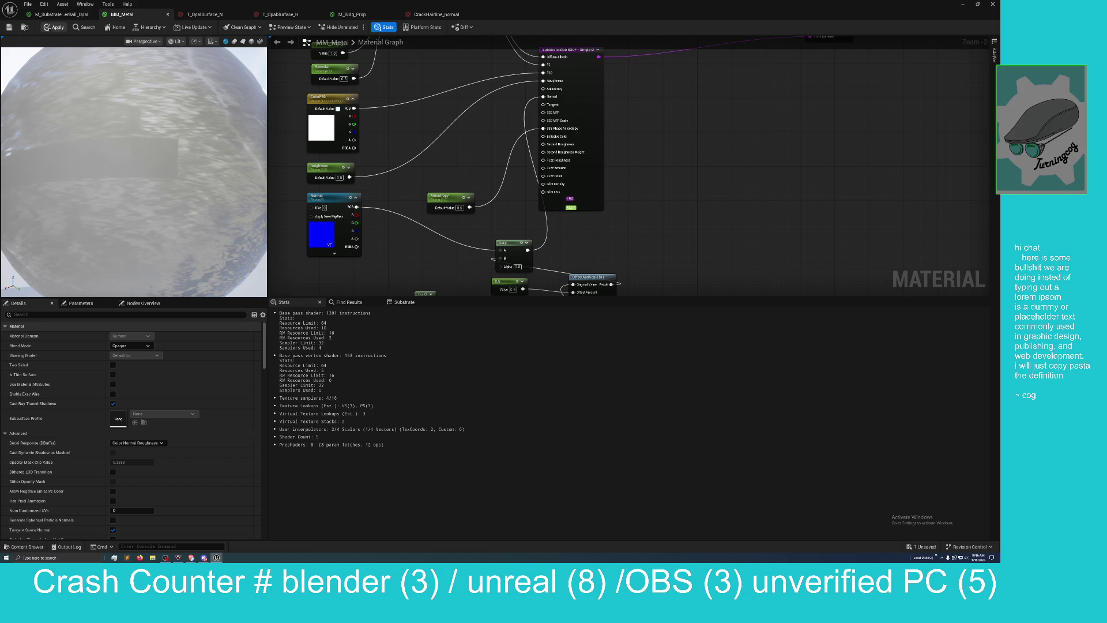
click(54, 27)
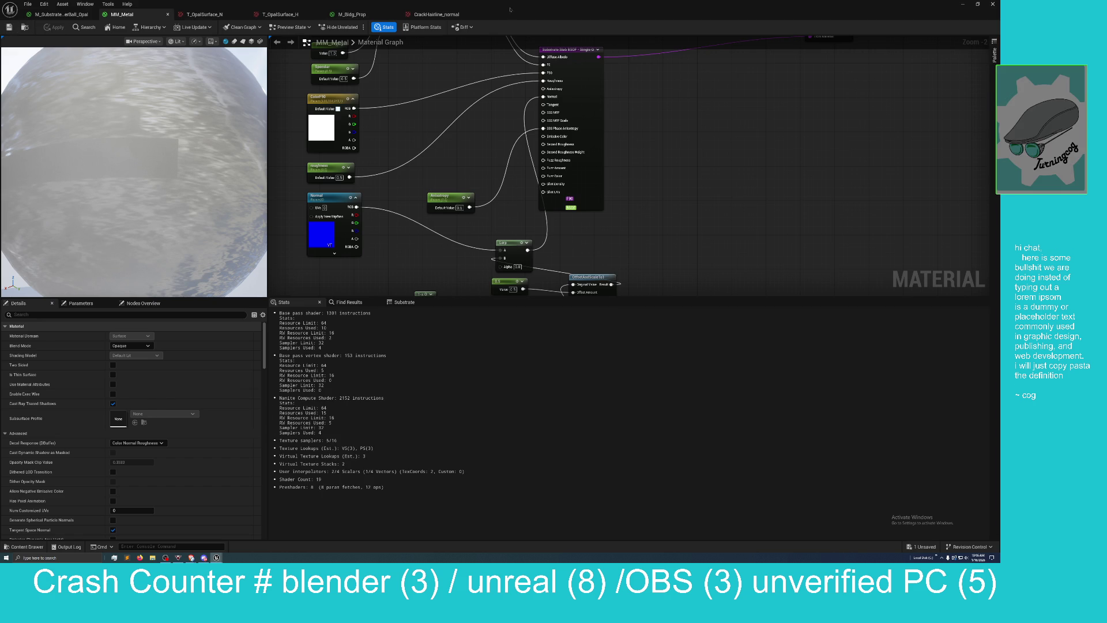
mouse_move(249, 14)
mouse_down()
mouse_move(528, 44)
mouse_move(812, 137)
mouse_up()
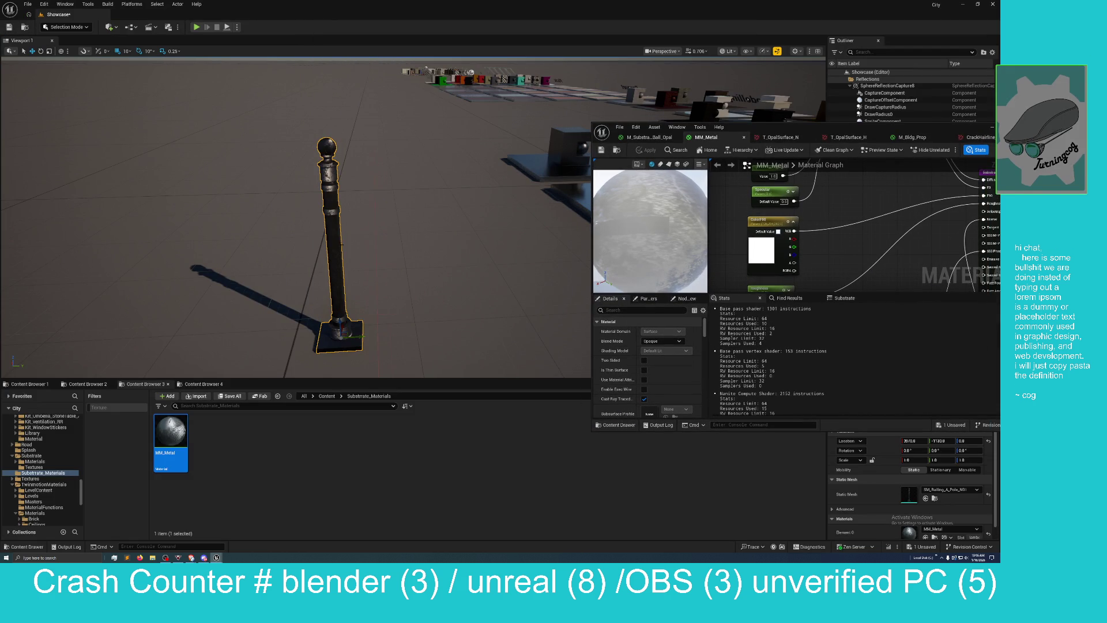
Step: Move the railing pole, frame it up close and view it from another angle
mouse_move(352, 335)
mouse_down()
mouse_move(375, 323)
mouse_move(280, 323)
mouse_move(392, 320)
mouse_move(232, 309)
mouse_move(487, 267)
mouse_up()
key(f)
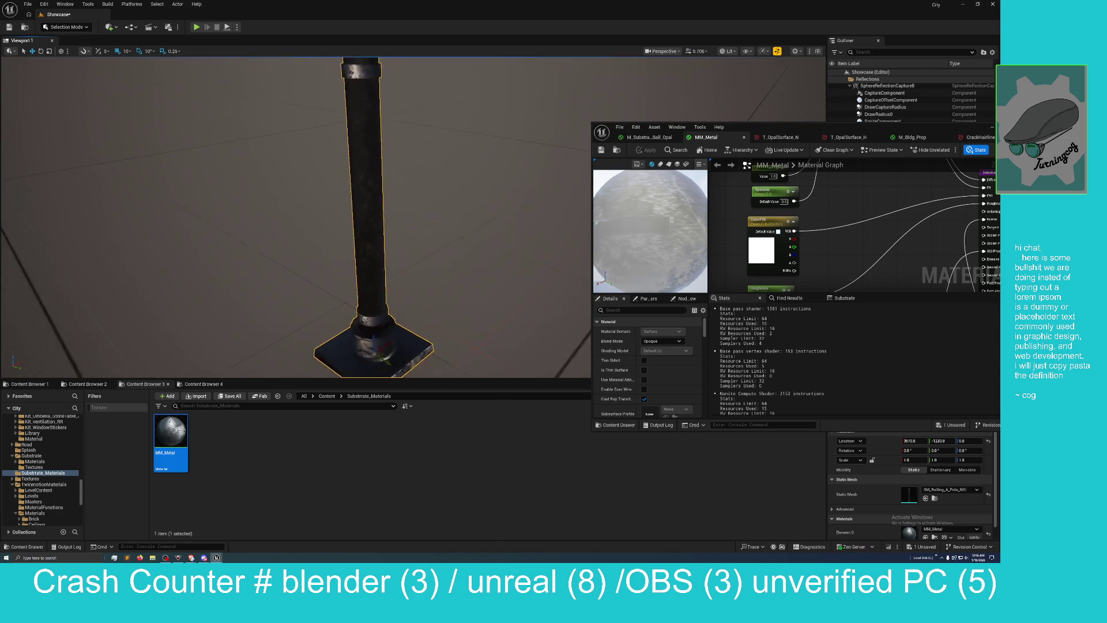
drag(317, 250, 329, 249)
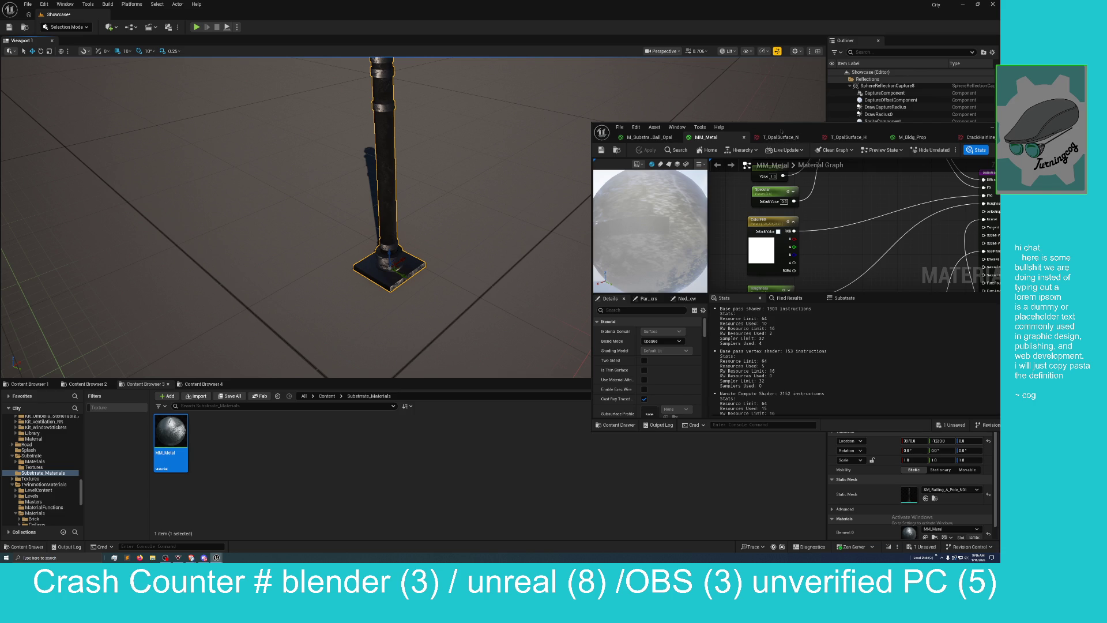
Step: Maximize the MM_Metal editor and zoom out to show the texture sample nodes
mouse_move(725, 139)
mouse_down()
mouse_move(721, 168)
mouse_move(726, 152)
mouse_move(436, 260)
mouse_move(502, 235)
mouse_up()
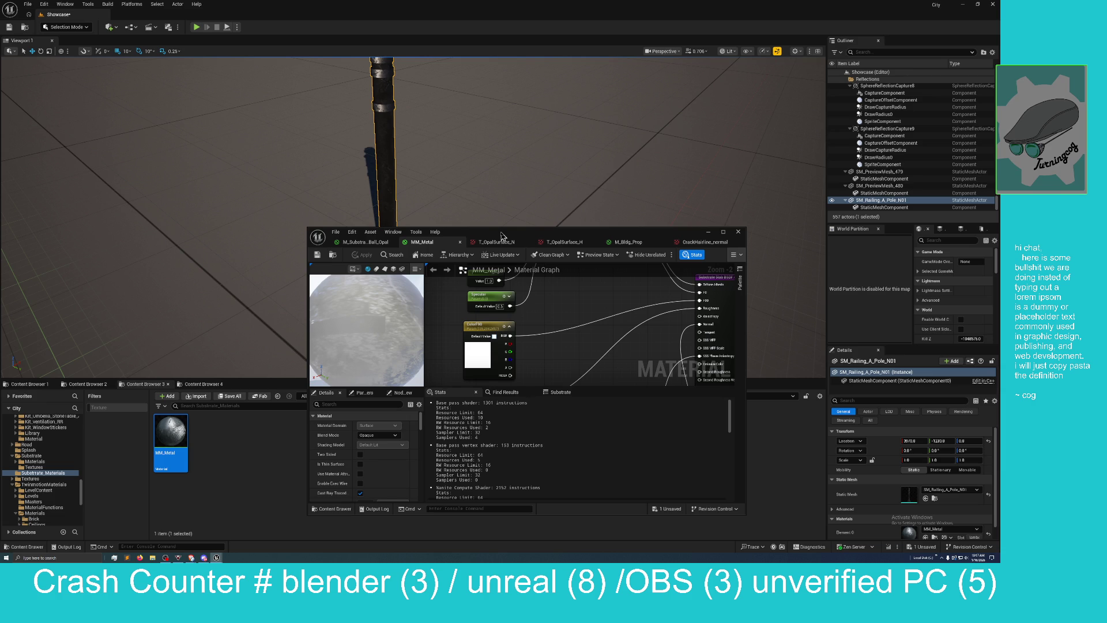
drag(502, 235, 480, 172)
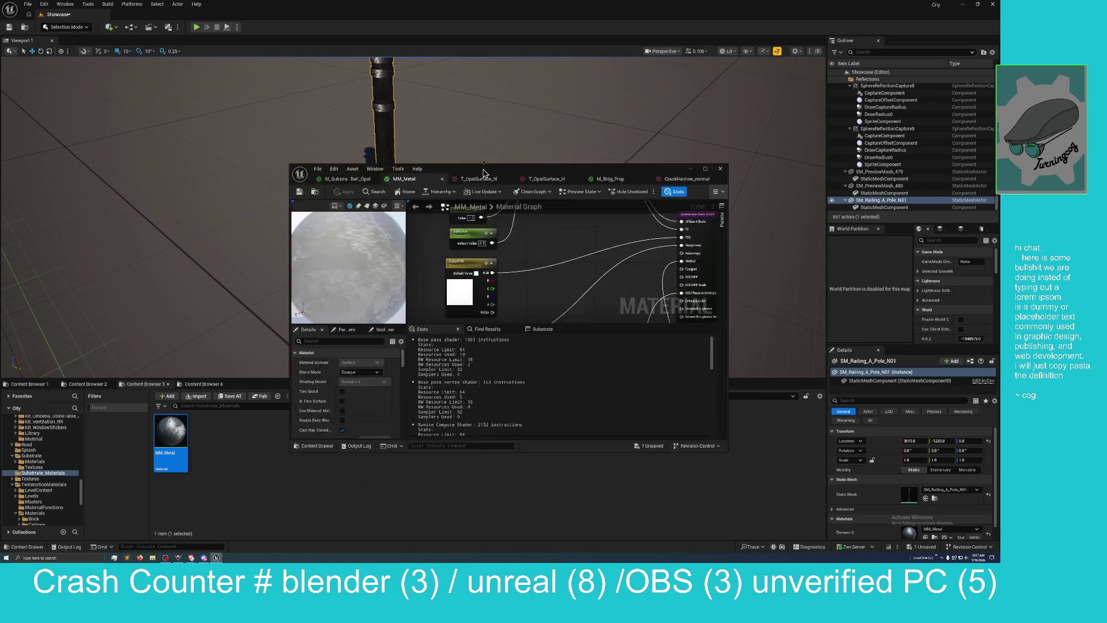
double_click(479, 171)
scroll(473, 152, down, 3)
mouse_move(640, 242)
mouse_down()
mouse_move(655, 205)
mouse_move(634, 153)
mouse_move(494, 247)
mouse_move(588, 235)
mouse_move(585, 254)
mouse_up()
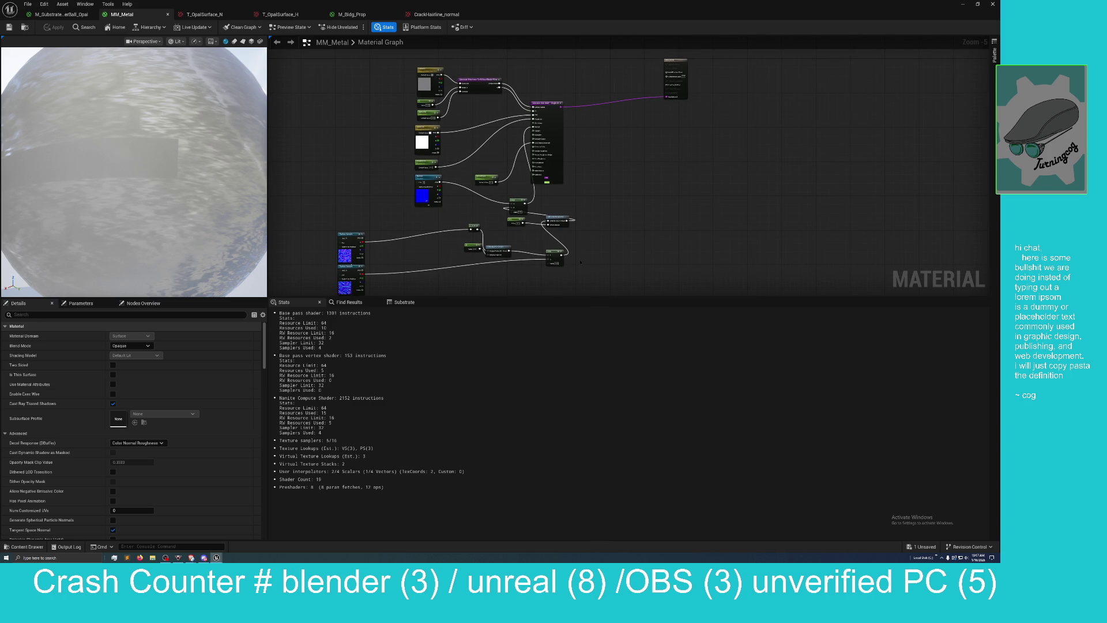
Step: Bring the extra normal Texture Sample nodes into view and convert one into a parameter
mouse_move(592, 5)
mouse_down()
mouse_move(565, 72)
mouse_move(536, 85)
mouse_move(548, 109)
mouse_move(606, 124)
mouse_move(572, 115)
mouse_move(587, 118)
mouse_up()
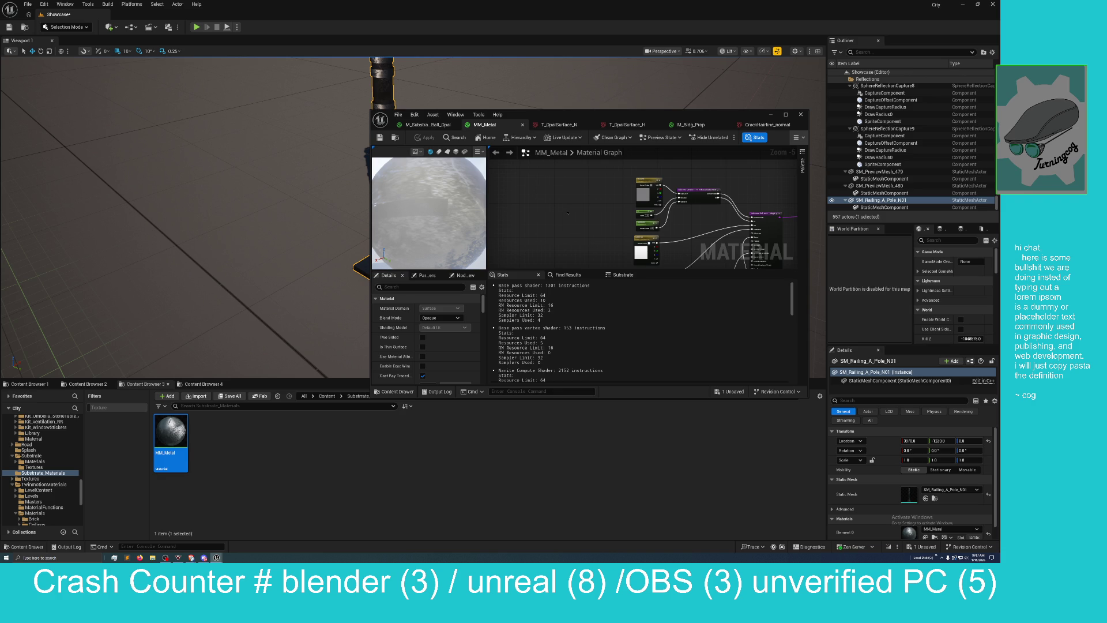
mouse_move(567, 212)
mouse_down()
mouse_move(540, 185)
mouse_move(482, 161)
mouse_up()
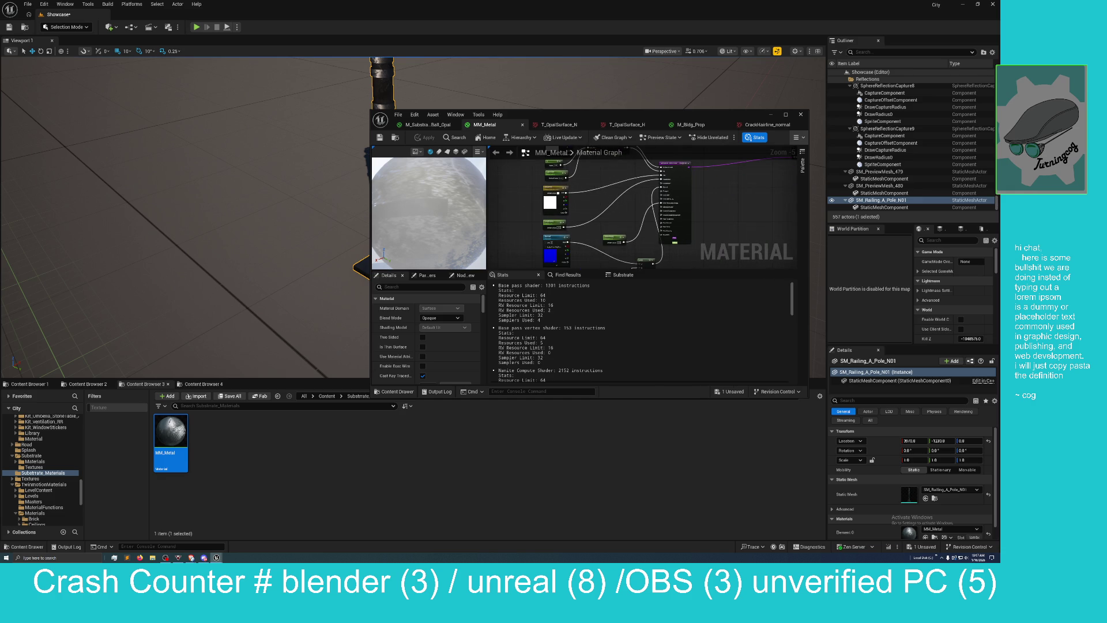
mouse_move(524, 224)
mouse_down()
mouse_move(533, 195)
mouse_move(526, 139)
mouse_move(550, 156)
mouse_move(589, 128)
mouse_up()
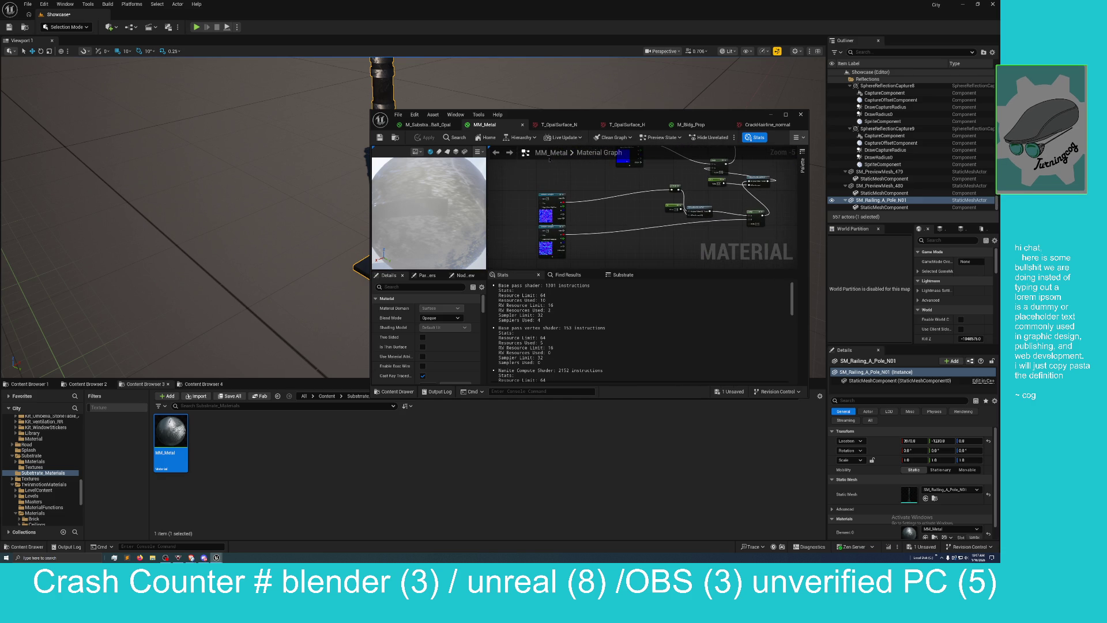
mouse_move(549, 160)
mouse_down()
mouse_move(524, 259)
mouse_move(543, 231)
mouse_move(540, 241)
mouse_up()
scroll(540, 242, up, 1)
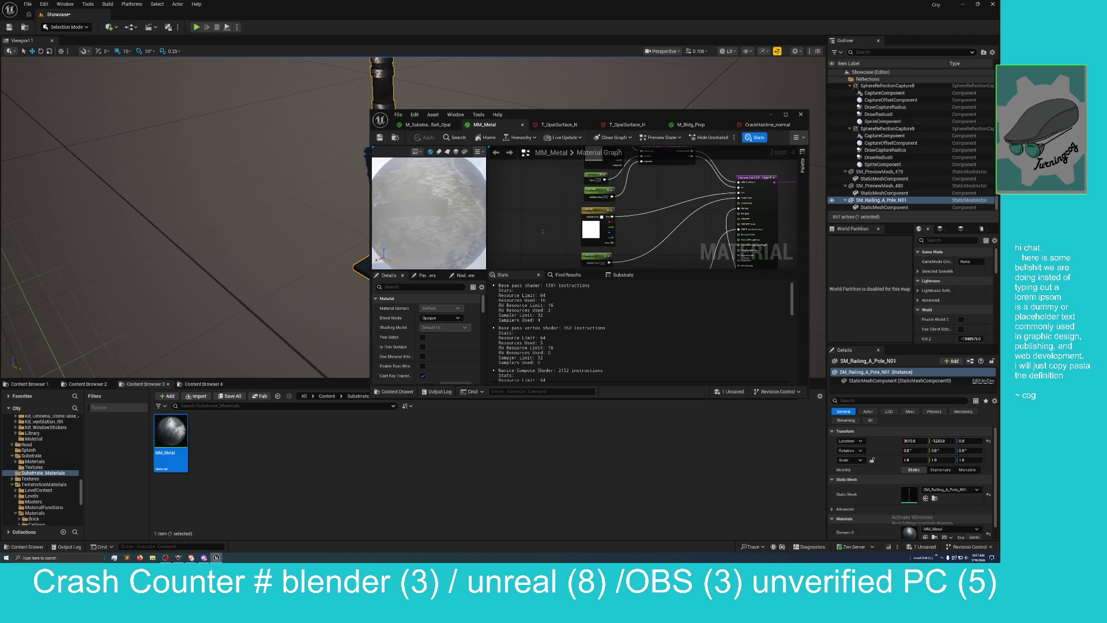
scroll(543, 231, down, 1)
drag(542, 231, 542, 198)
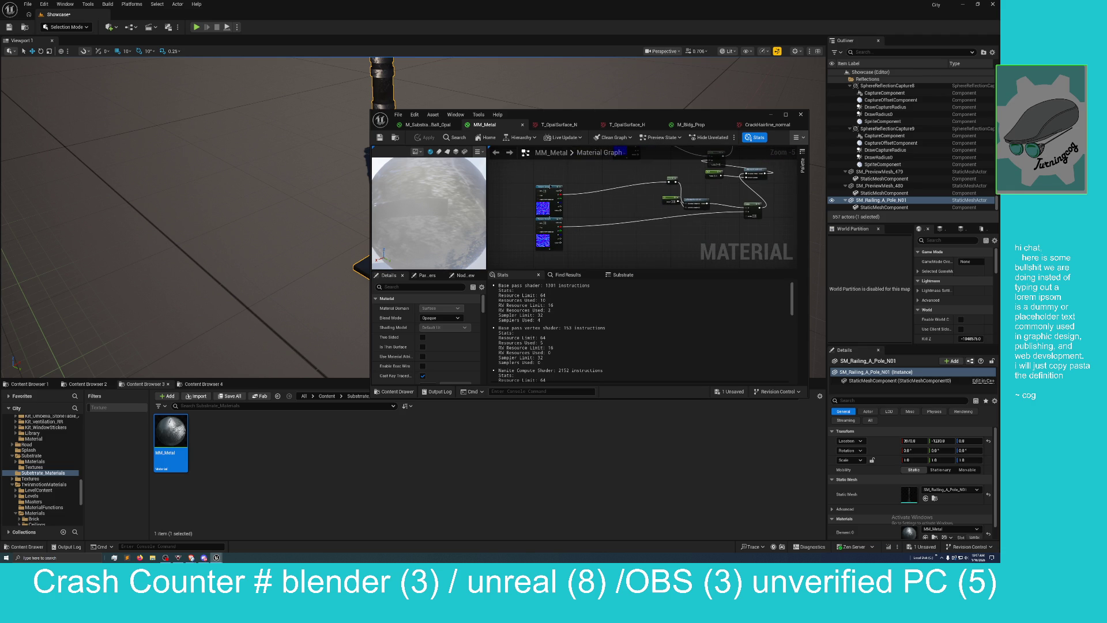
right_click(551, 185)
click(542, 199)
right_click(544, 192)
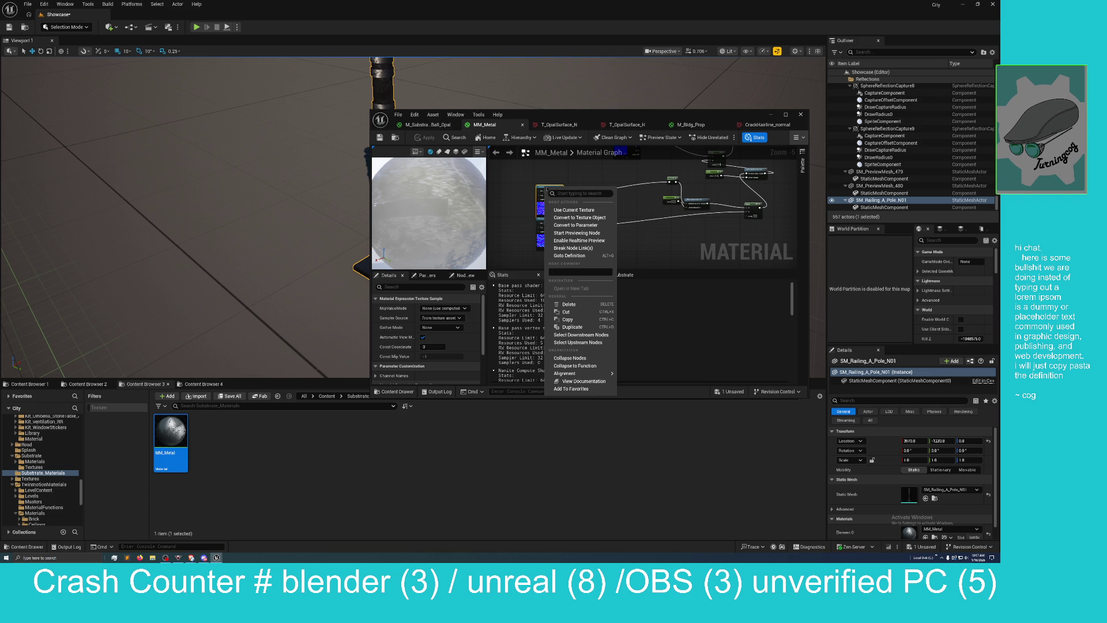
click(598, 225)
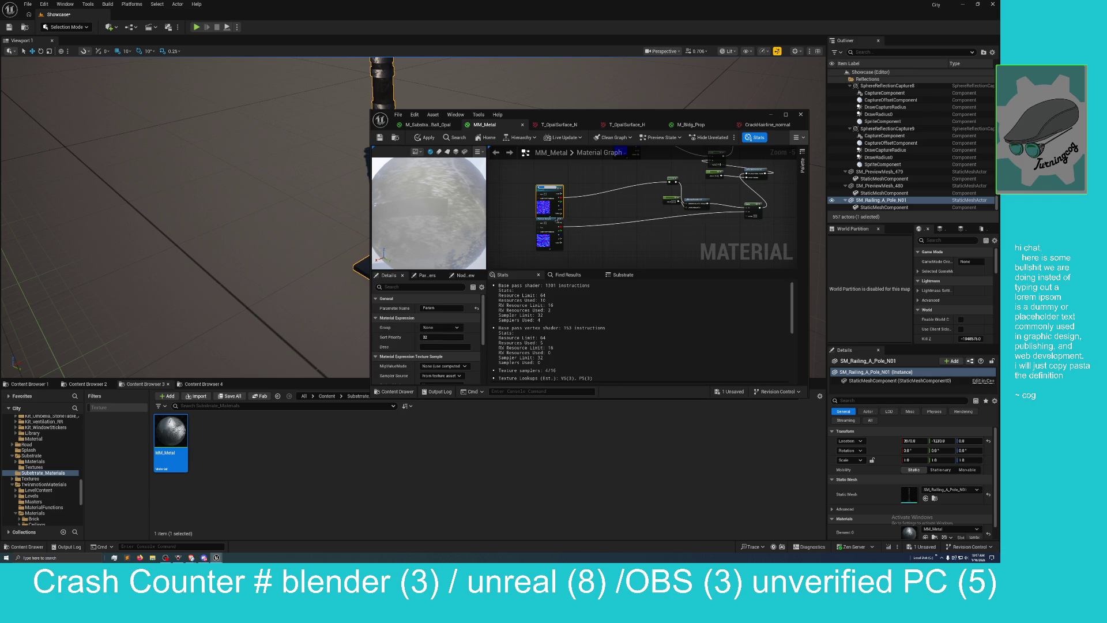
Step: Undo that conversion and convert the texture sample into a parameter again
scroll(584, 201, up, 3)
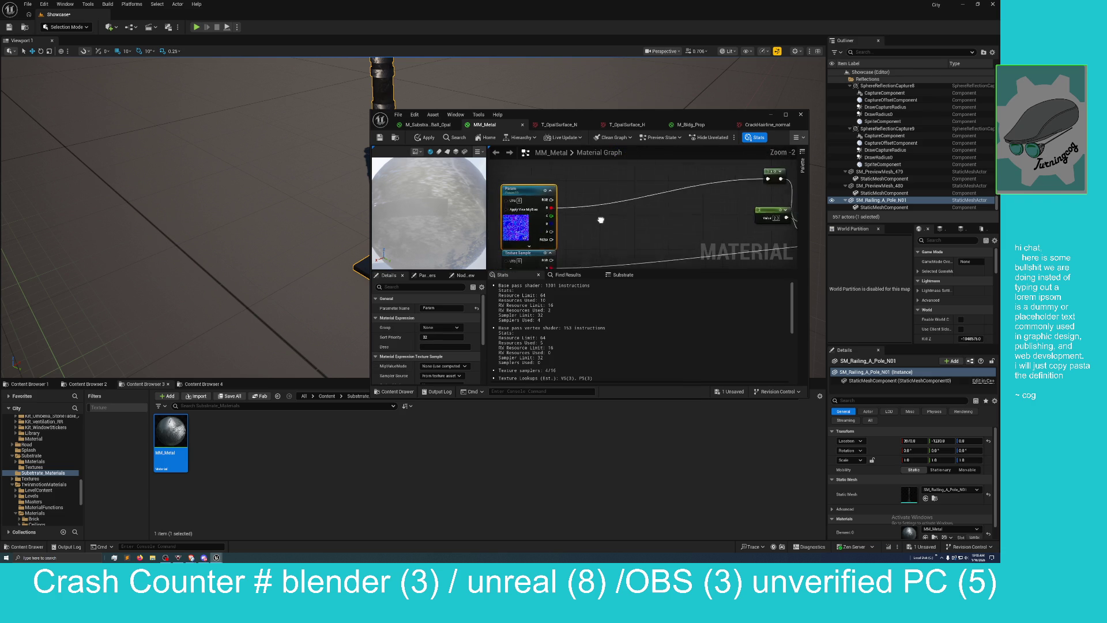
right_click(553, 211)
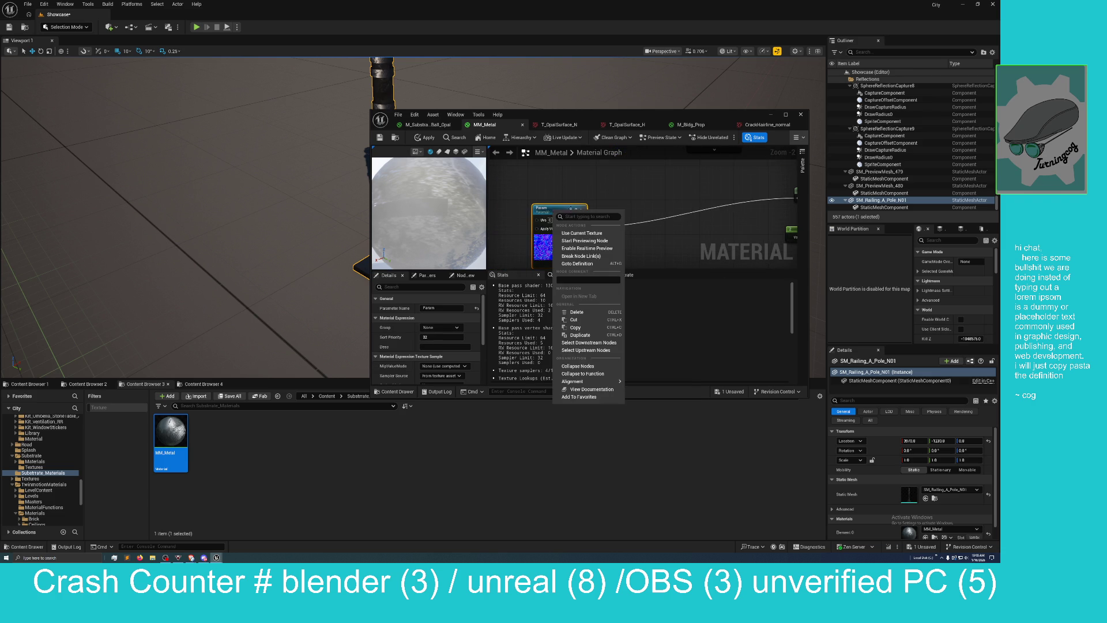
click(614, 196)
key(ctrl+z)
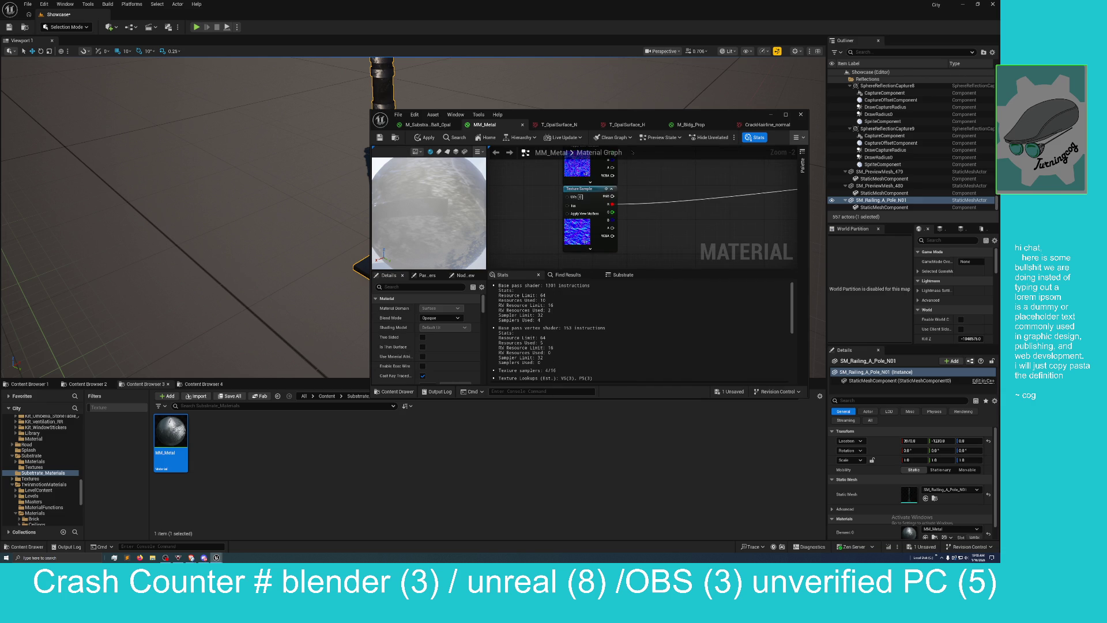
right_click(583, 191)
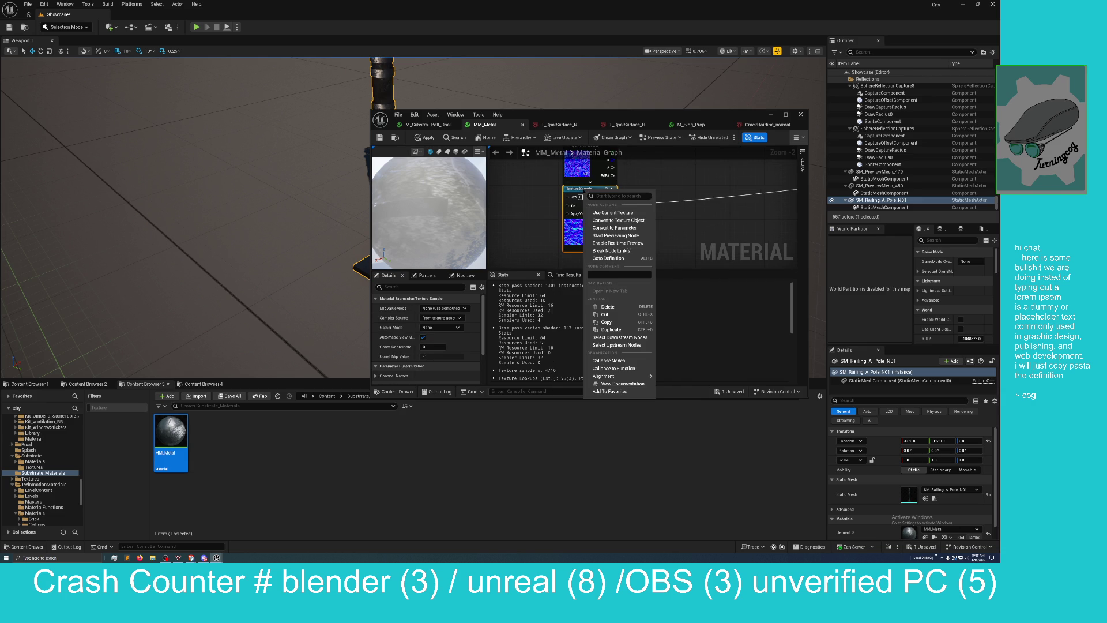
click(617, 228)
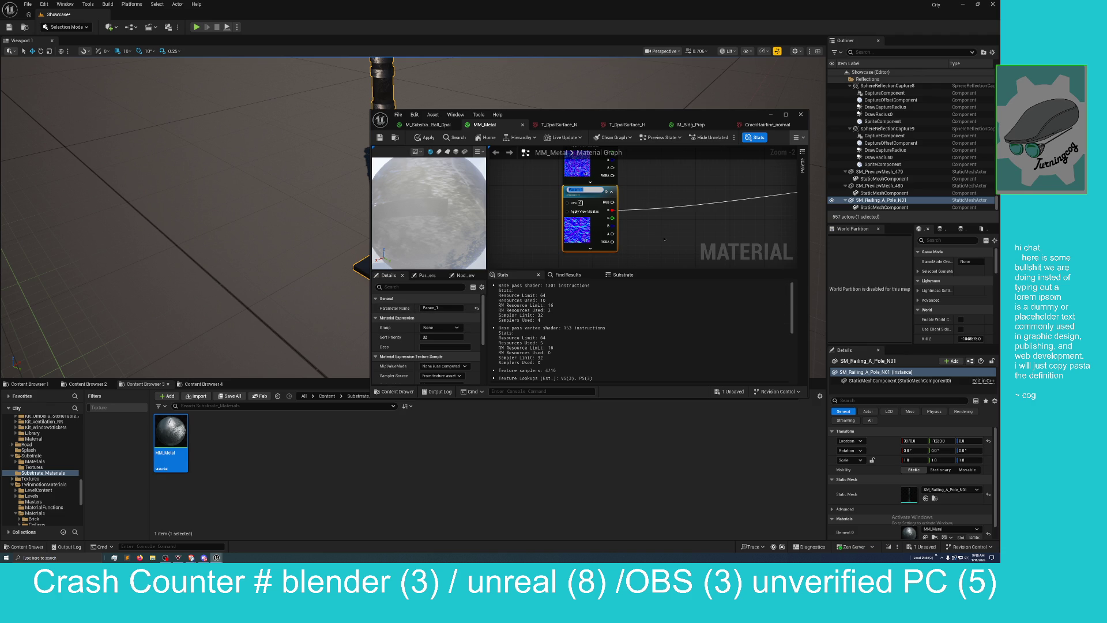
Step: Name the new texture parameter XtraNorm2
drag(670, 236, 657, 256)
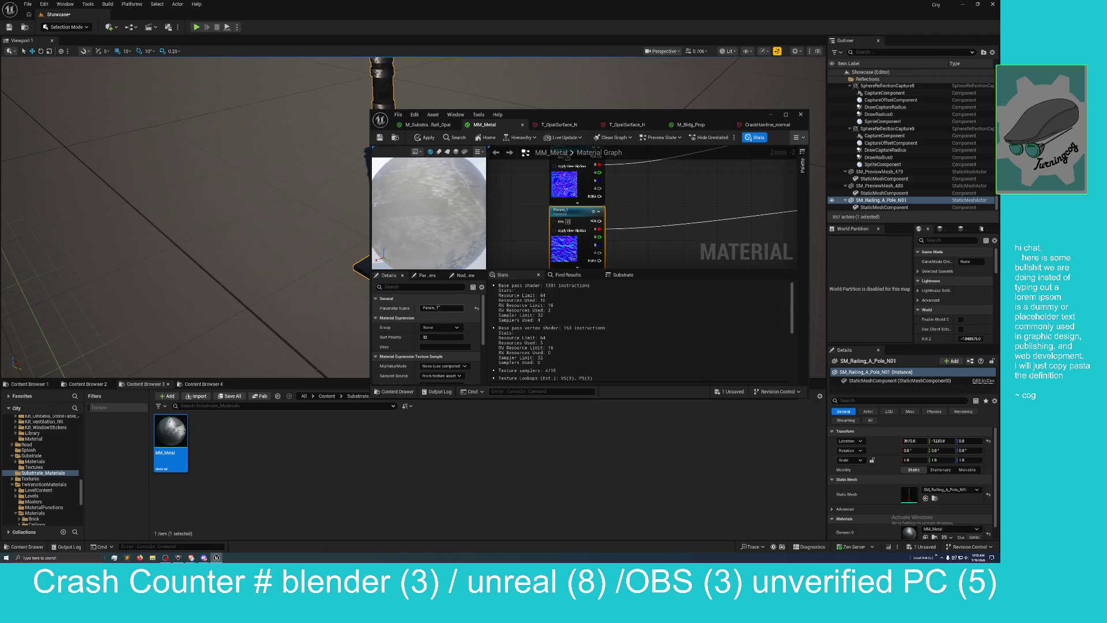
click(441, 308)
text(a n)
text(ormals)
key(BackSpace)
key(BackSpace)
key(BackSpace)
text(Noi)
key(Return)
Step: Rename the other Param texture node to XtraNorm1
drag(519, 184, 511, 236)
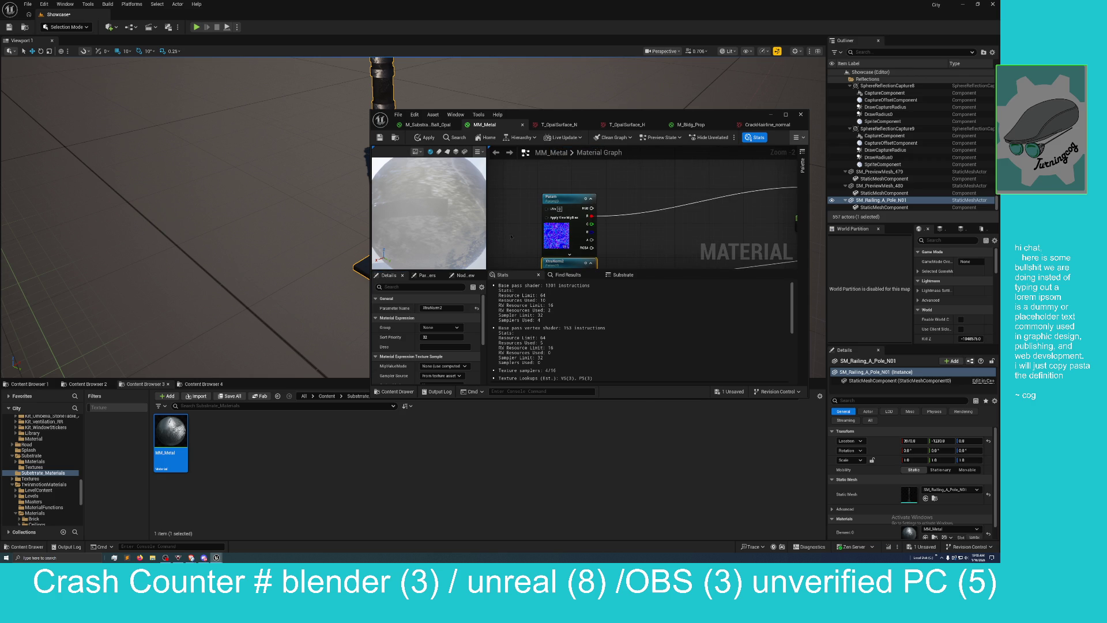
click(554, 196)
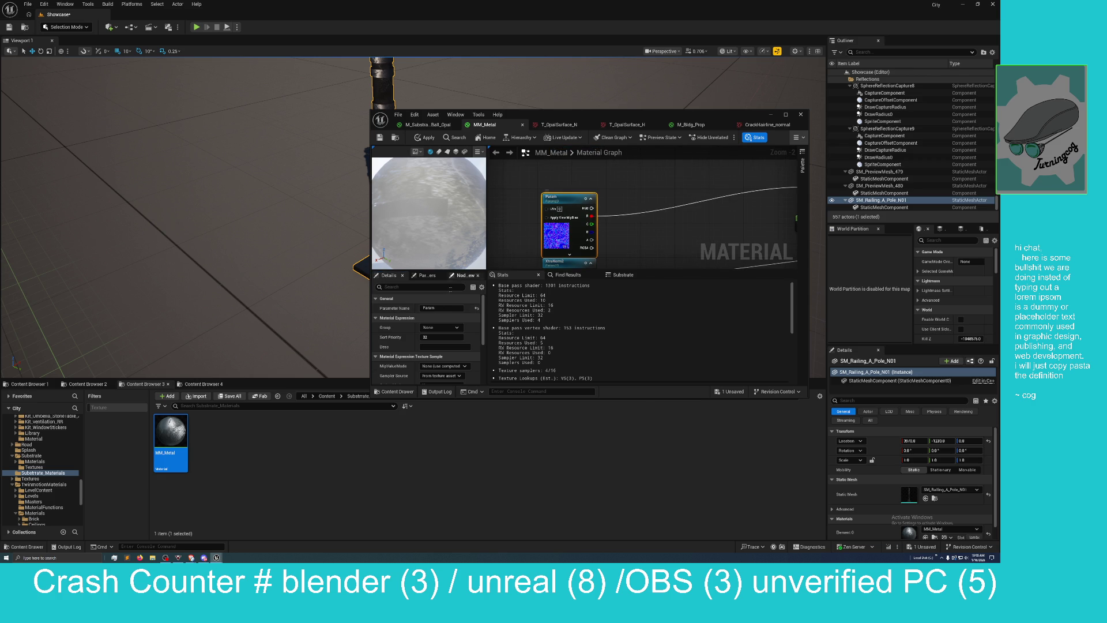
click(443, 308)
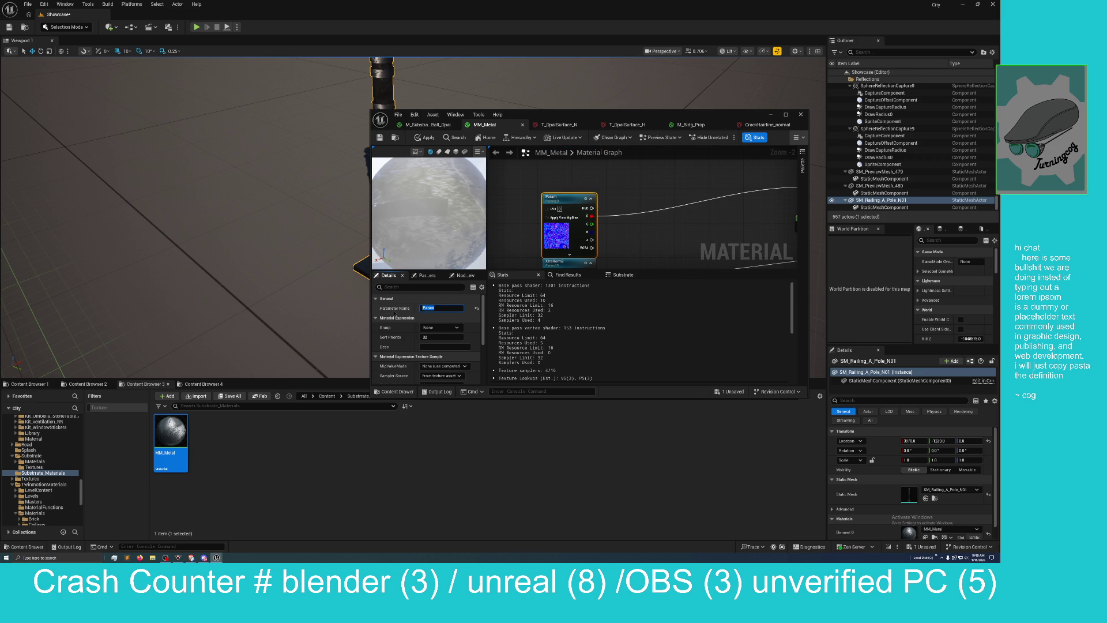
text(Xtra)
text(Norm1)
key(Return)
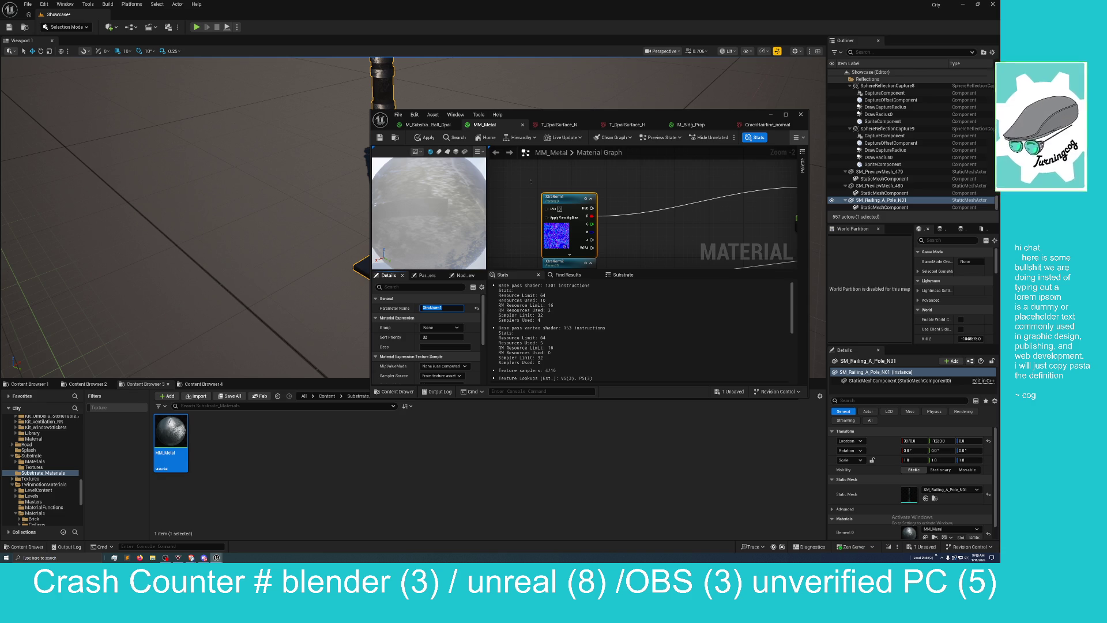
Step: Apply MM_Metal, open the Message Log, and locate the asset flagged by the re-save warning
right_click(176, 431)
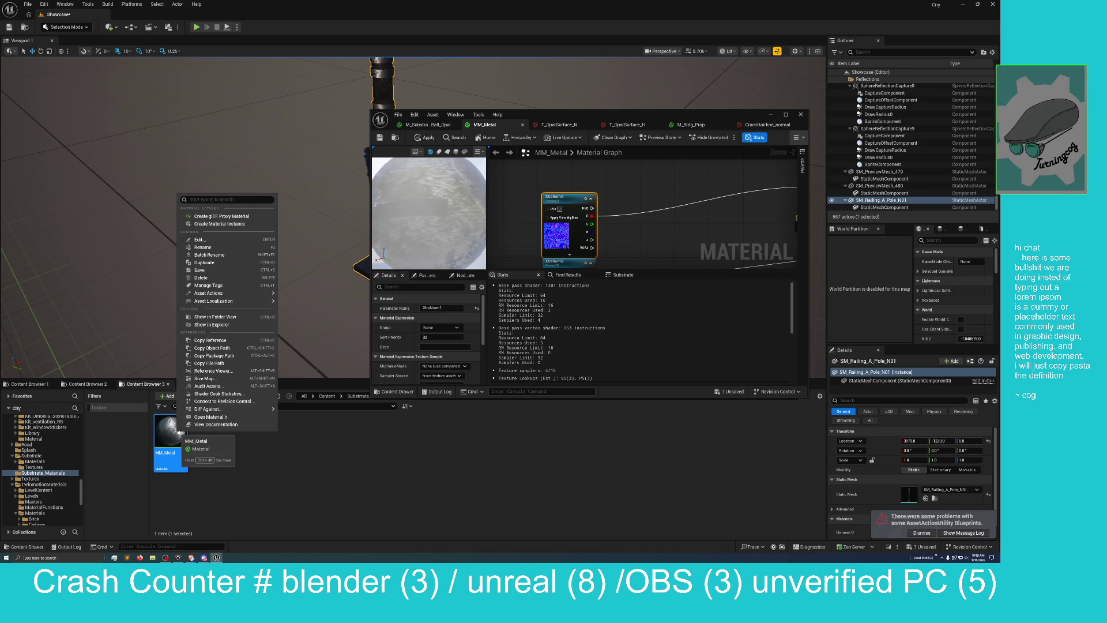
click(231, 473)
click(425, 137)
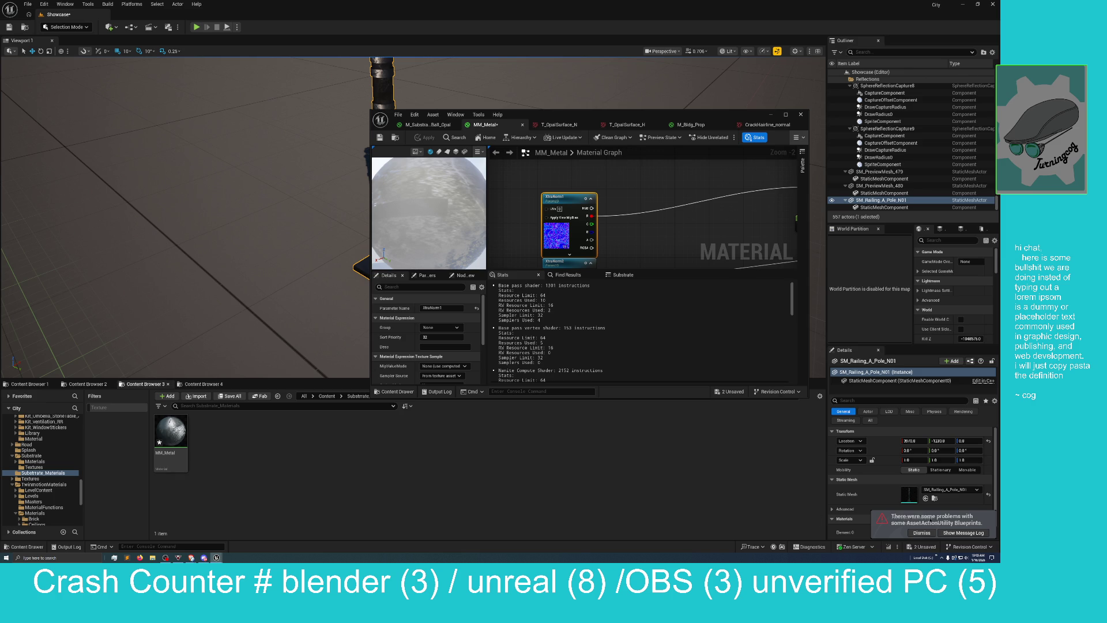
click(963, 533)
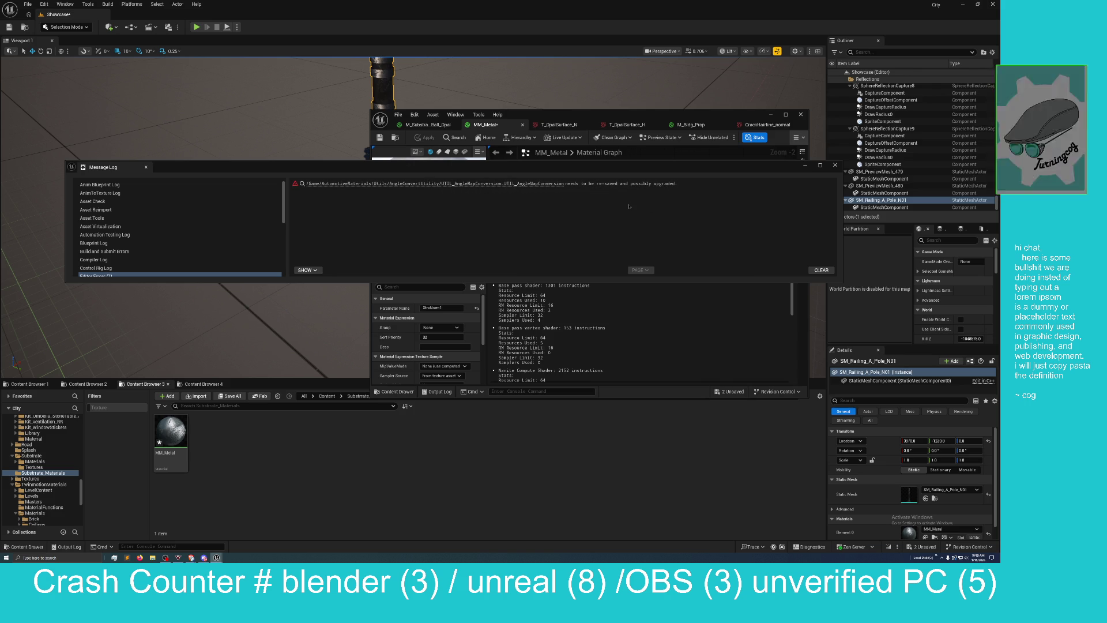
click(532, 184)
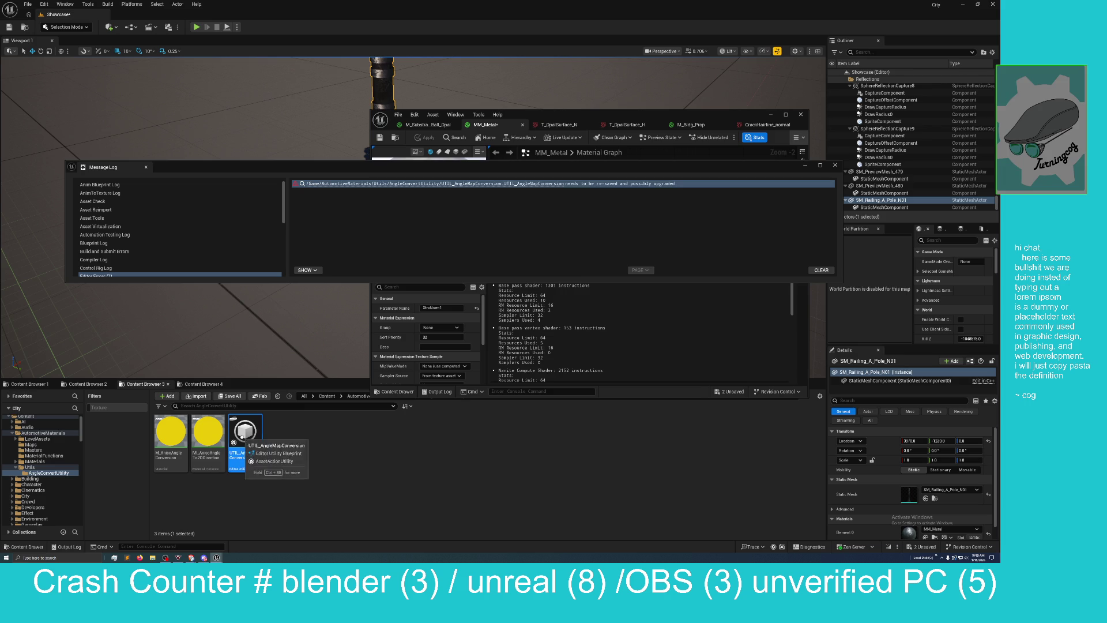
Step: Inspect the UTIL_AngleMapConversion blueprint full screen, then bring up the CrackHairline_normal texture
double_click(245, 432)
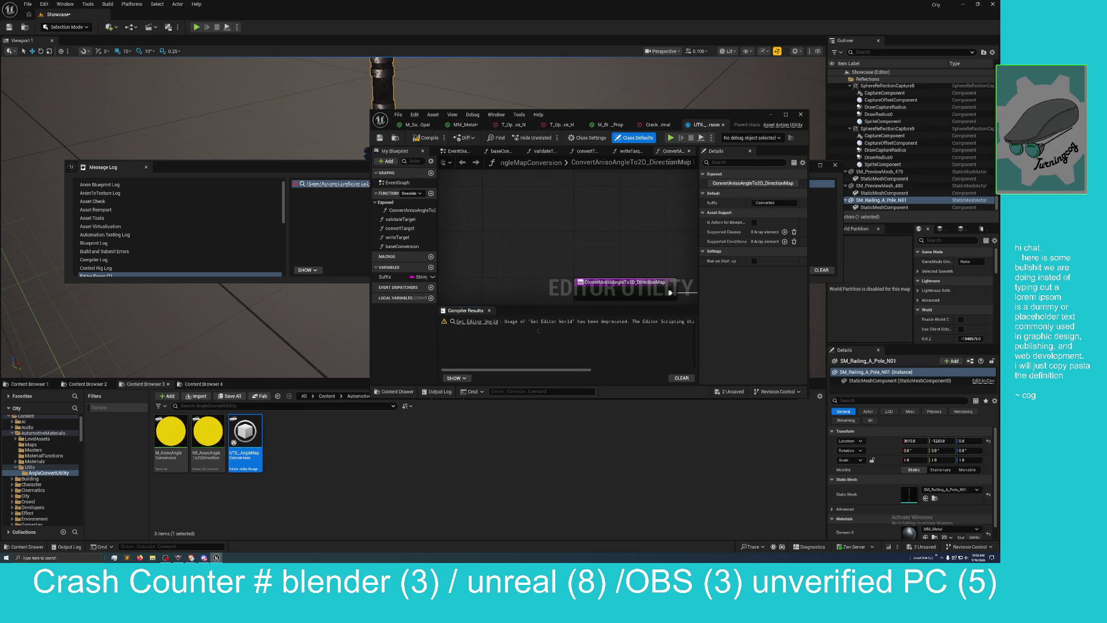
mouse_move(620, 119)
mouse_down()
mouse_move(598, 111)
mouse_move(453, 158)
mouse_up()
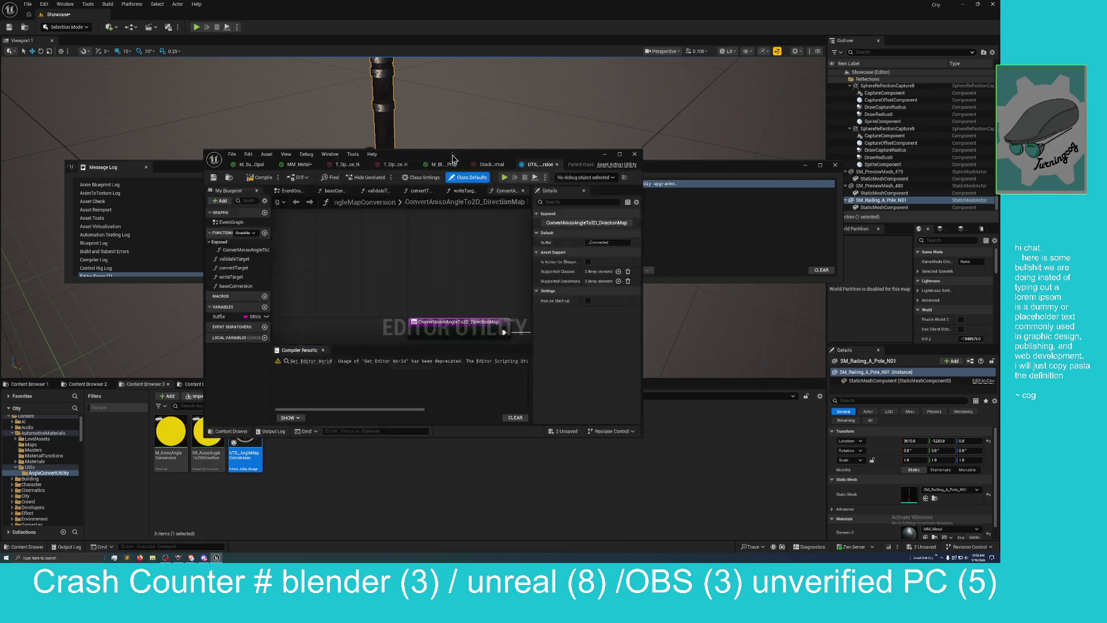
double_click(453, 159)
drag(410, 265, 494, 296)
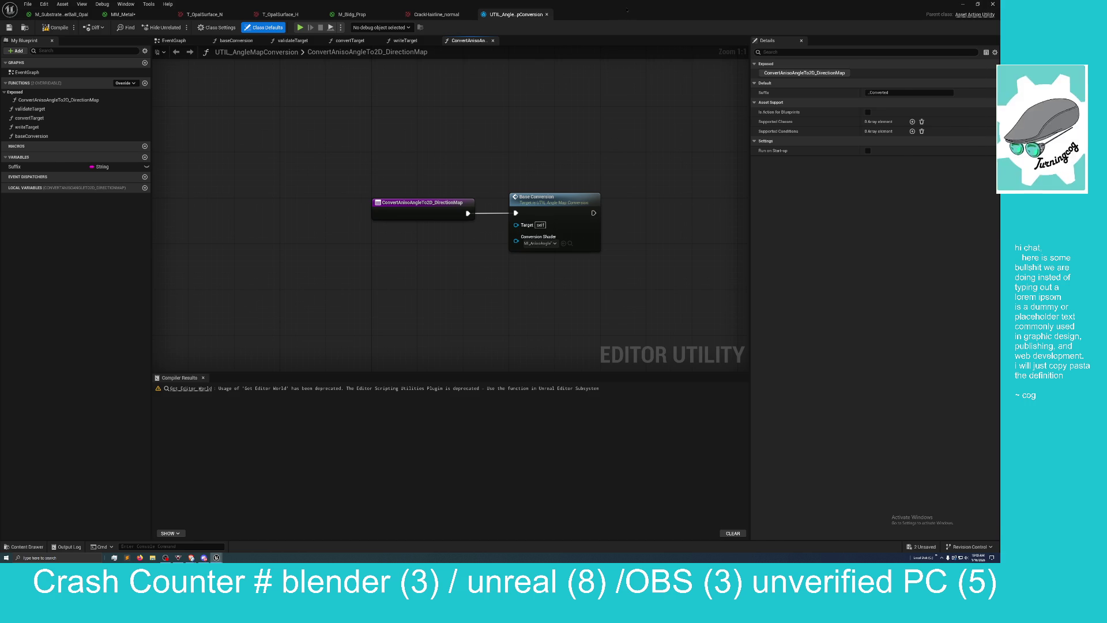
drag(634, 13, 562, 139)
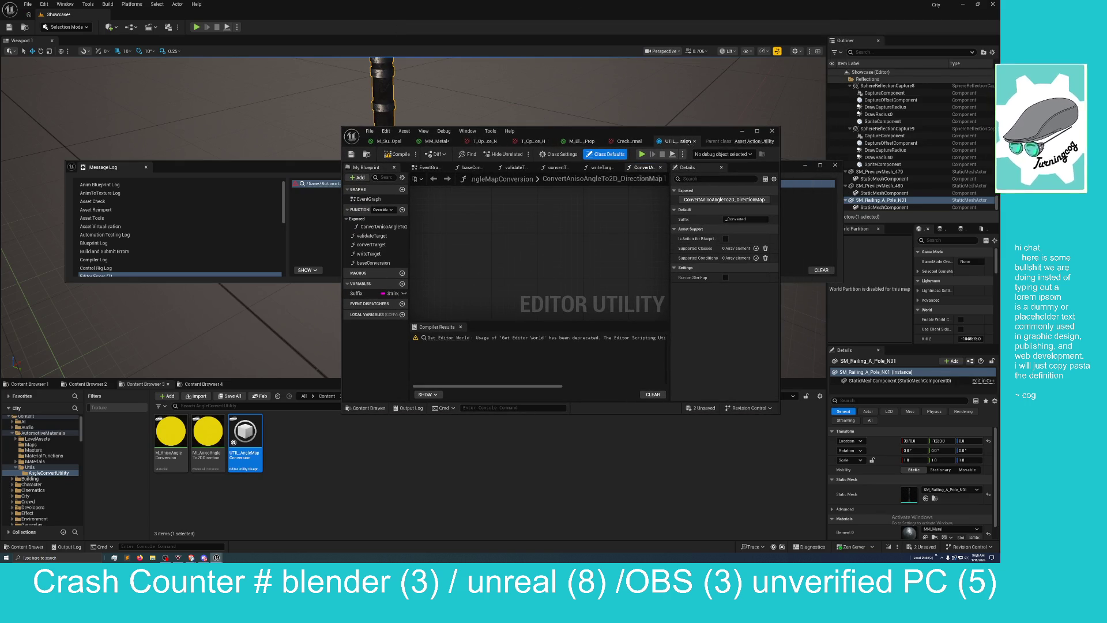
click(630, 142)
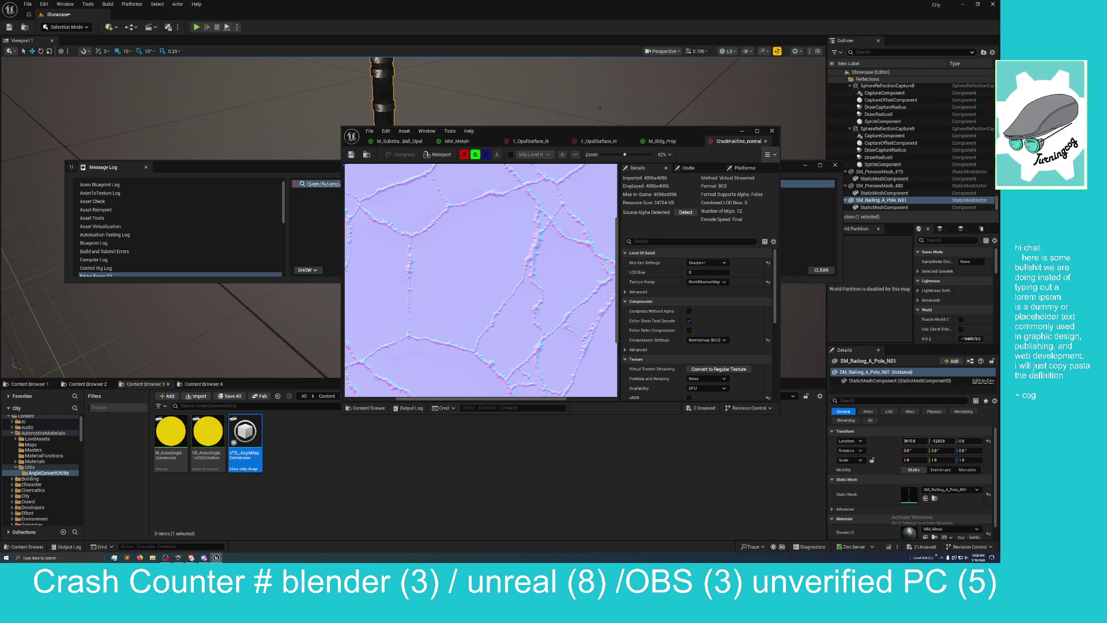
Step: Clear the re-save warning and save MM_Metal and the Showcase level
drag(611, 135, 657, 154)
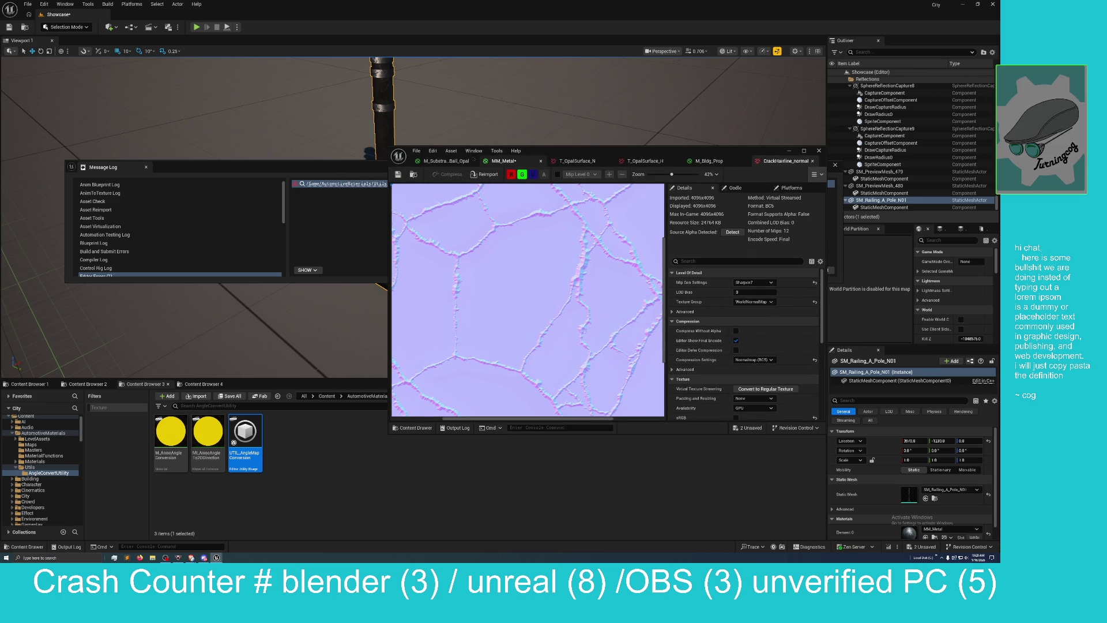
click(321, 185)
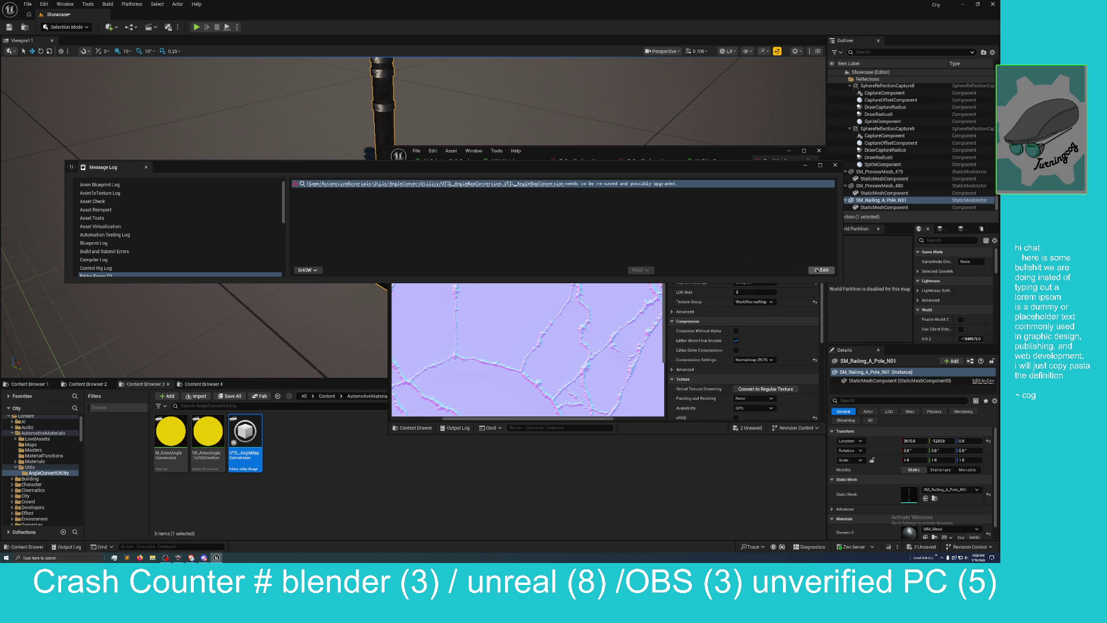
click(818, 270)
click(921, 546)
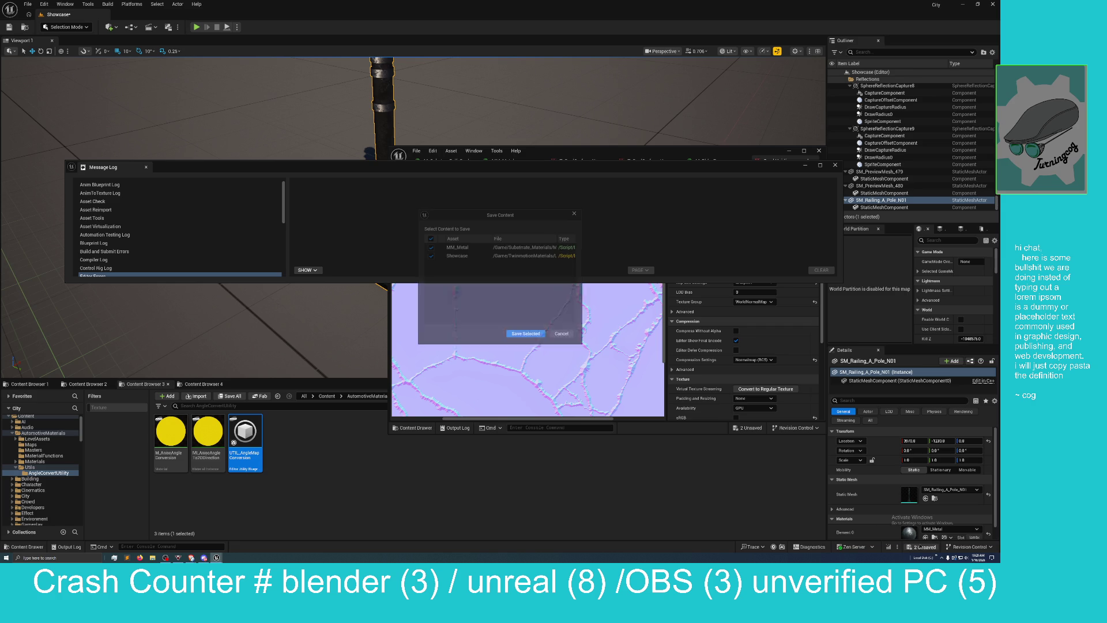
click(533, 335)
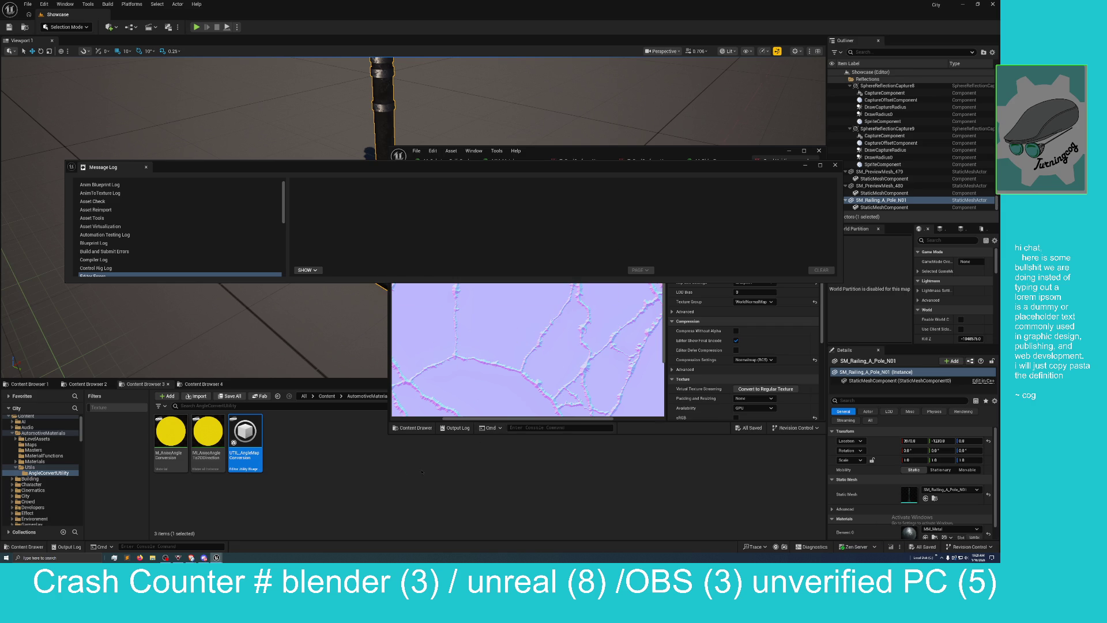
Step: Browse the Content Browser from the Content folder into Substrate_Materials
click(203, 384)
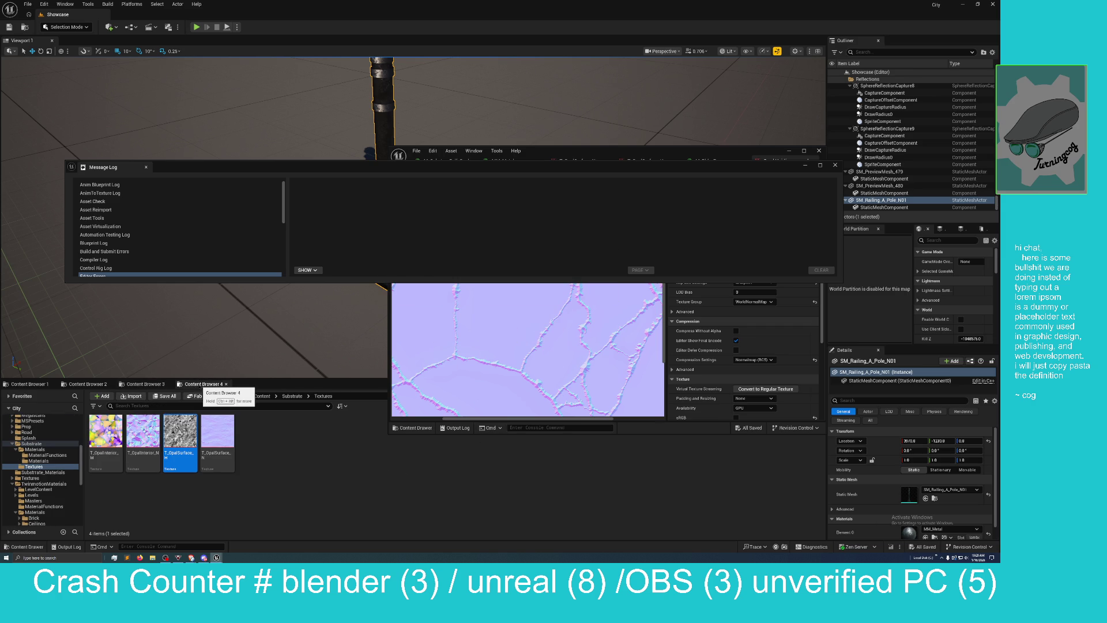
click(141, 384)
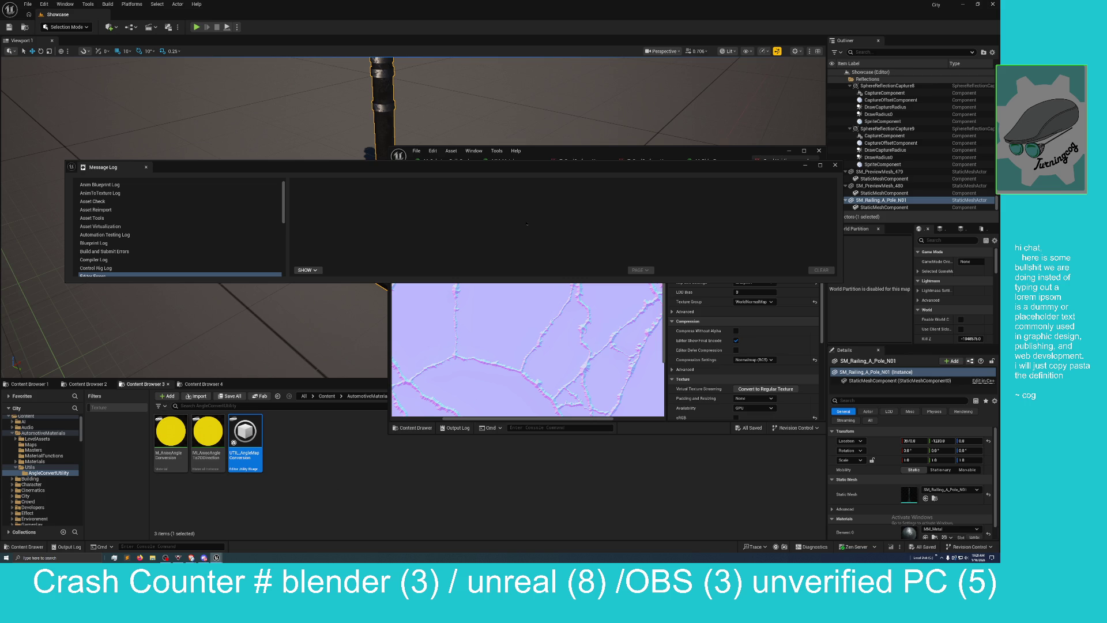
mouse_move(575, 151)
mouse_down()
mouse_move(702, 48)
mouse_move(747, 44)
mouse_up()
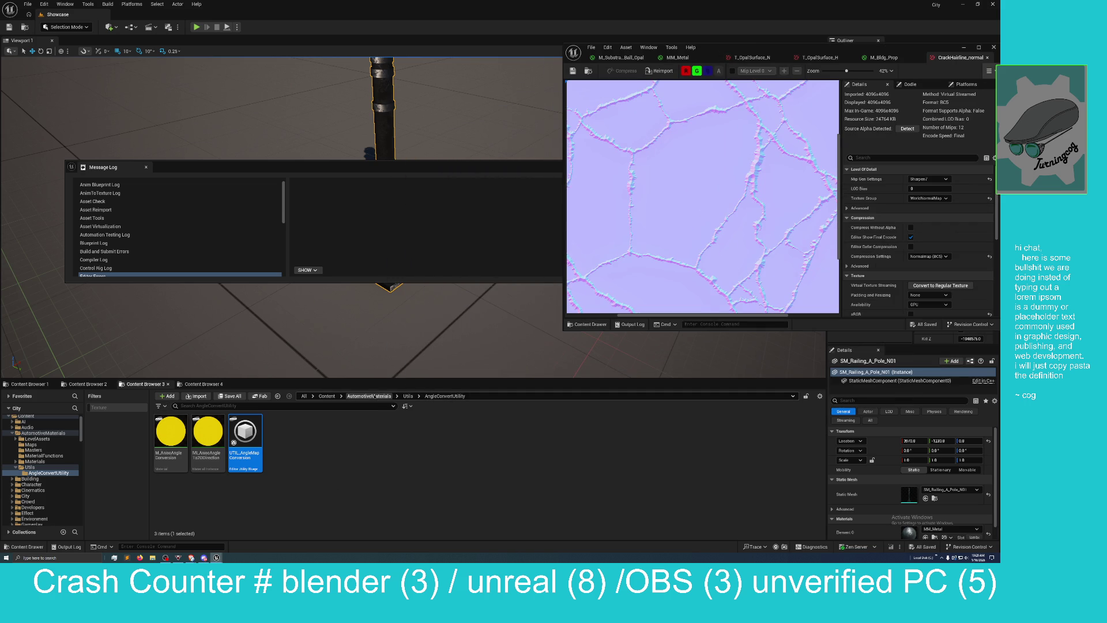
click(326, 395)
scroll(404, 507, down, 1)
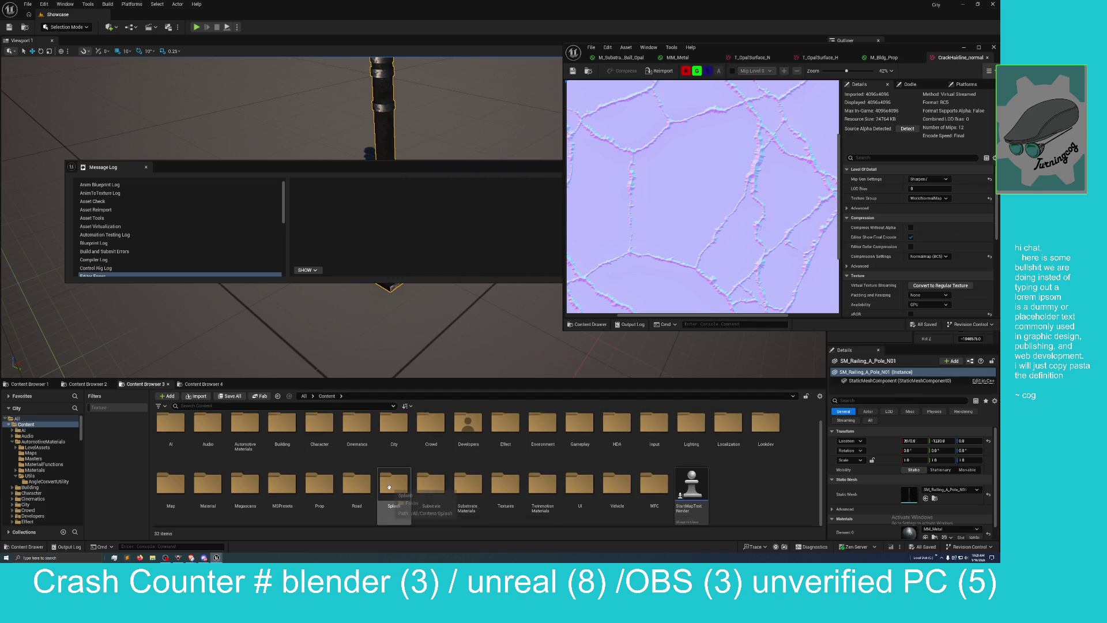
double_click(466, 492)
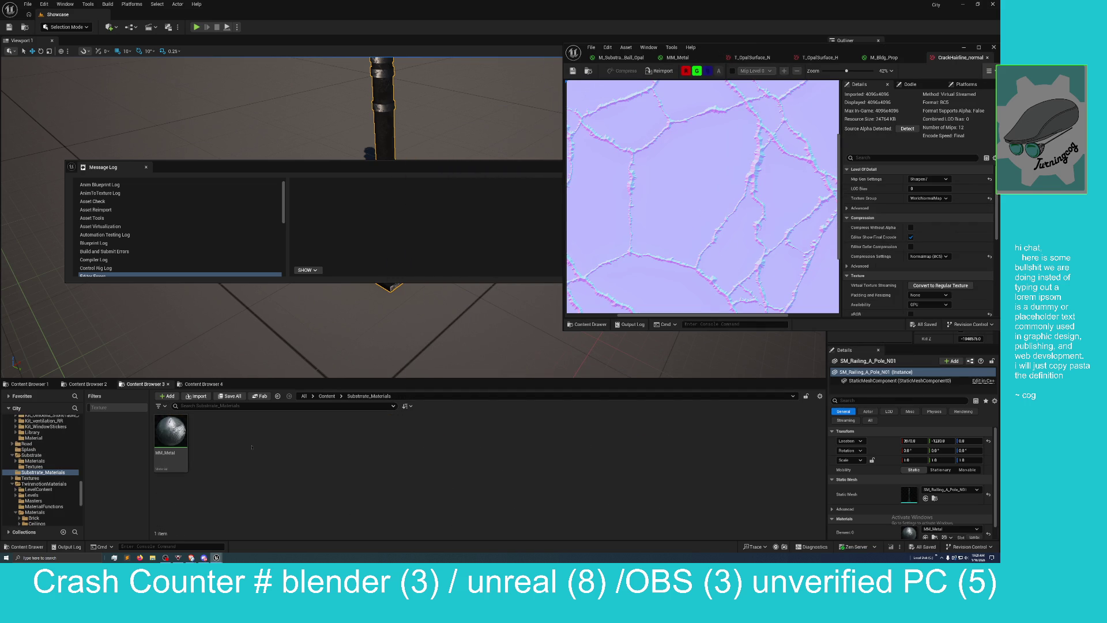
Step: Create a material instance of MM_Metal named MI_Iron
right_click(182, 441)
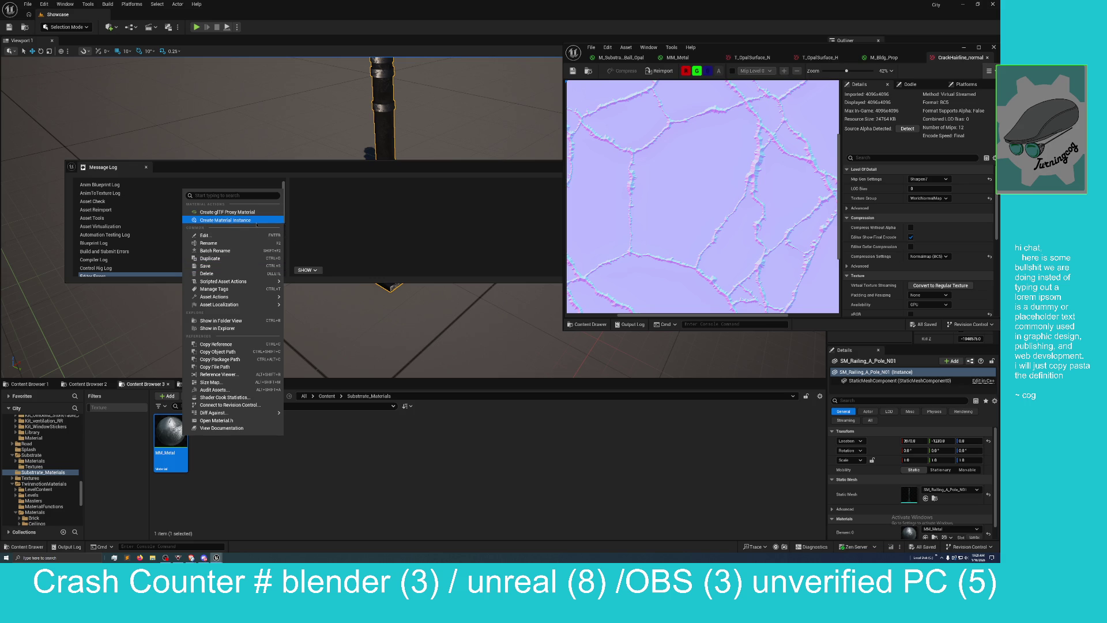
click(256, 220)
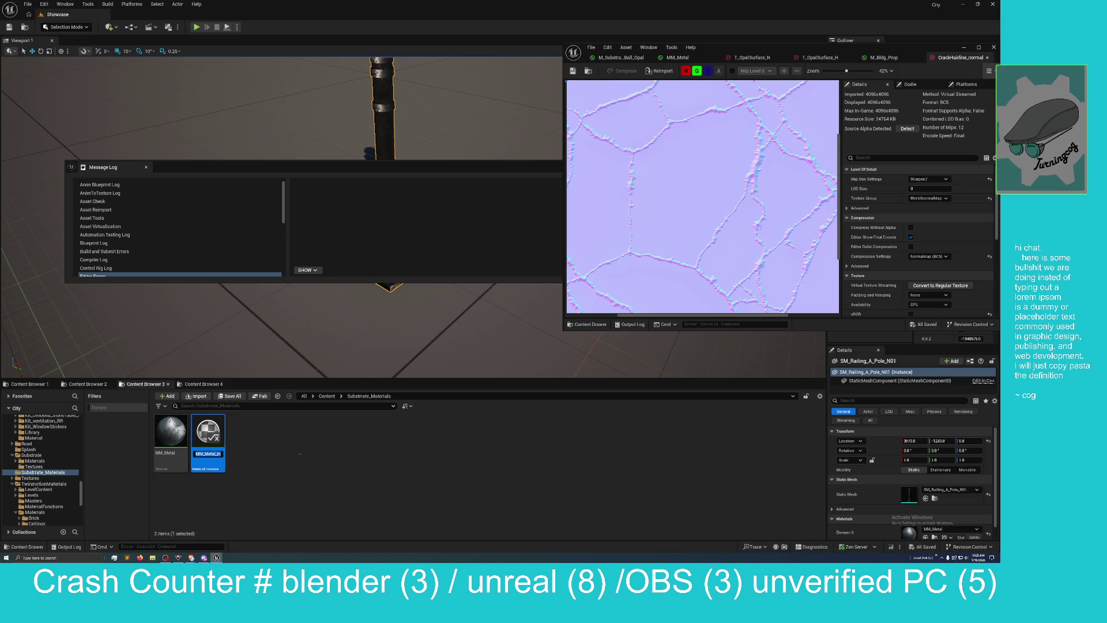
key(Home)
key(BackSpace)
text(I)
key(End)
key(BackSpace)
key(BackSpace)
key(BackSpace)
text(Iron)
key(Return)
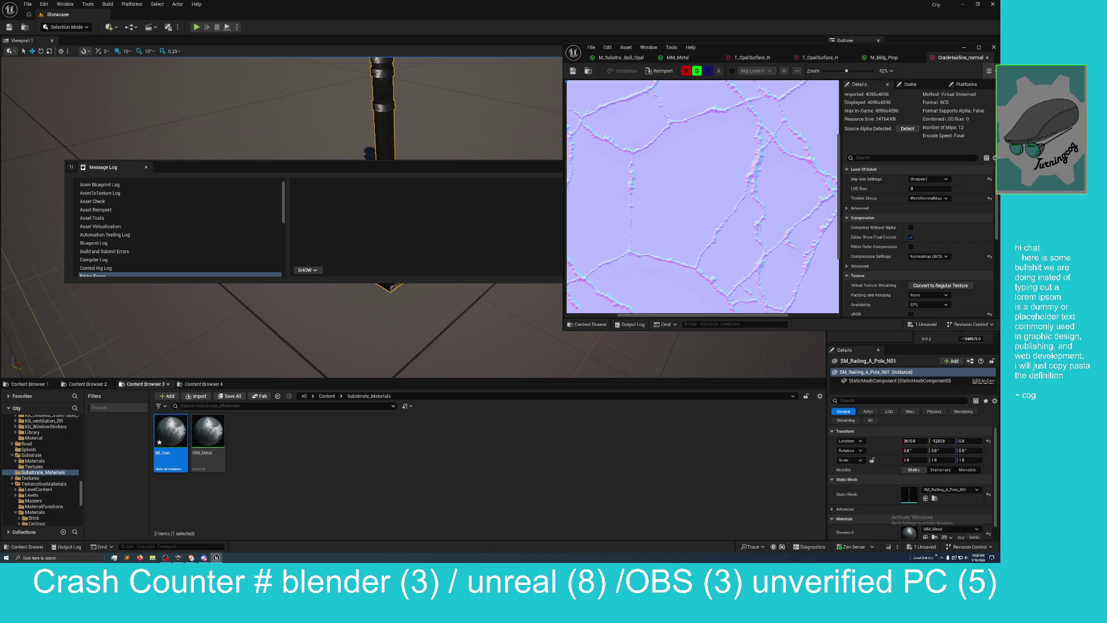
Step: Save MI_Iron and open it in the material instance editor
click(924, 547)
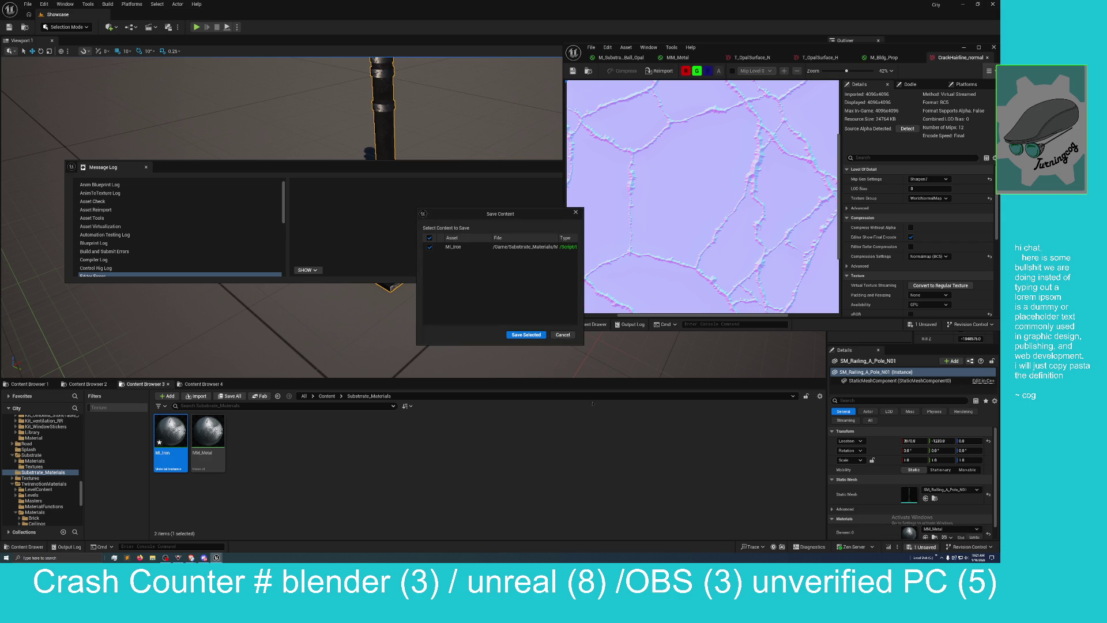
click(536, 334)
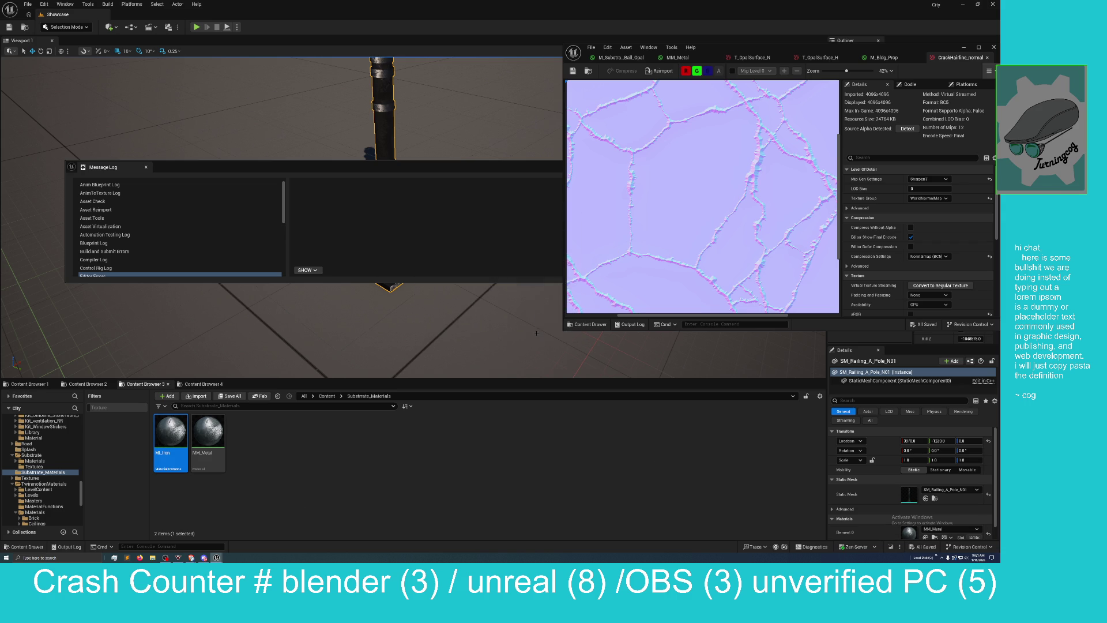
double_click(171, 431)
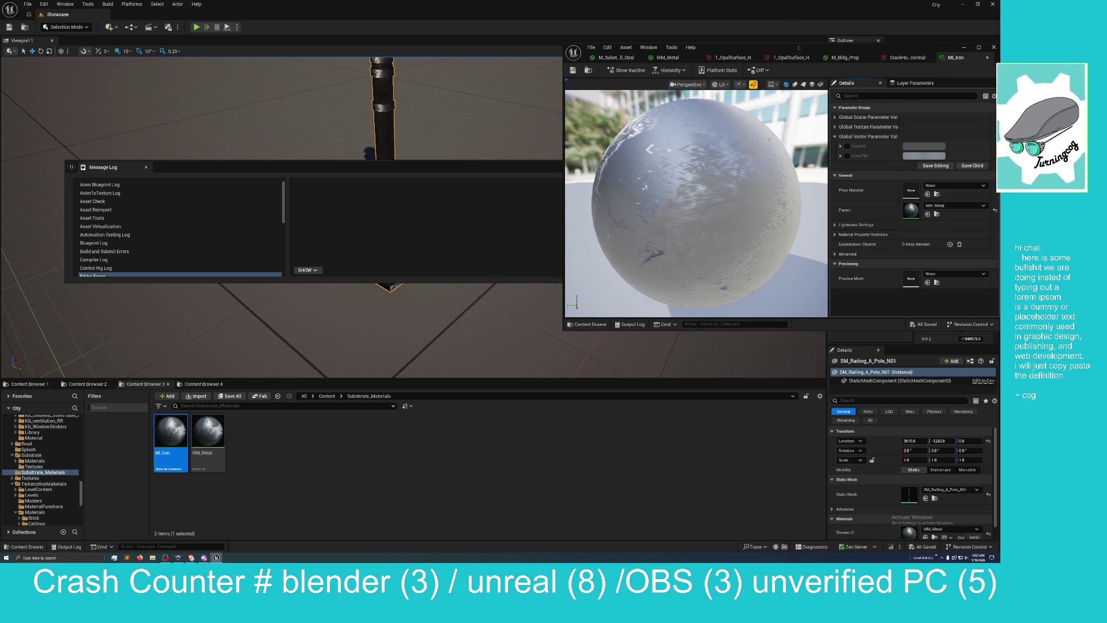
Step: Enable MI_Iron's Normal texture parameter override, keeping Aluminum_Normal as the texture
mouse_move(800, 51)
mouse_down()
mouse_move(574, 88)
mouse_move(359, 3)
mouse_up()
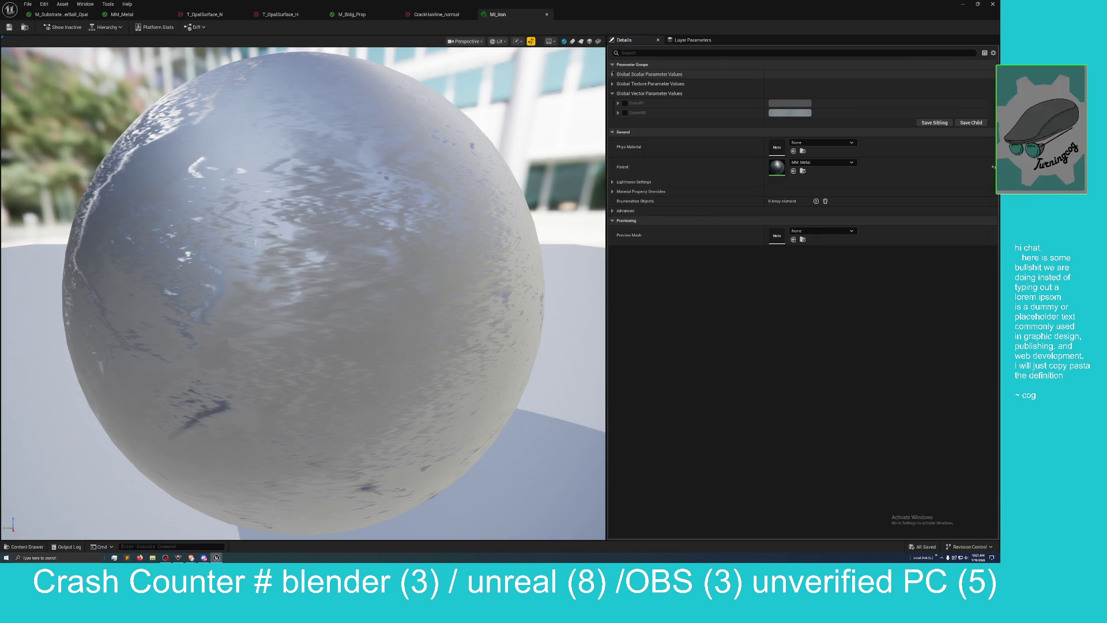
click(612, 74)
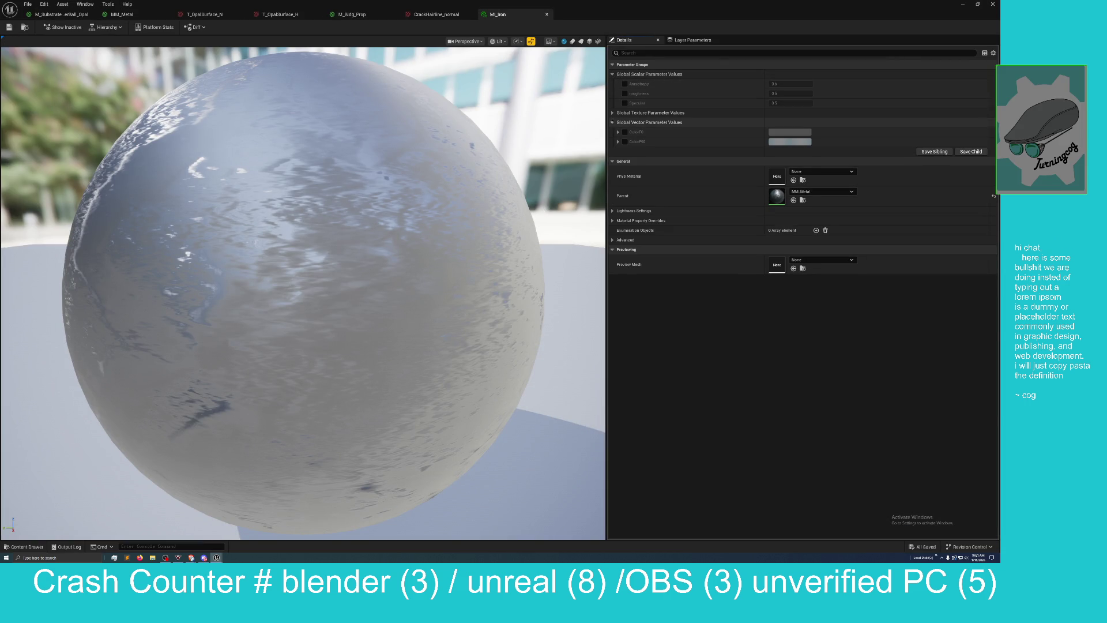
click(651, 113)
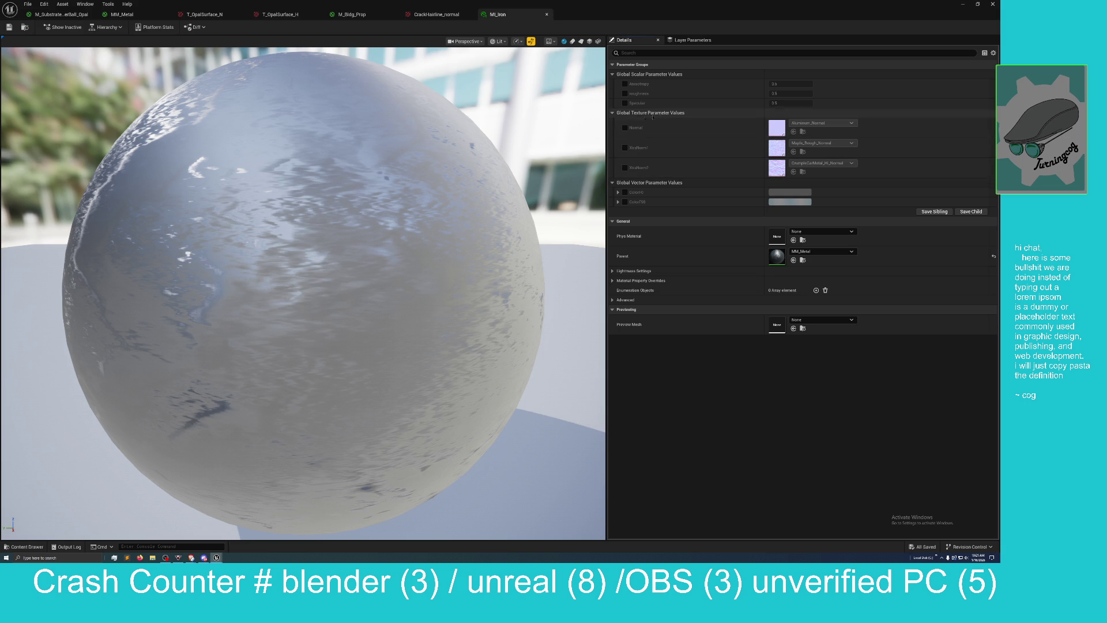
click(624, 128)
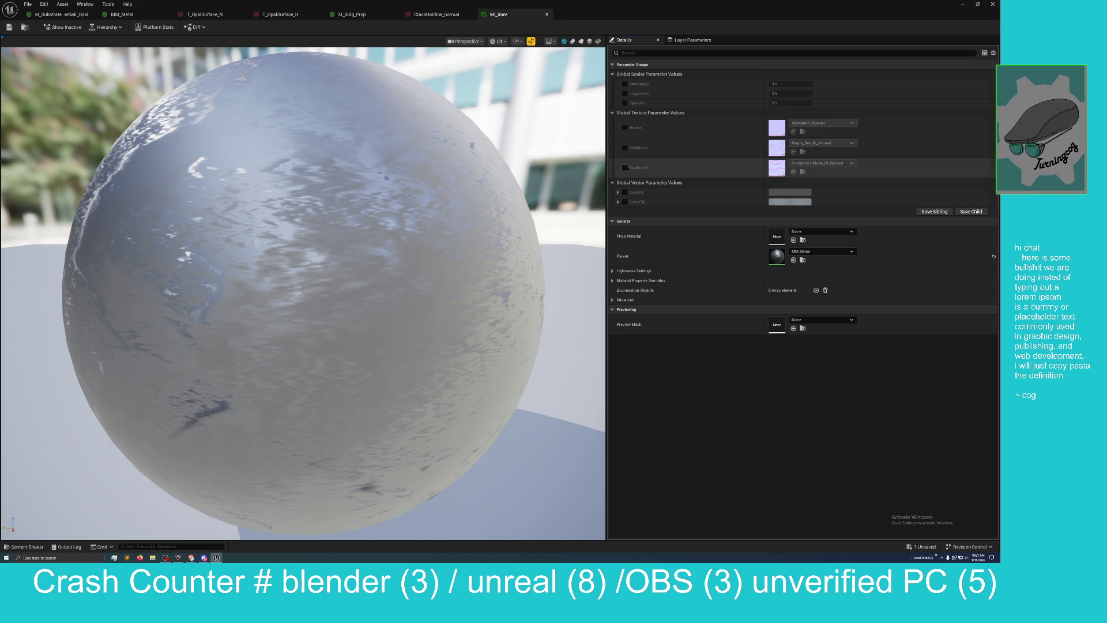
click(625, 168)
click(624, 167)
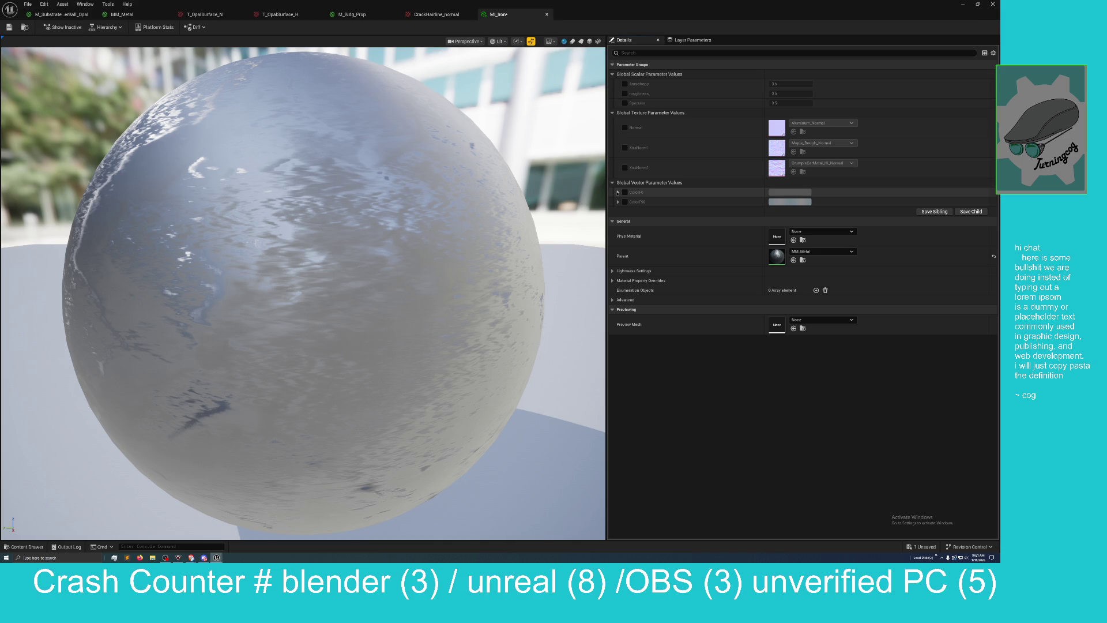
click(625, 193)
click(625, 193)
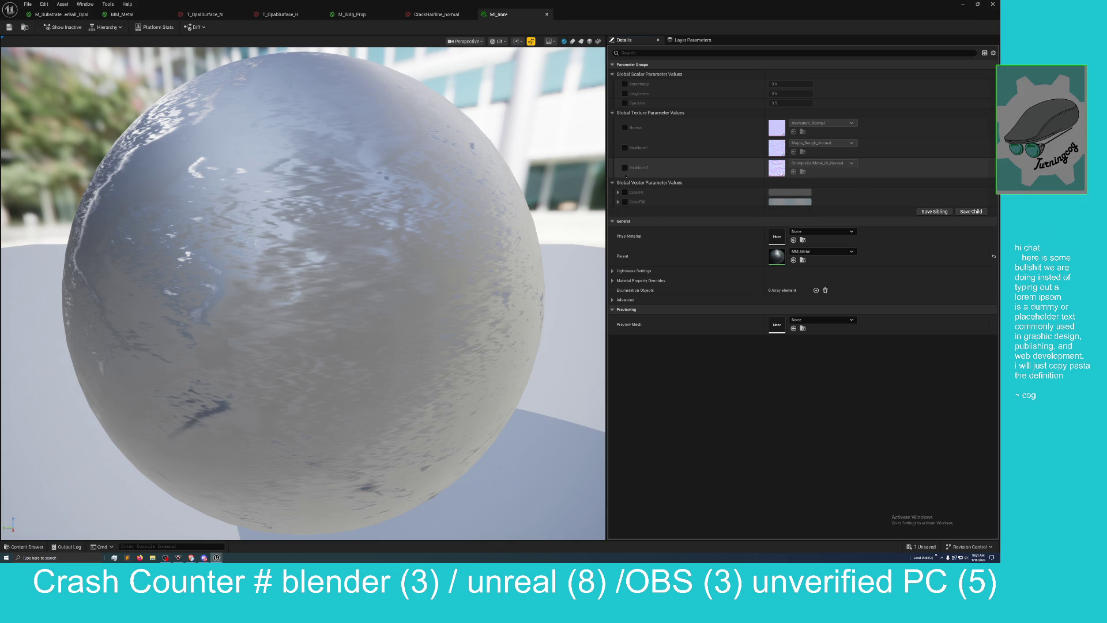
click(624, 127)
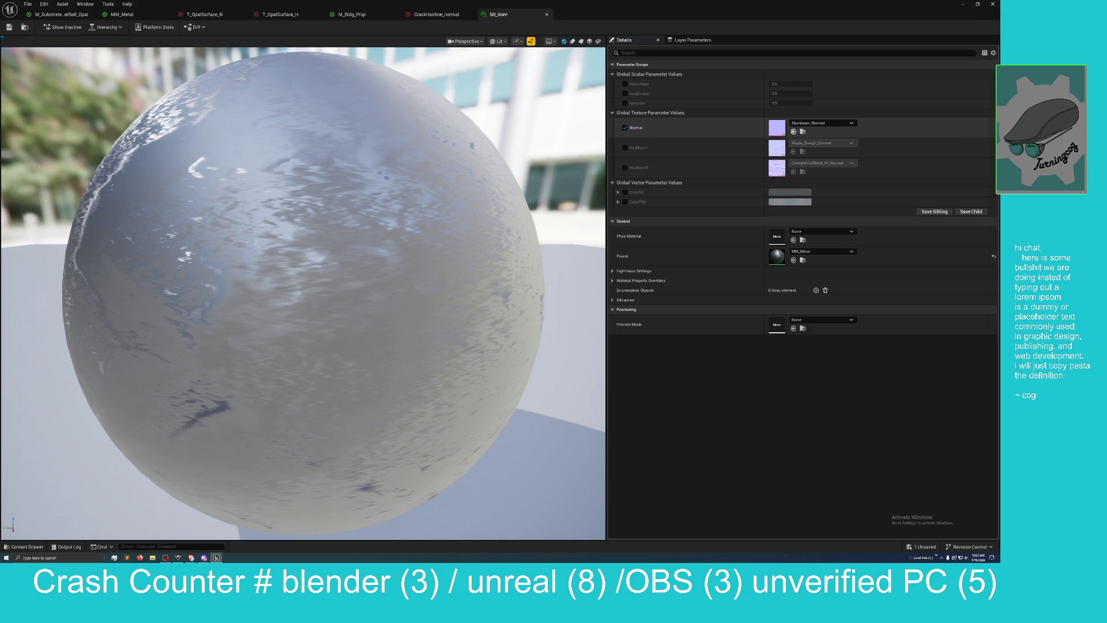
click(845, 126)
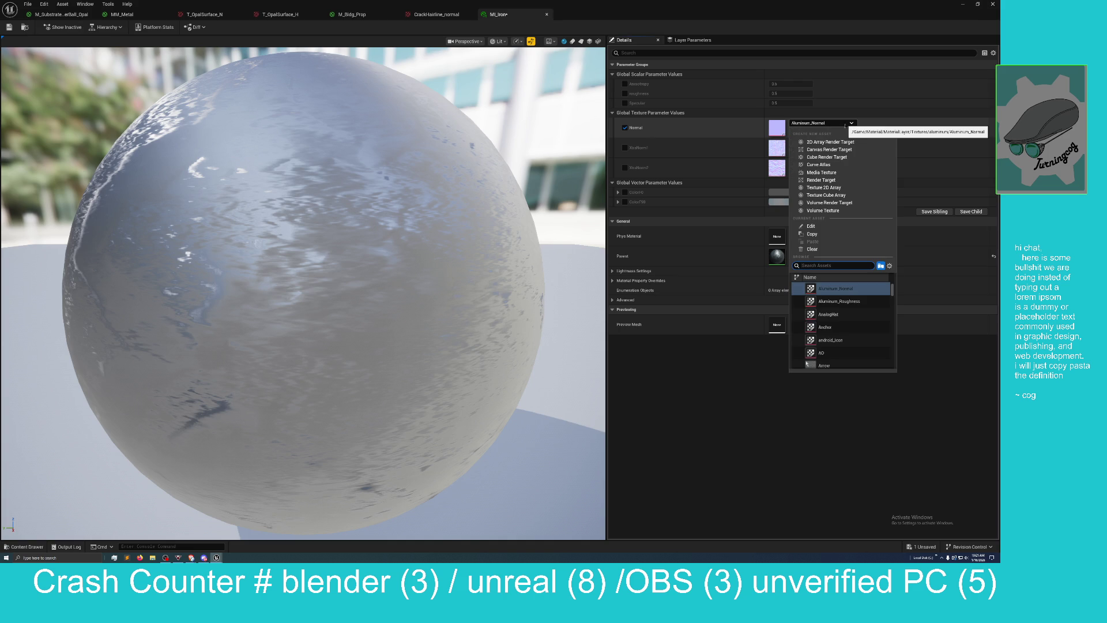
click(851, 123)
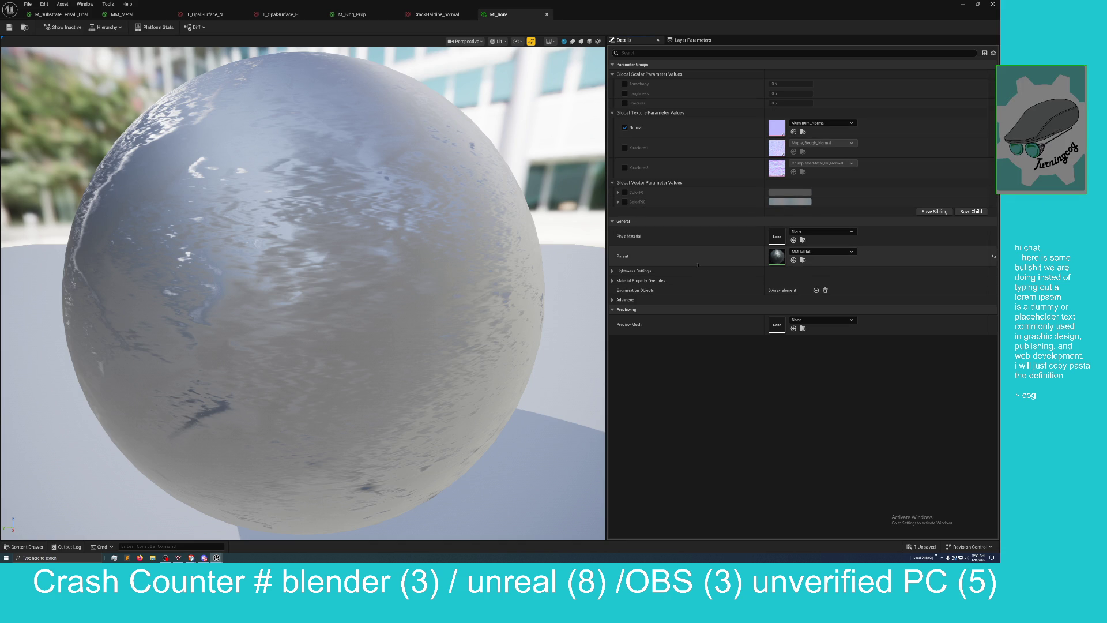
Step: Look through the Lightmass, Property Override, Advanced and Previewing sections, then float the editor
click(612, 271)
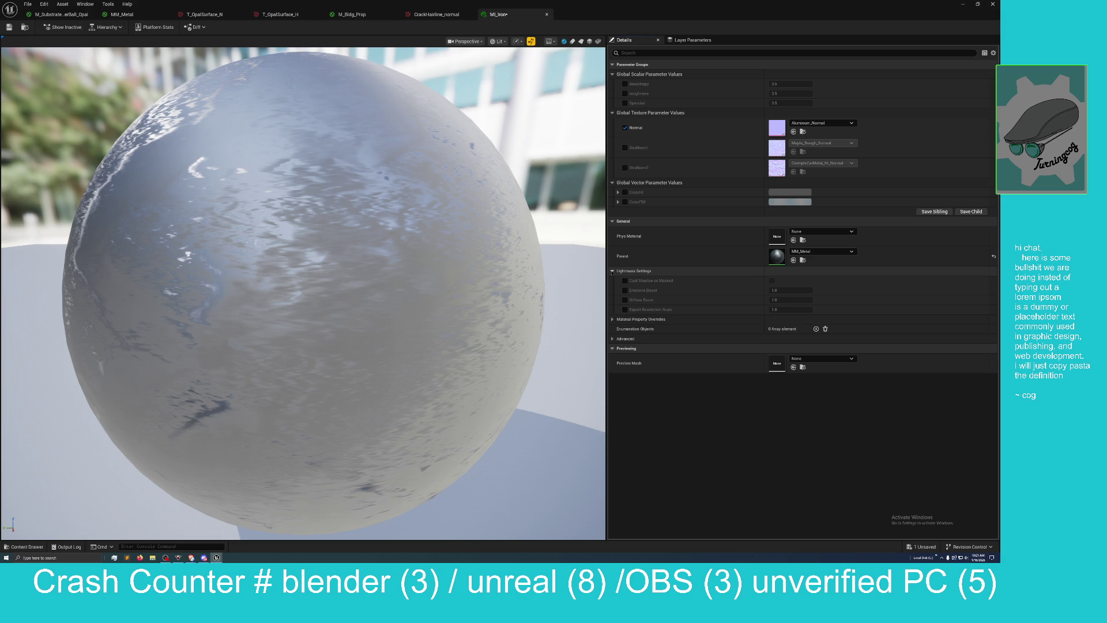
click(611, 271)
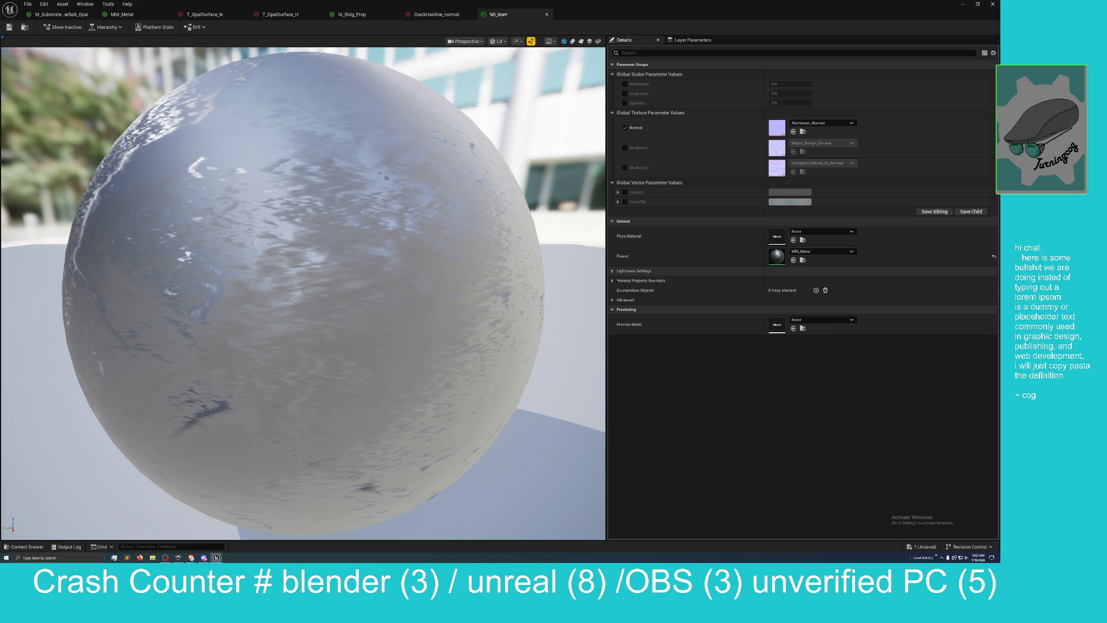
click(613, 281)
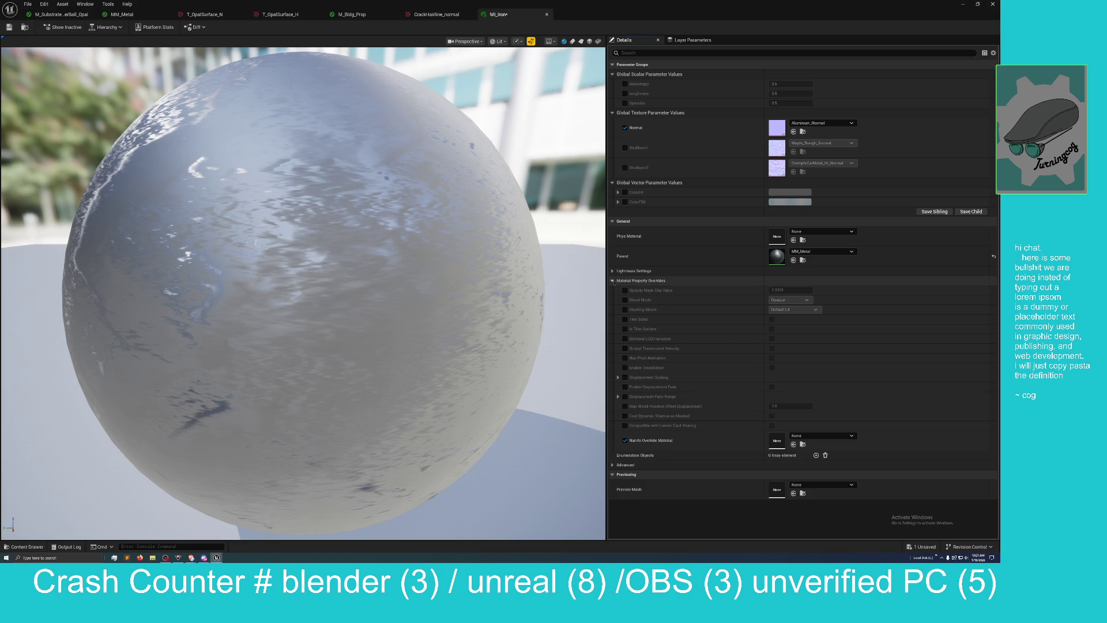
click(613, 281)
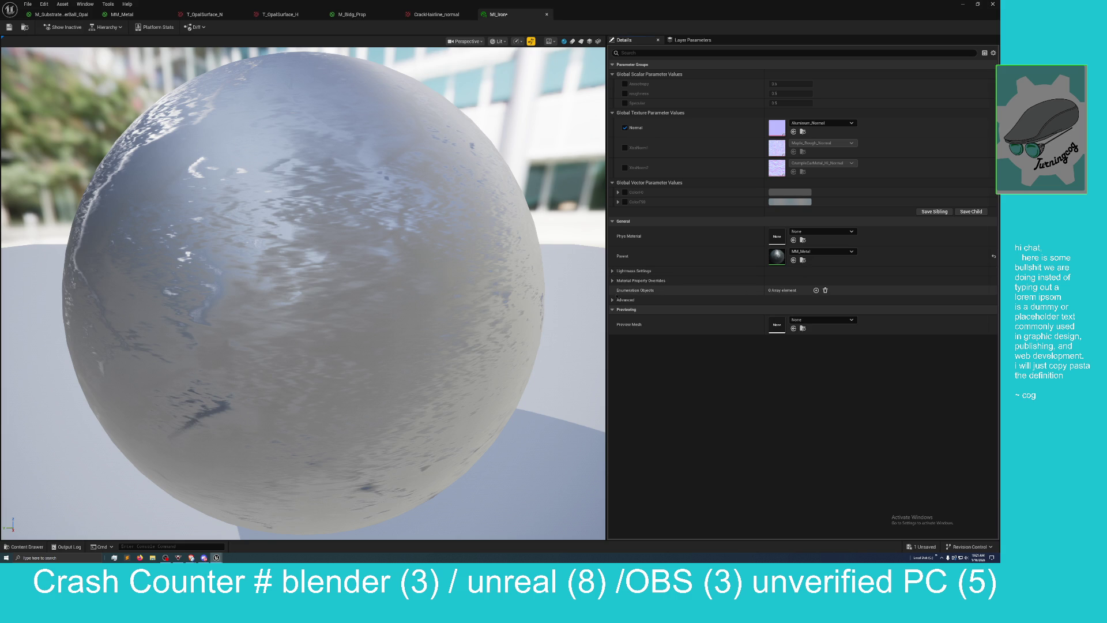
click(612, 300)
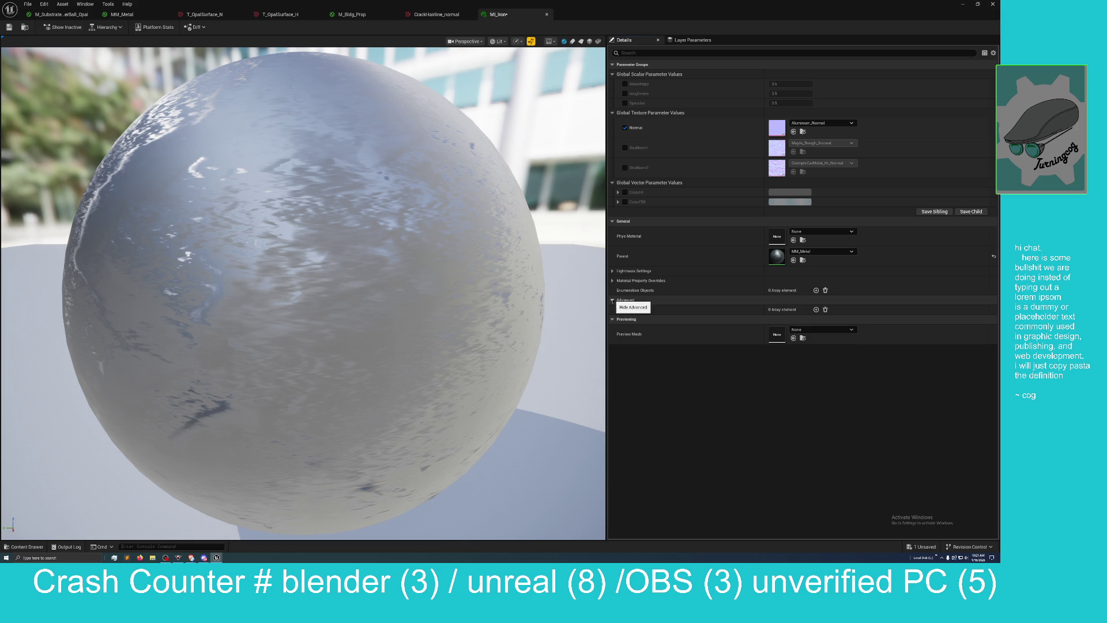
click(612, 300)
click(612, 310)
click(612, 309)
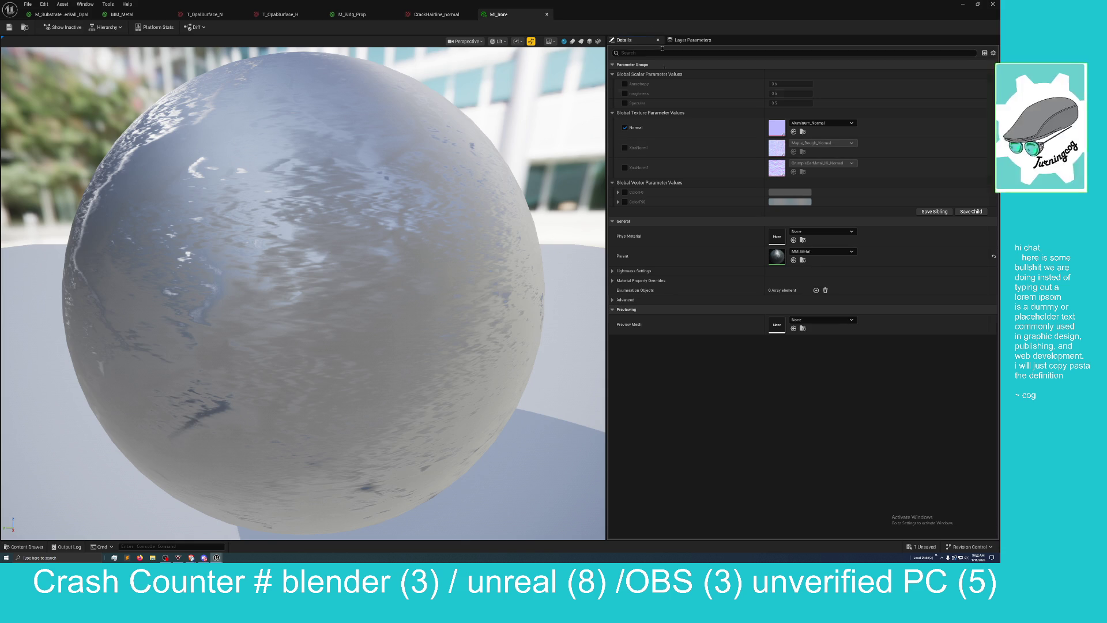
double_click(641, 2)
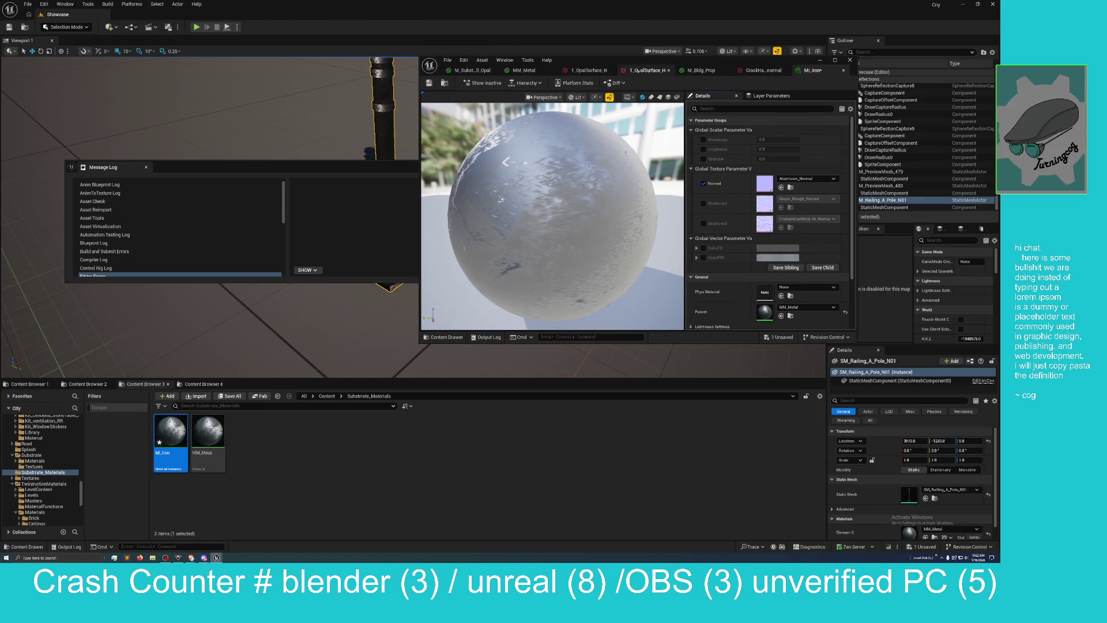
Step: Save MI_Iron, remove its Normal texture override, and save again
click(925, 546)
click(526, 334)
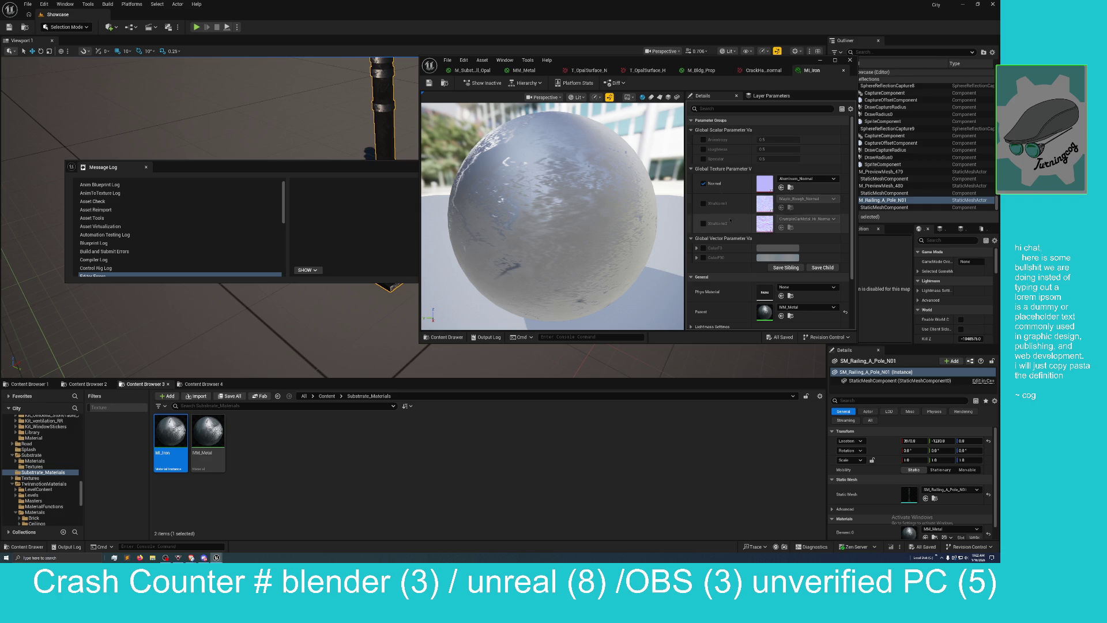
click(703, 184)
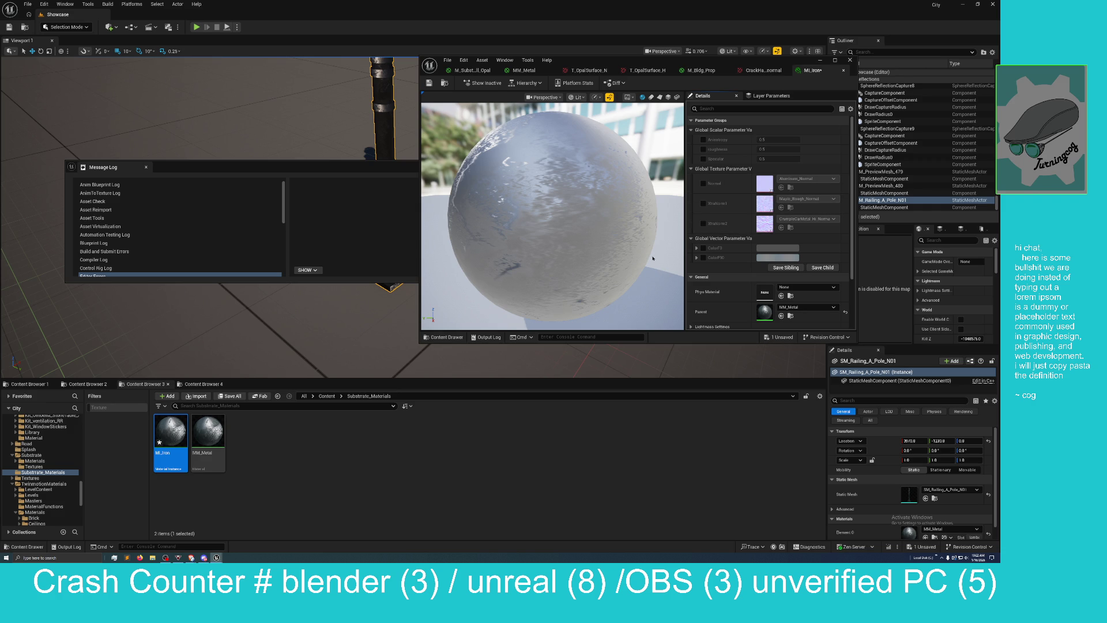
key(ctrl+s)
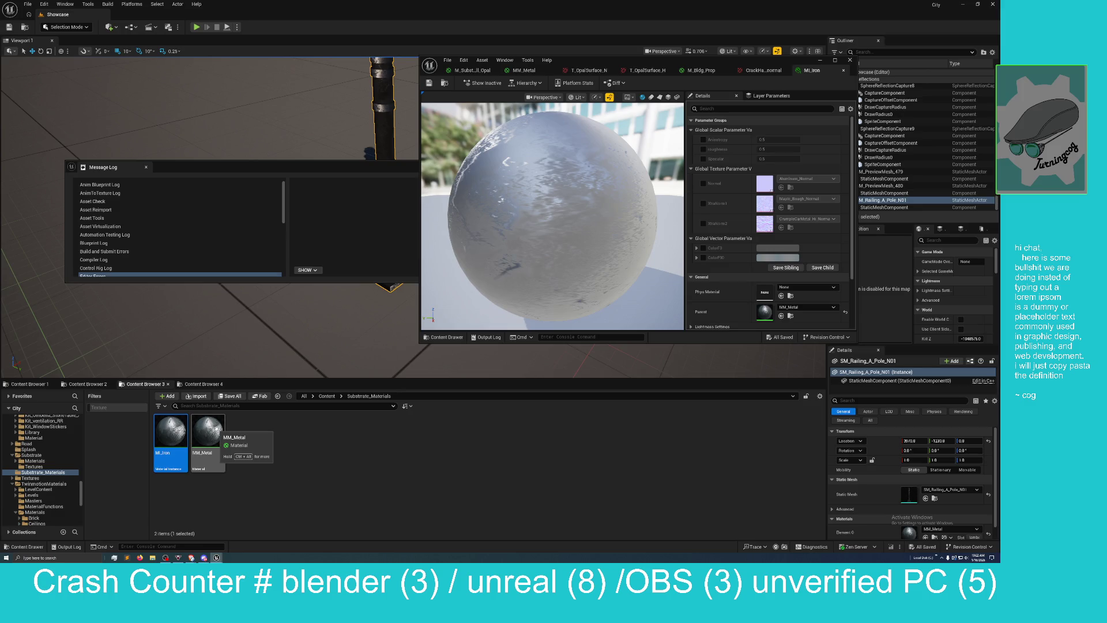
Step: Create an MM_Metal instance named MM_Metal_Inst and open it for editing
right_click(217, 428)
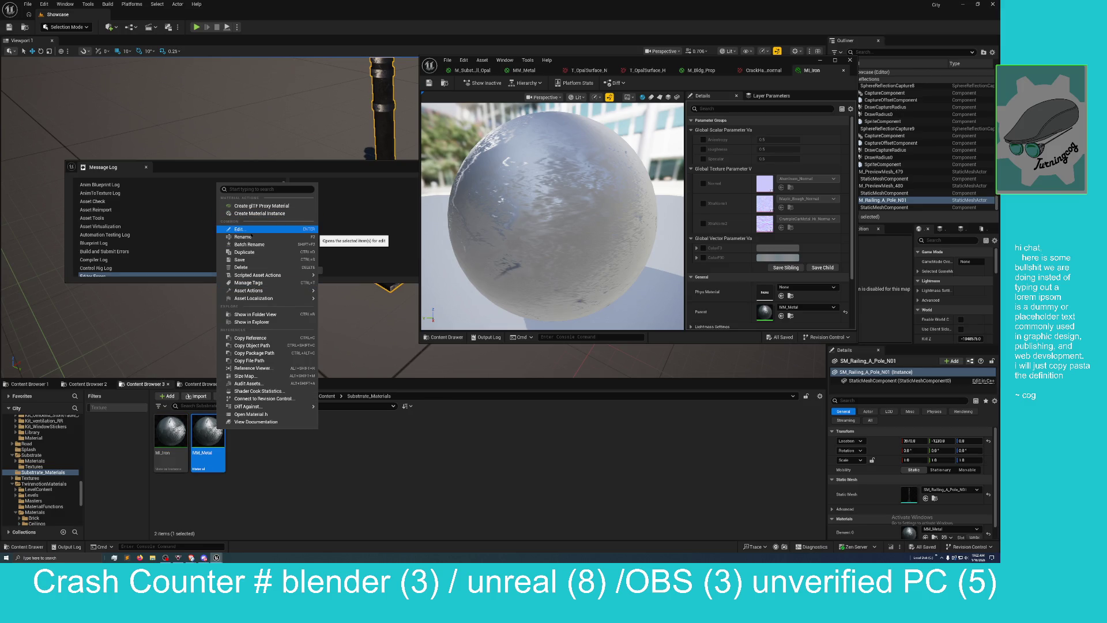
click(255, 214)
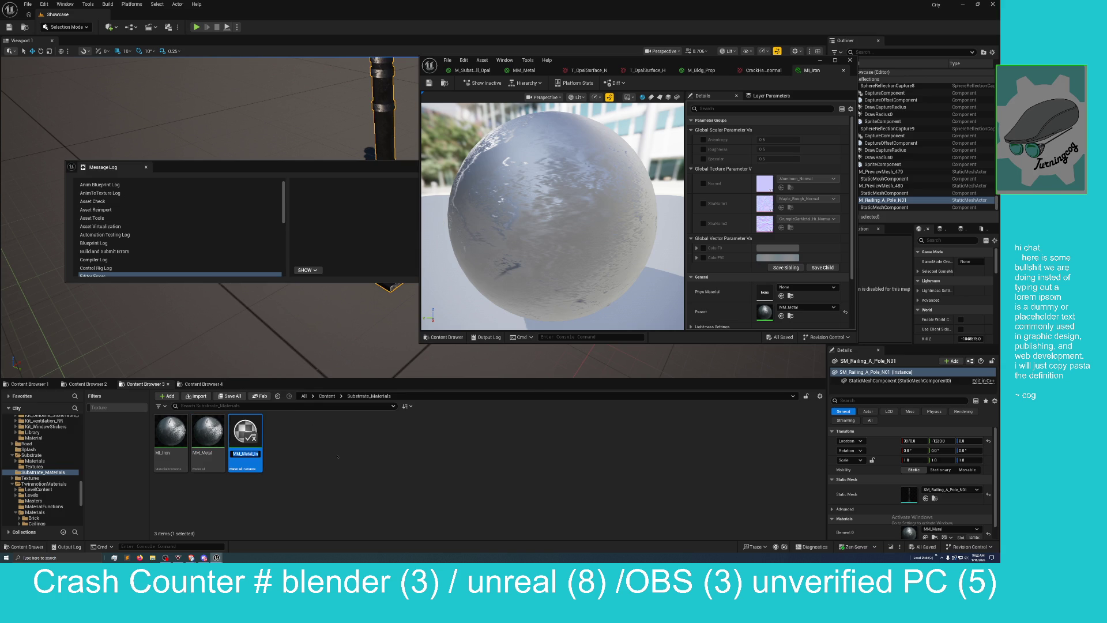
key(Return)
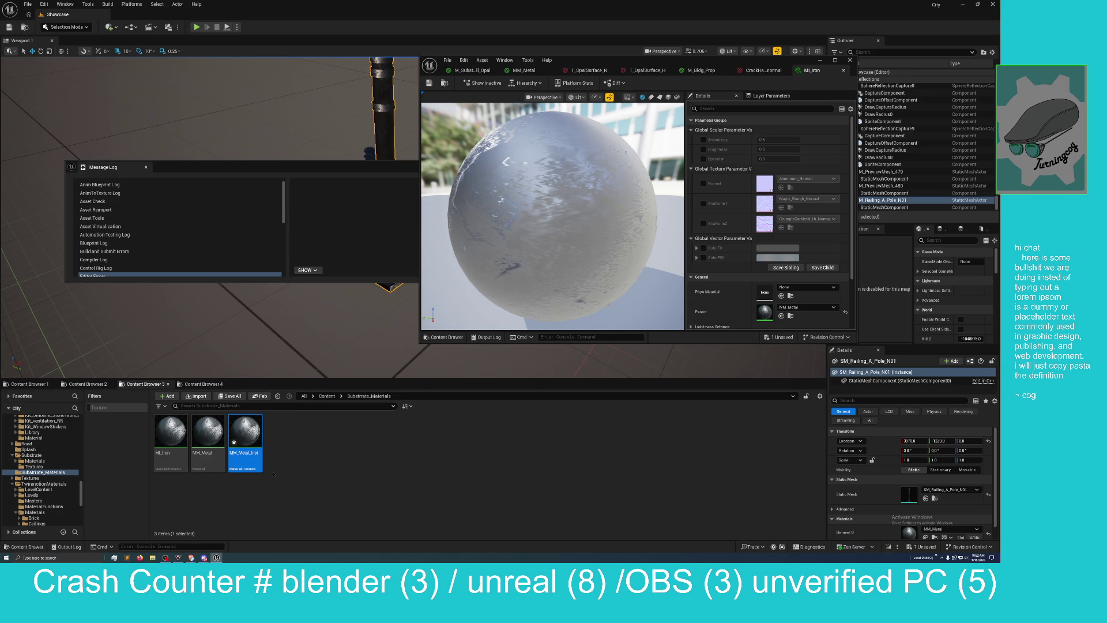
double_click(245, 447)
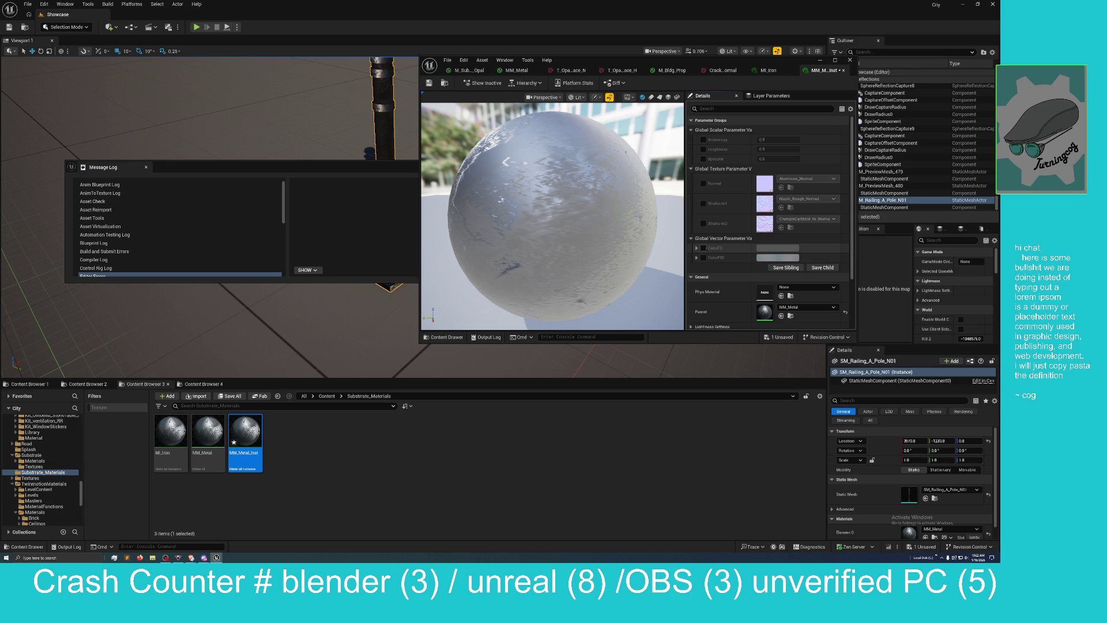
Step: Override ColorF0 to near black, then Alt-drag a copy, SM_Railing_A_Pole_N2, beside the original pole
click(704, 248)
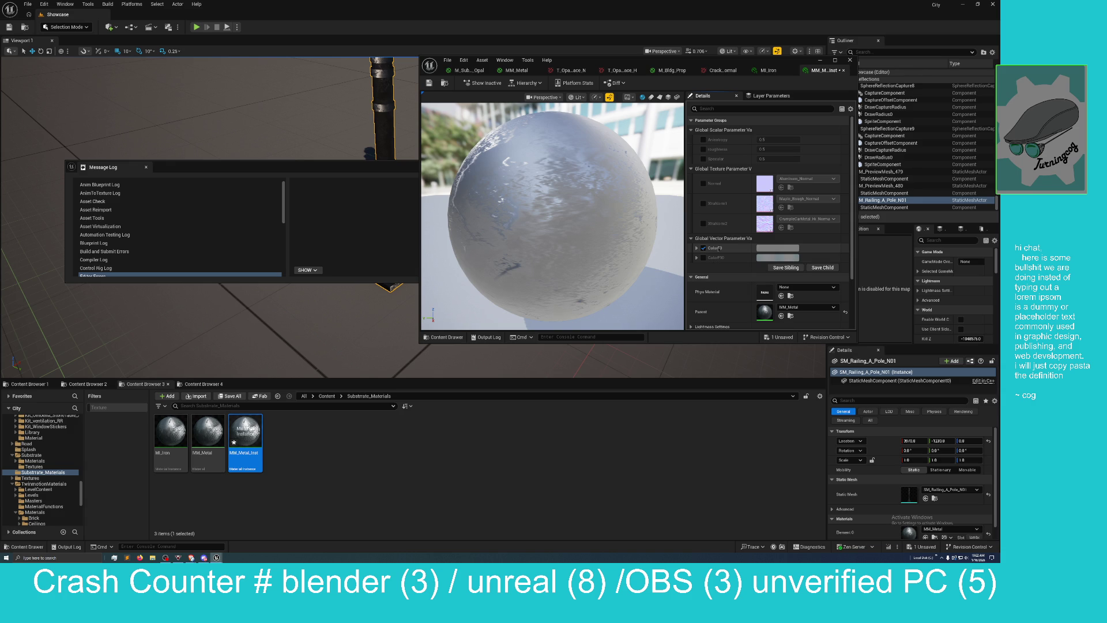
click(777, 247)
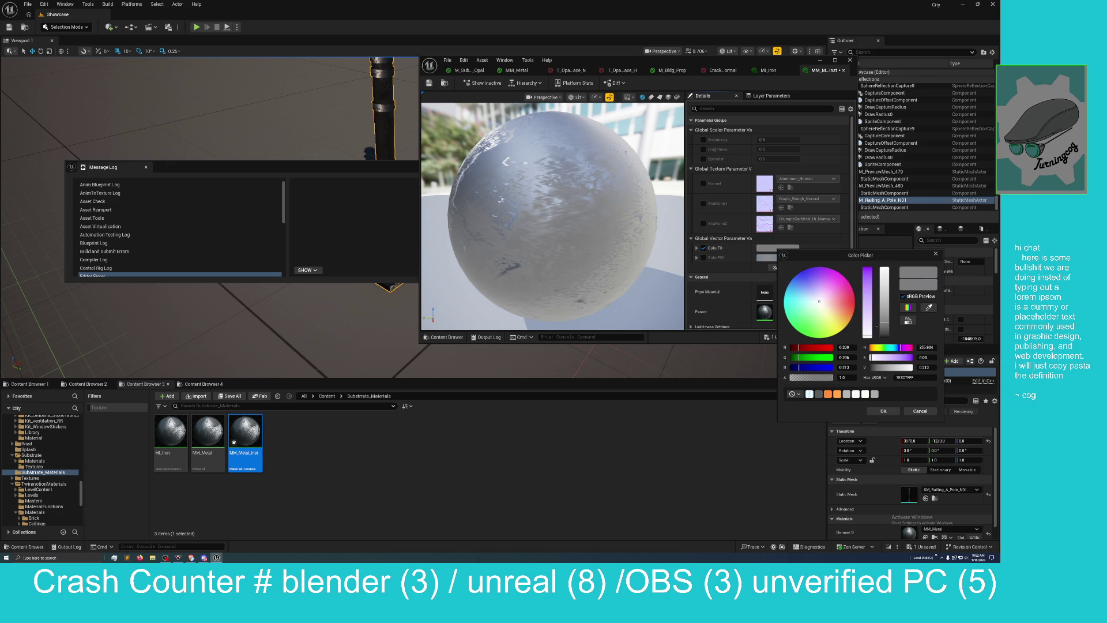
drag(883, 324, 884, 334)
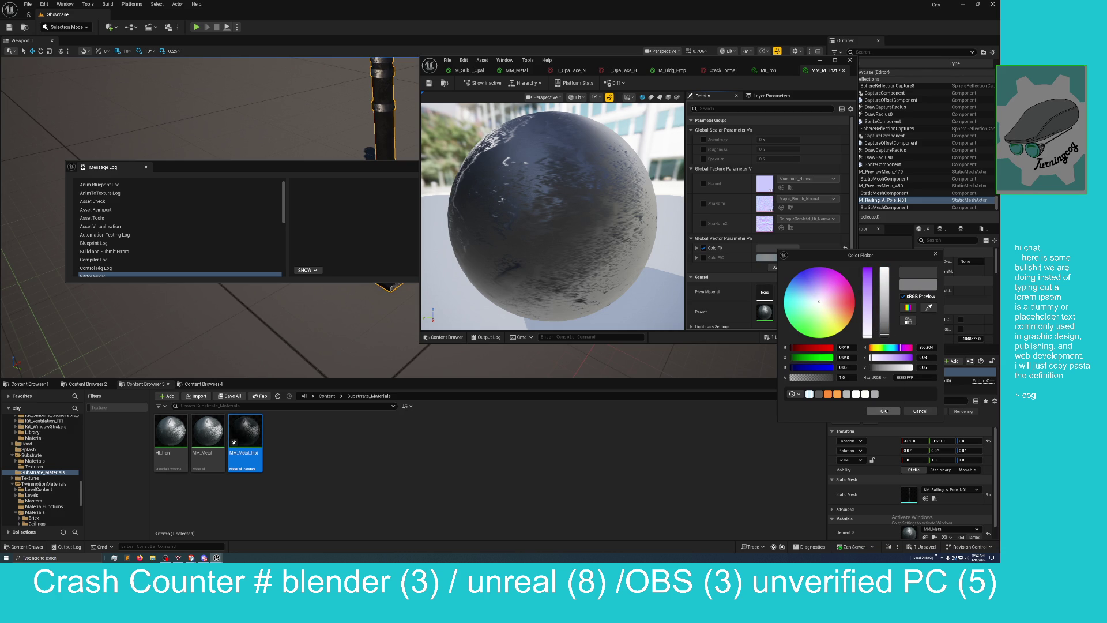
click(883, 411)
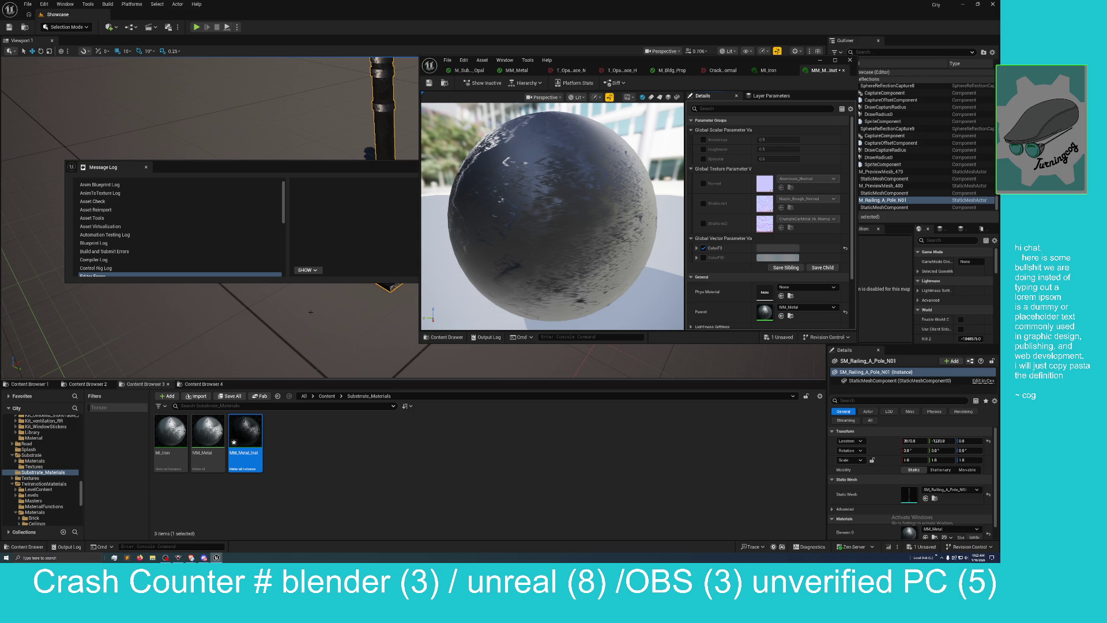
mouse_move(259, 260)
mouse_down()
mouse_move(260, 138)
mouse_move(260, 161)
mouse_move(230, 164)
mouse_up()
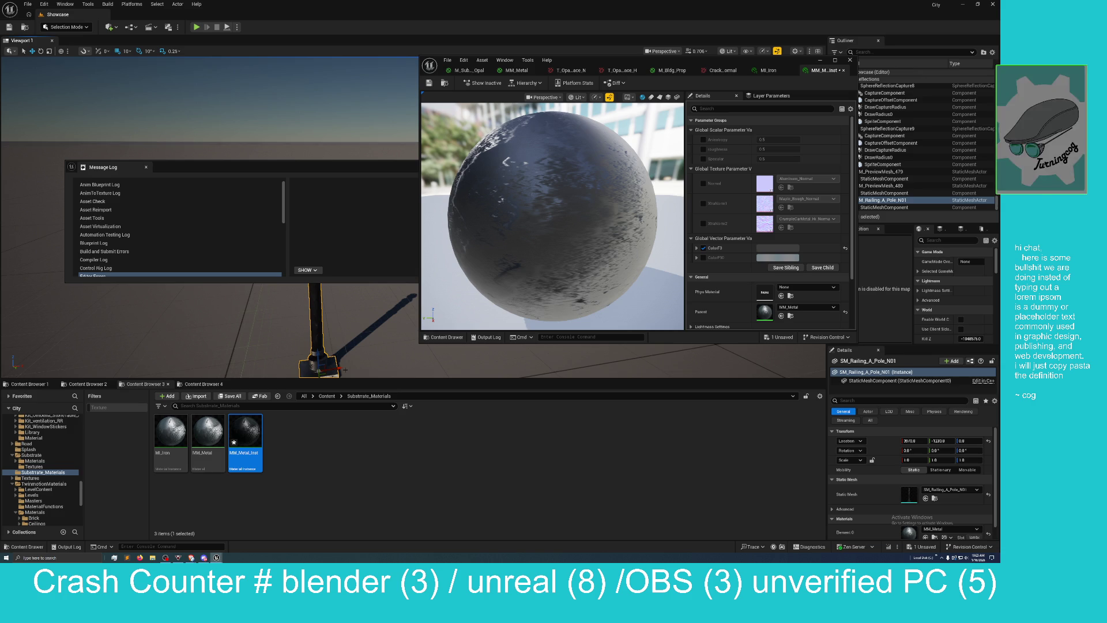
mouse_move(345, 369)
mouse_down()
mouse_move(418, 354)
mouse_move(410, 313)
mouse_up()
Step: Close the message log and apply MM_Metal_Inst to the copied pole
click(370, 165)
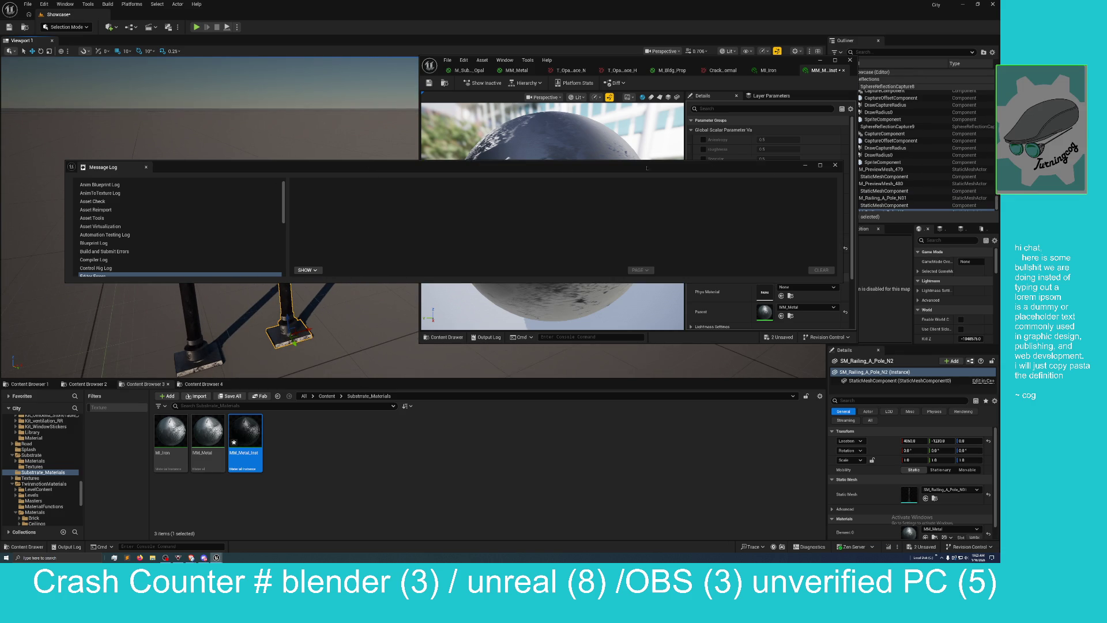
click(837, 165)
drag(241, 452, 287, 271)
mouse_move(315, 323)
mouse_down()
mouse_move(337, 280)
mouse_move(288, 274)
mouse_up()
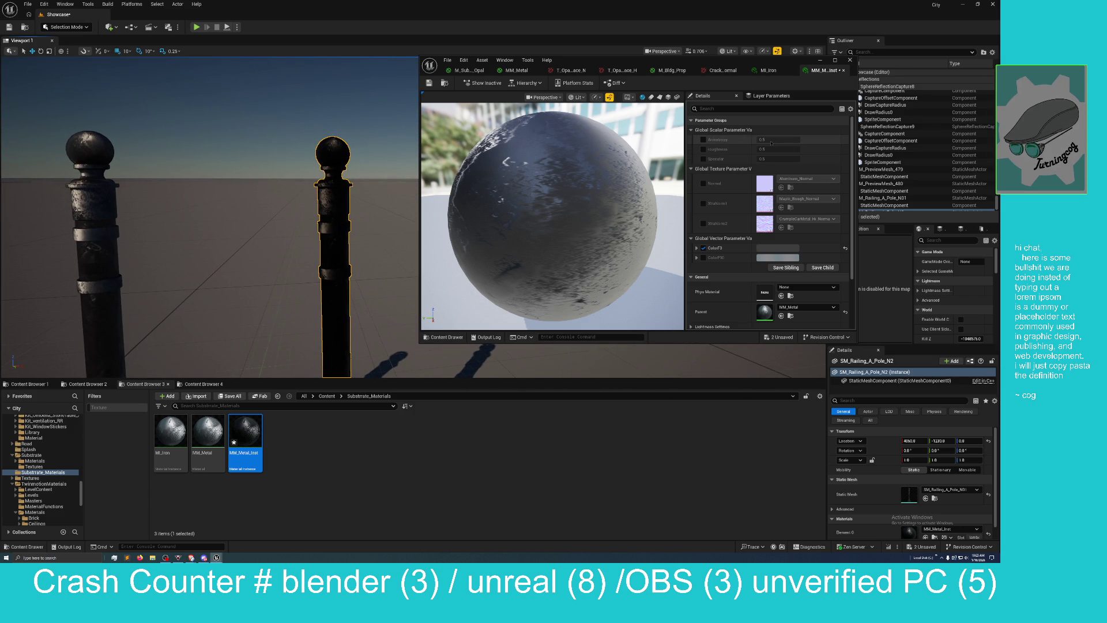
Step: Enable the Anisotropy override on MM_Metal_Inst with a value of 0.0
click(762, 140)
click(767, 140)
key(Return)
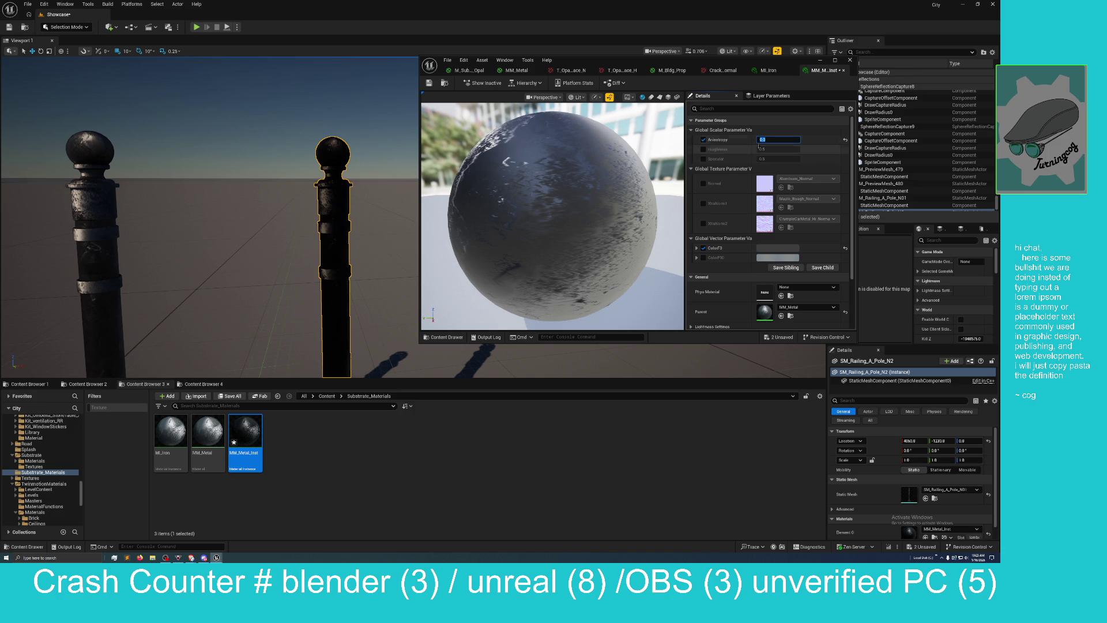
click(763, 140)
double_click(762, 140)
Step: Enable the Roughness override and set it to 0.7
double_click(782, 149)
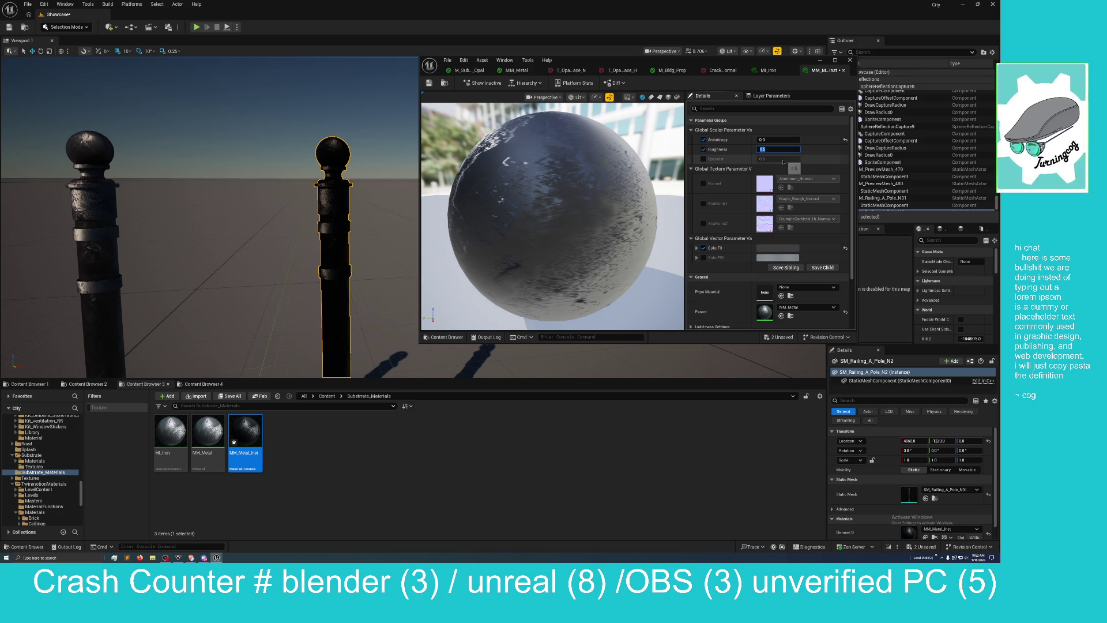
key(BackSpace)
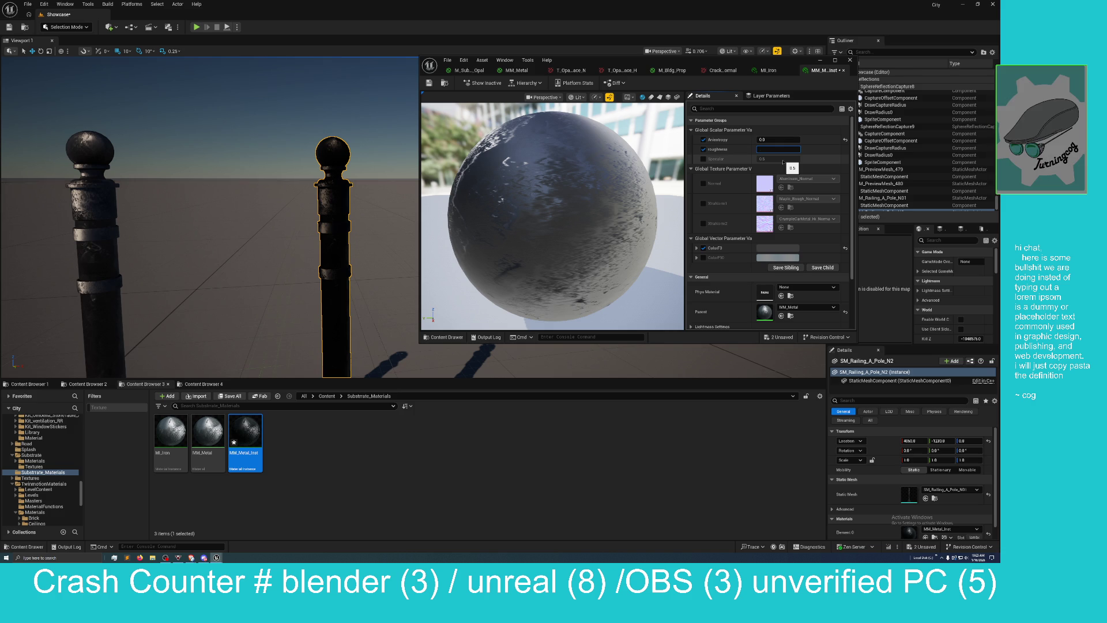
text(0.8)
key(Return)
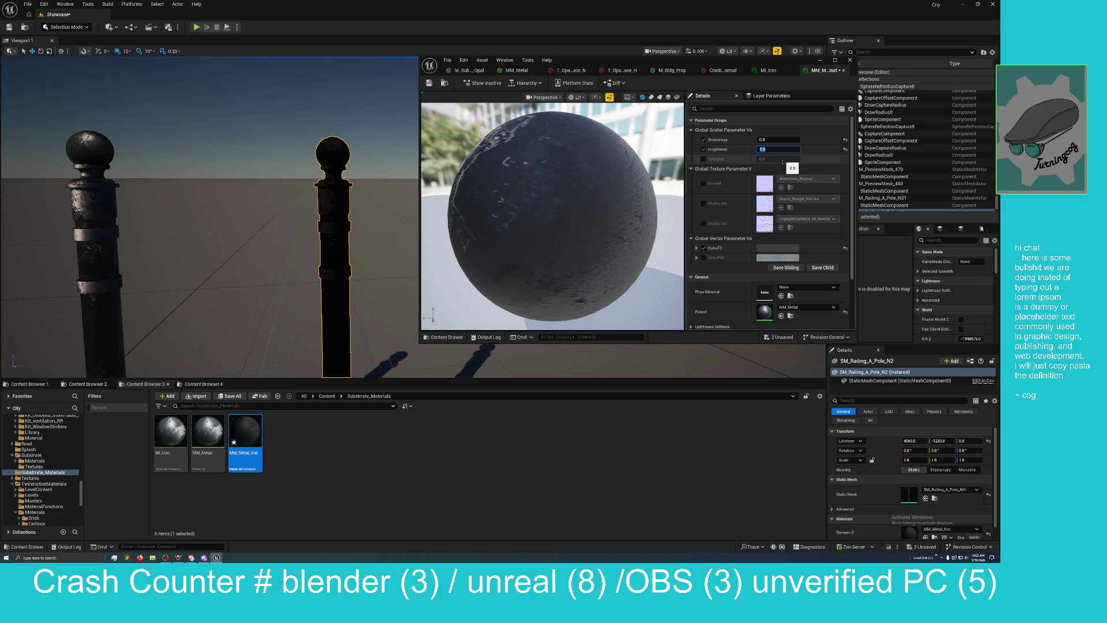
click(766, 151)
key(BackSpace)
text(7)
key(Return)
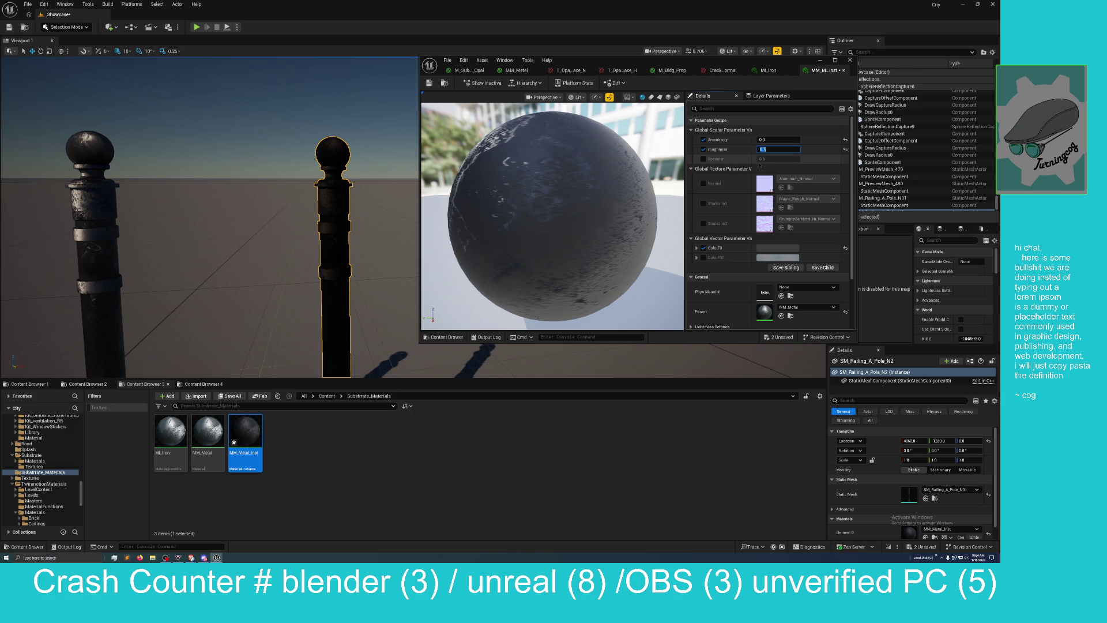
Step: Enable the Specular override and inspect the darkened pole's base
click(703, 159)
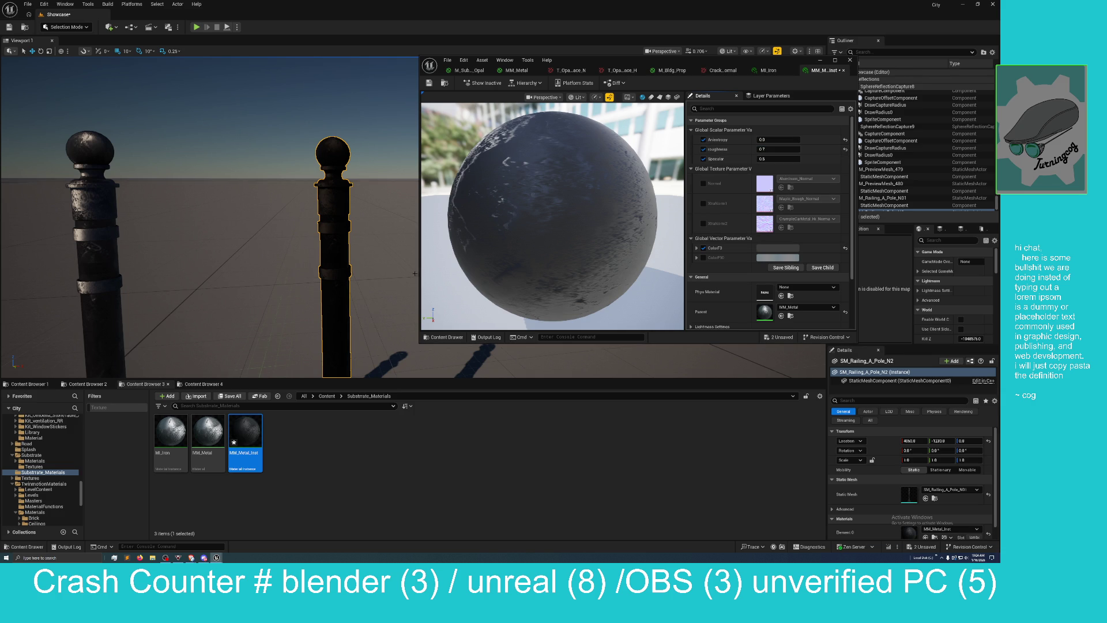
drag(366, 287, 381, 270)
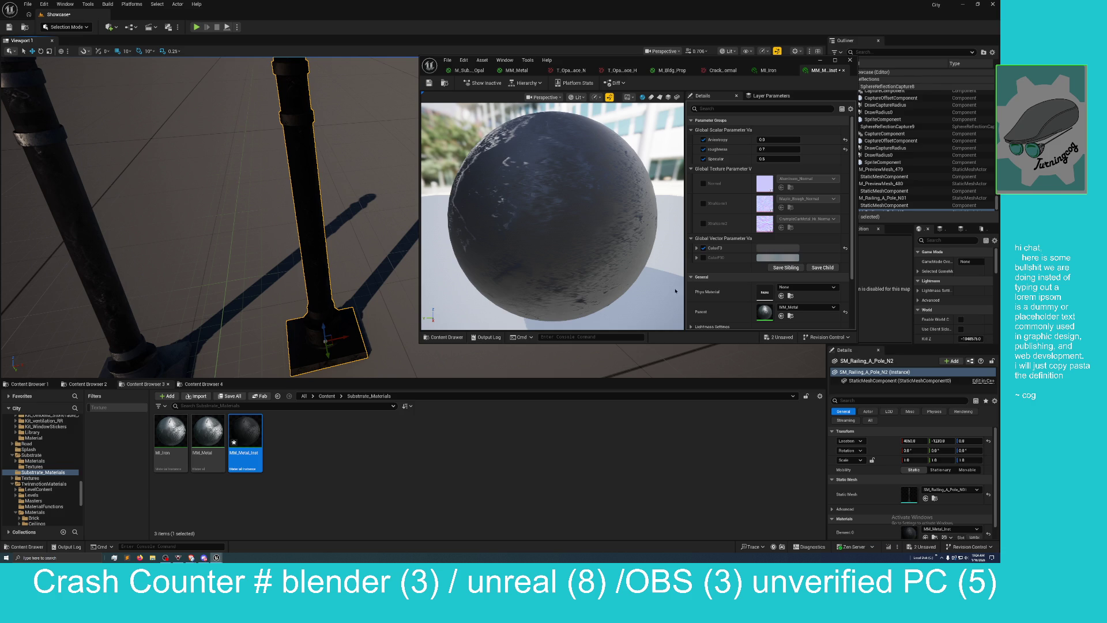
scroll(738, 308, down, 3)
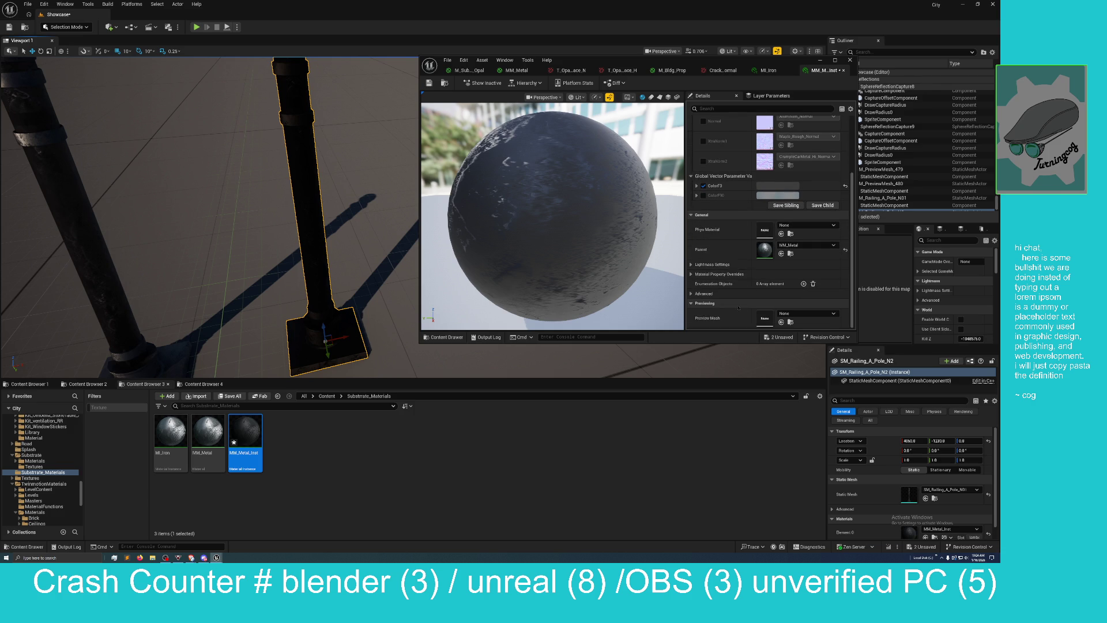
scroll(738, 308, up, 2)
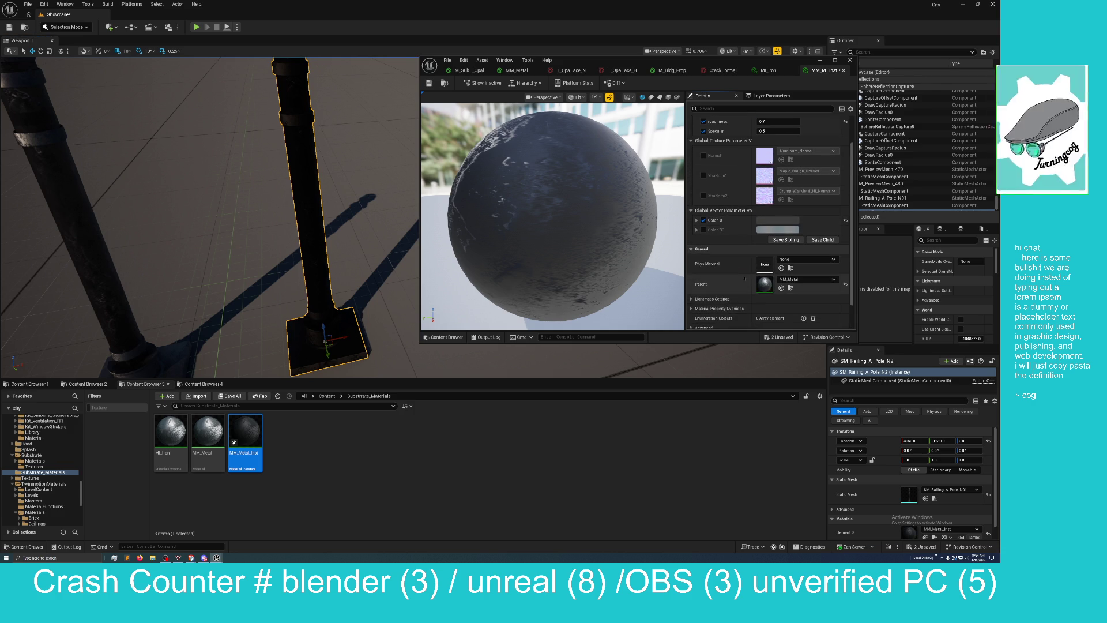
Step: Raise the ColorF3 value slightly in the Color Picker, then compare both poles side by side
click(772, 221)
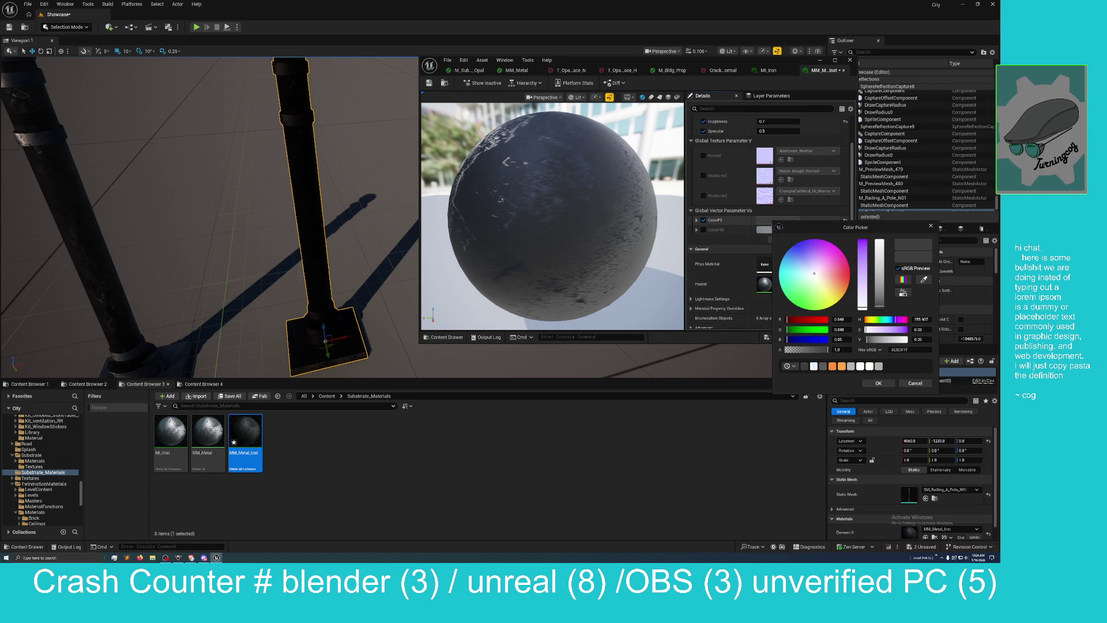
drag(882, 304, 880, 300)
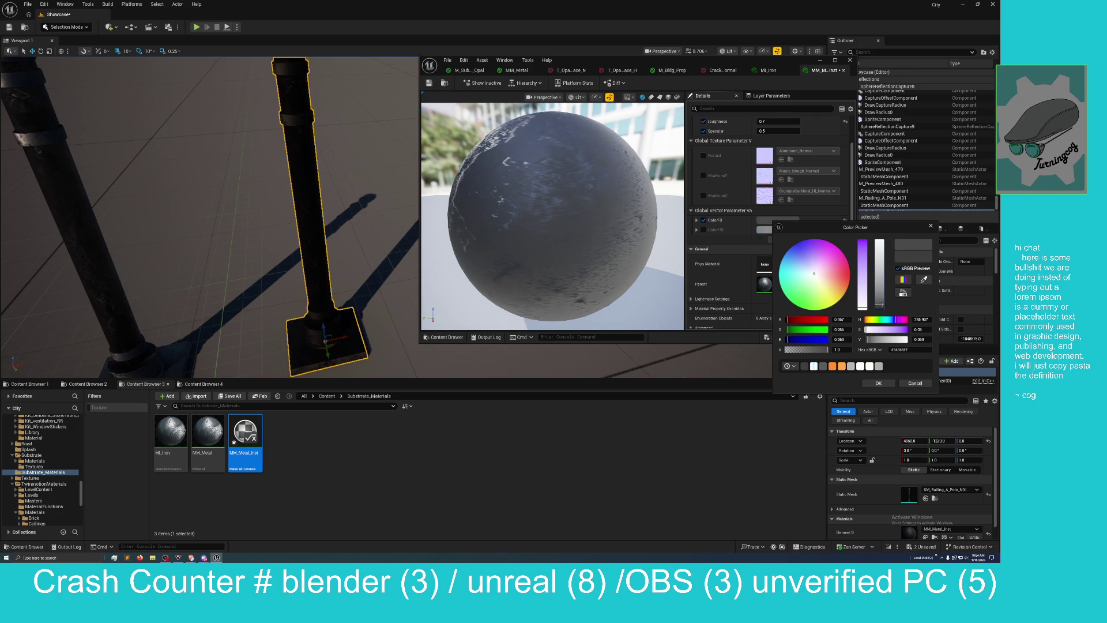
mouse_move(208, 219)
mouse_down()
mouse_move(208, 170)
mouse_move(230, 170)
mouse_move(193, 170)
mouse_move(210, 164)
mouse_move(199, 158)
mouse_up()
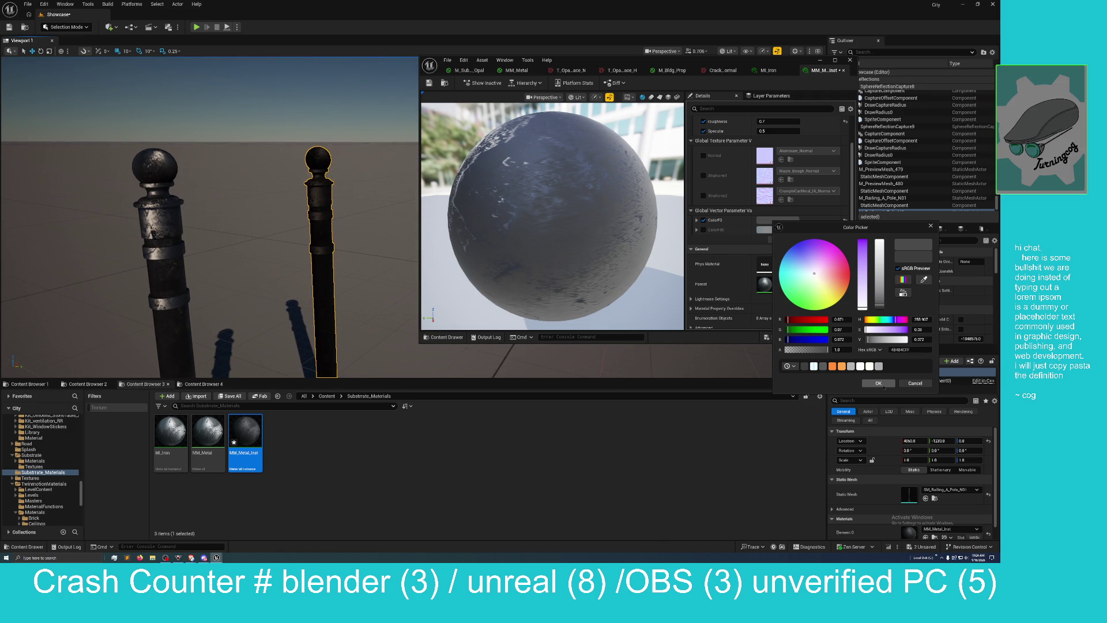
click(879, 383)
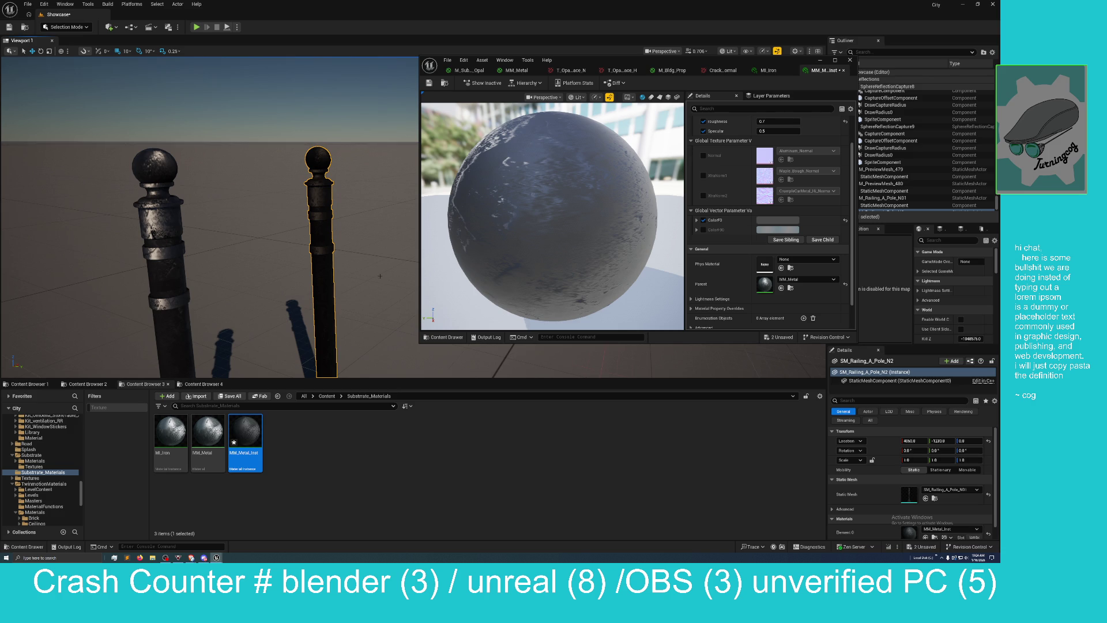
mouse_move(380, 276)
mouse_down()
mouse_move(403, 269)
mouse_move(371, 269)
mouse_move(380, 276)
mouse_up()
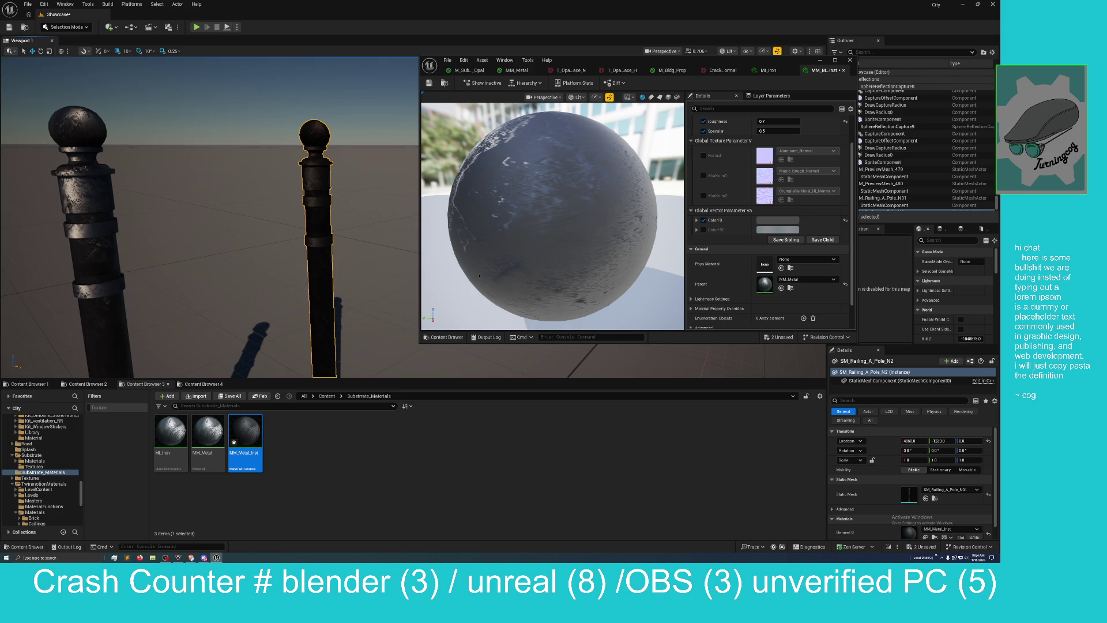
scroll(711, 212, up, 2)
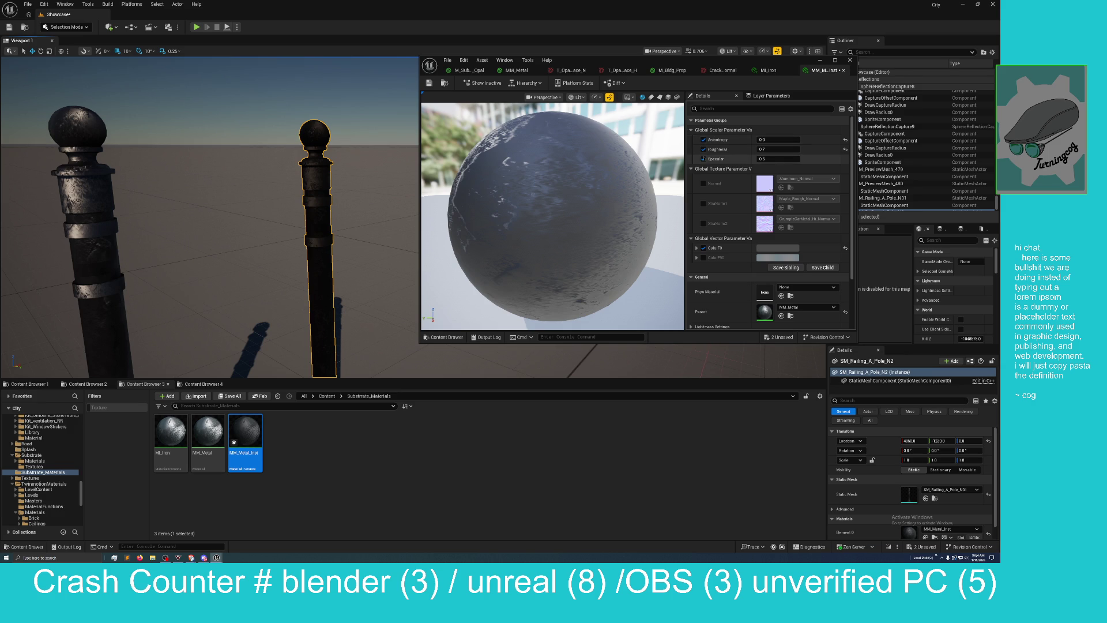
Step: Set the Specular override value to 0.7
click(761, 160)
text(0.)
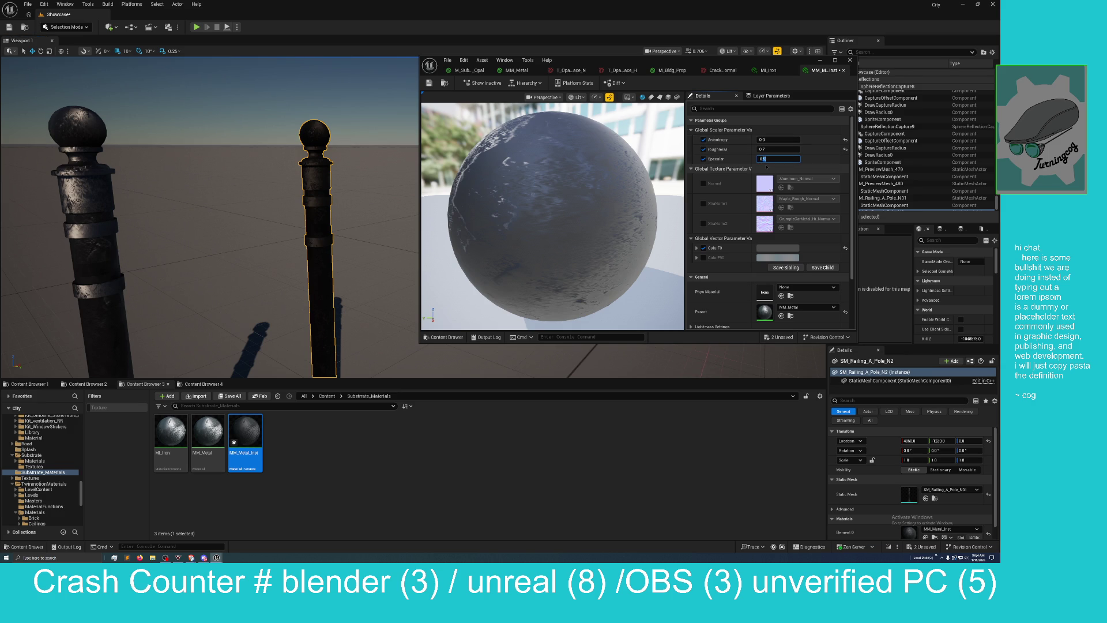
key(ctrl+z)
text(0.7)
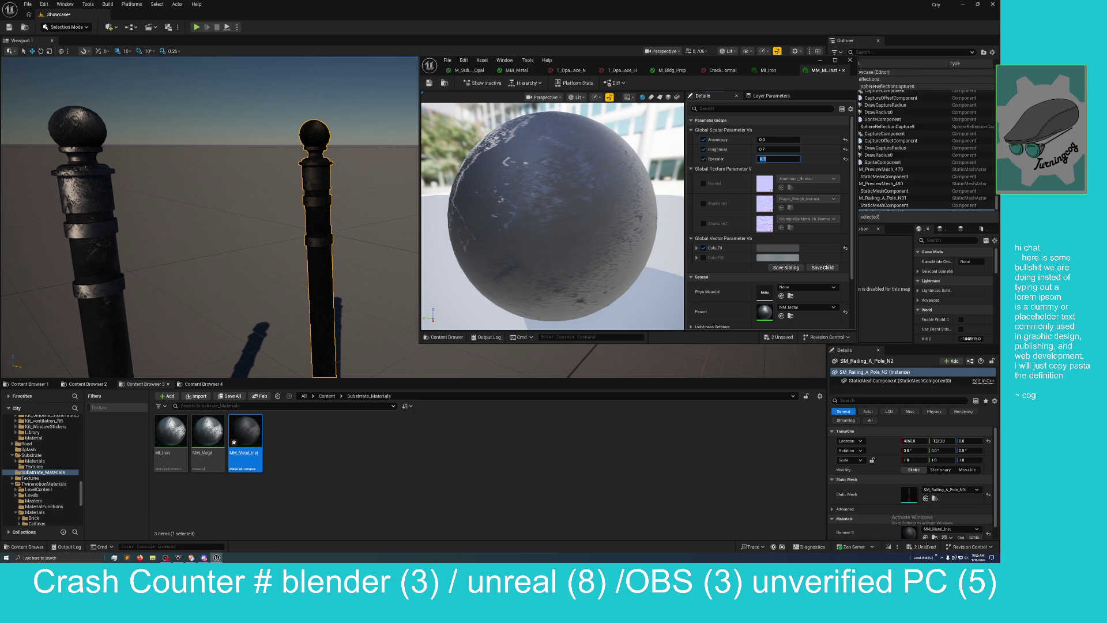
Step: Save MM_Metal_Inst and the Showcase level, then fly the view close to both poles
click(924, 546)
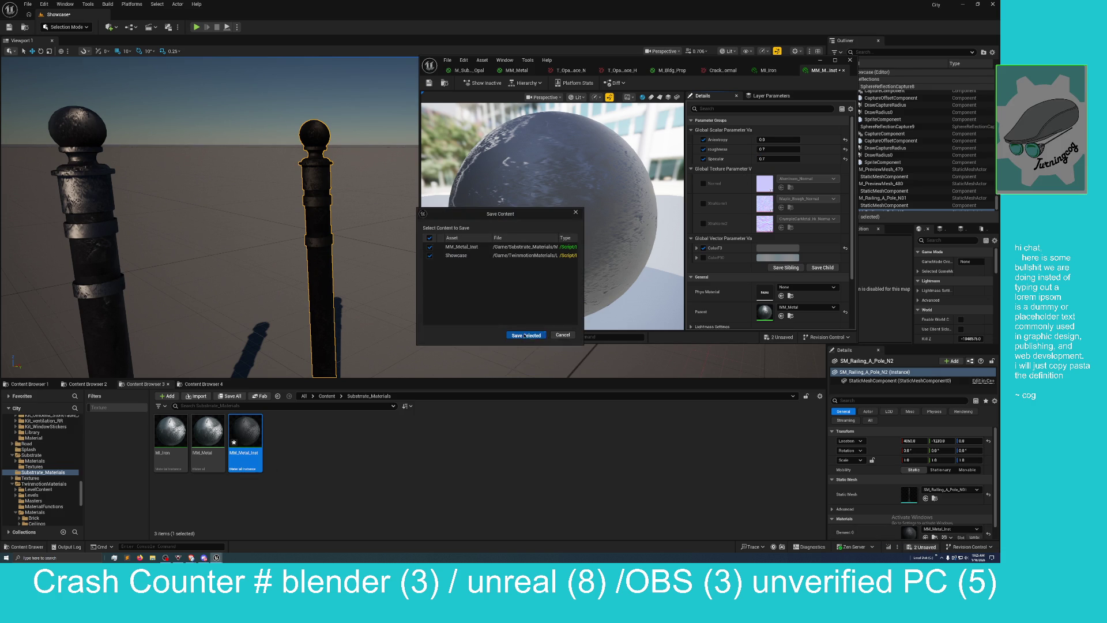
click(526, 334)
key(w)
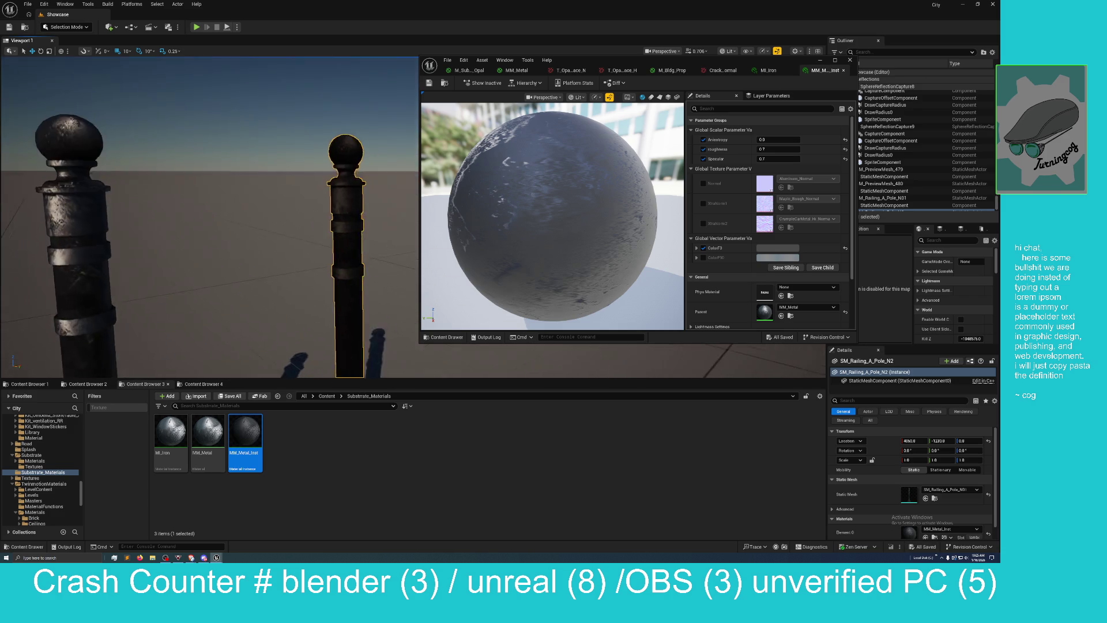
key(w)
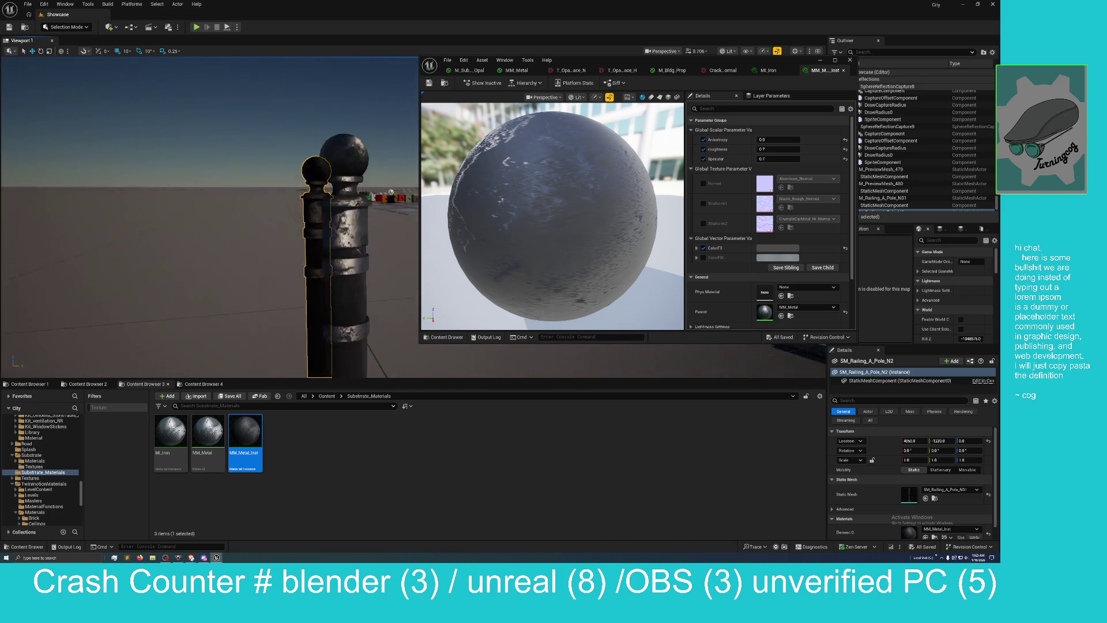
key(w)
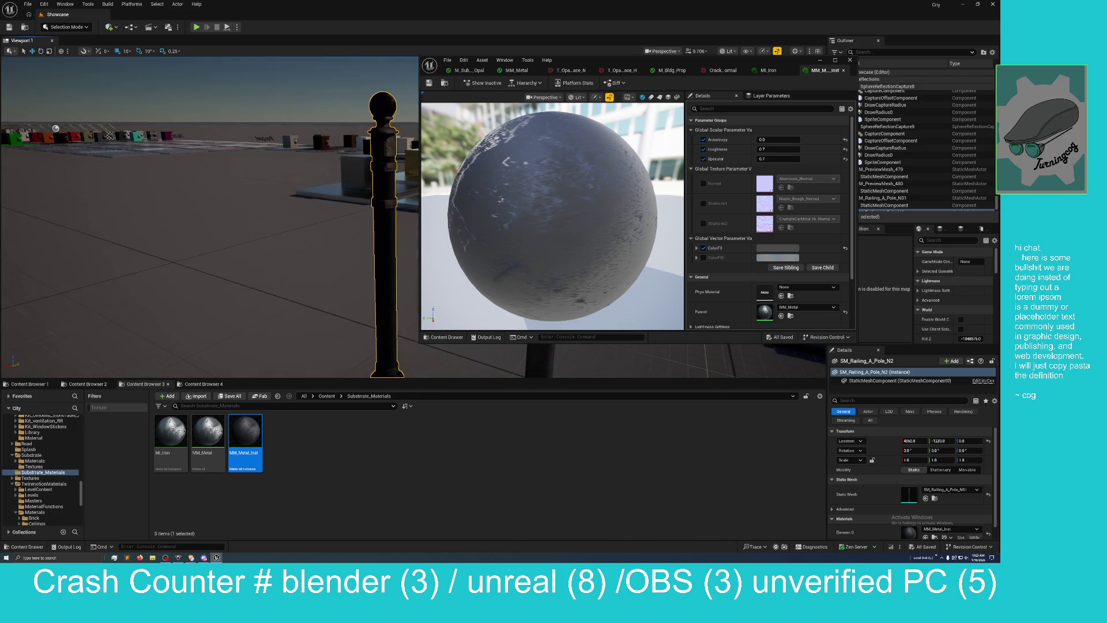
key(w)
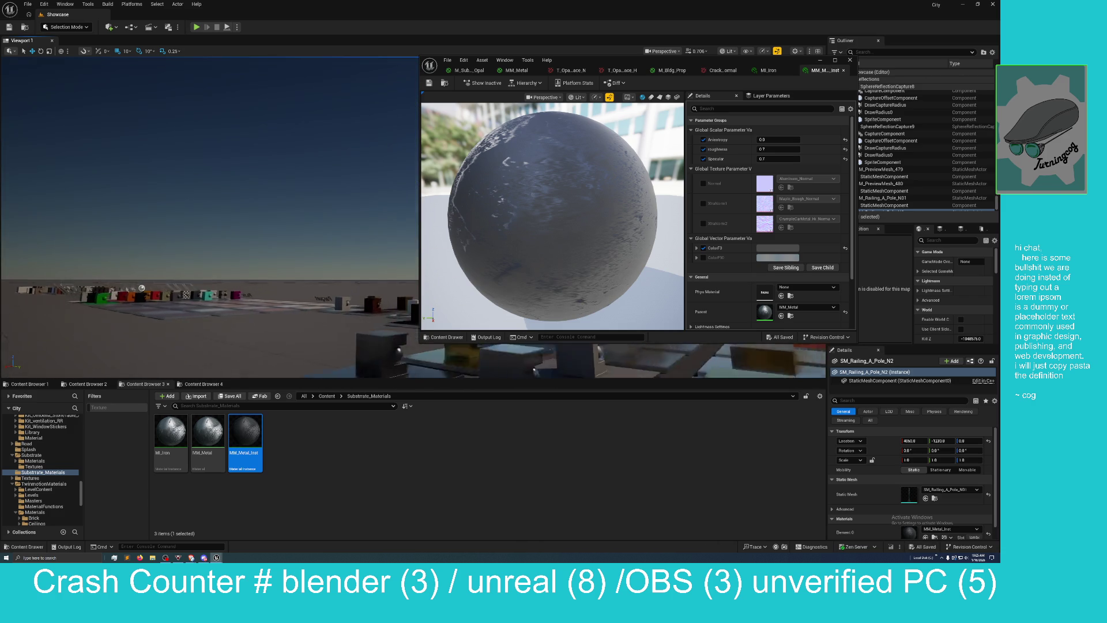
key(w)
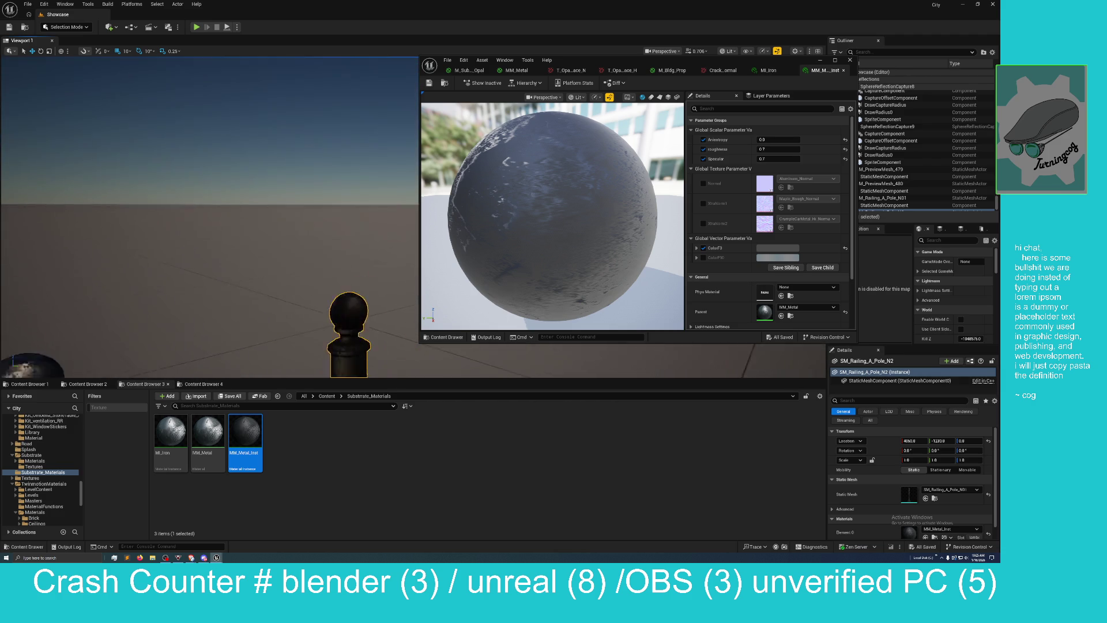
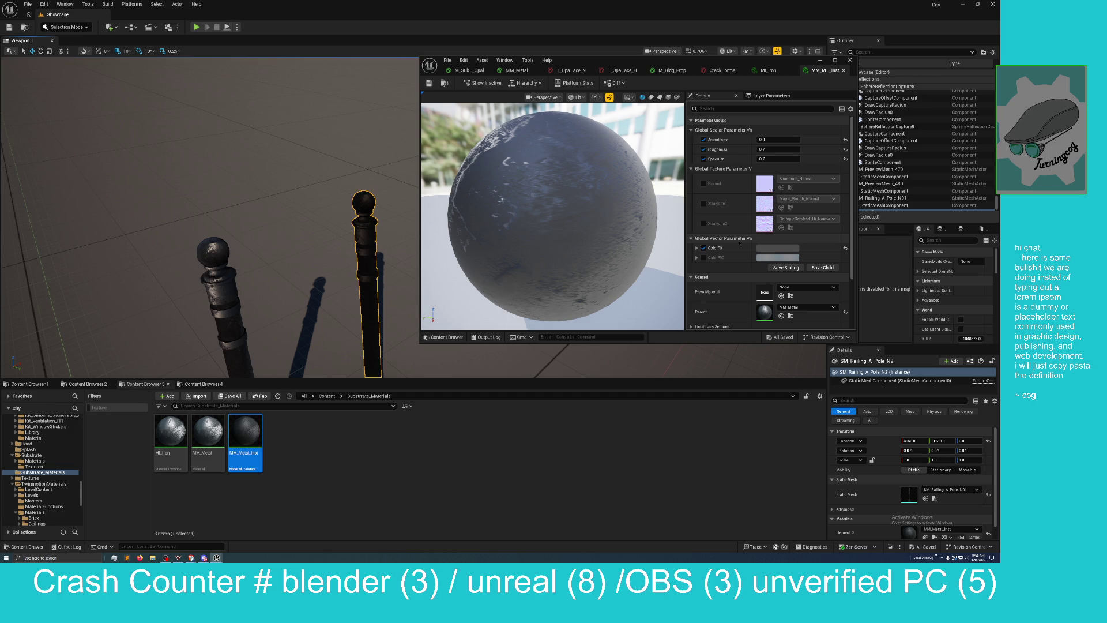
Step: Expand MM_Metal_Inst's Material Property Overrides and scroll down to the Previewing section
scroll(739, 244, down, 3)
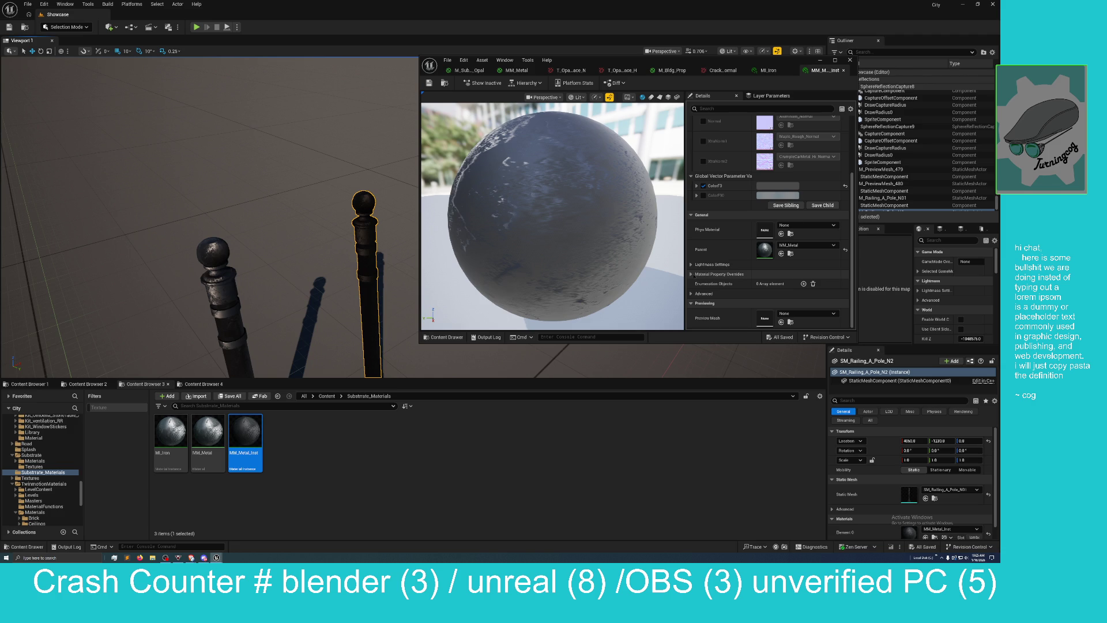
click(692, 274)
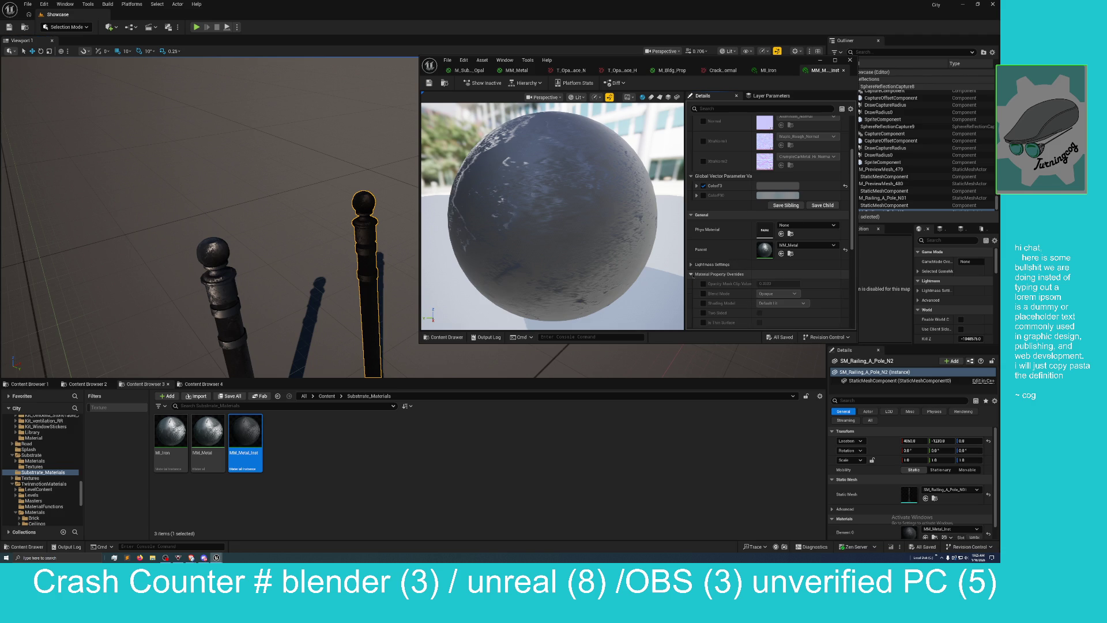
scroll(700, 280, down, 2)
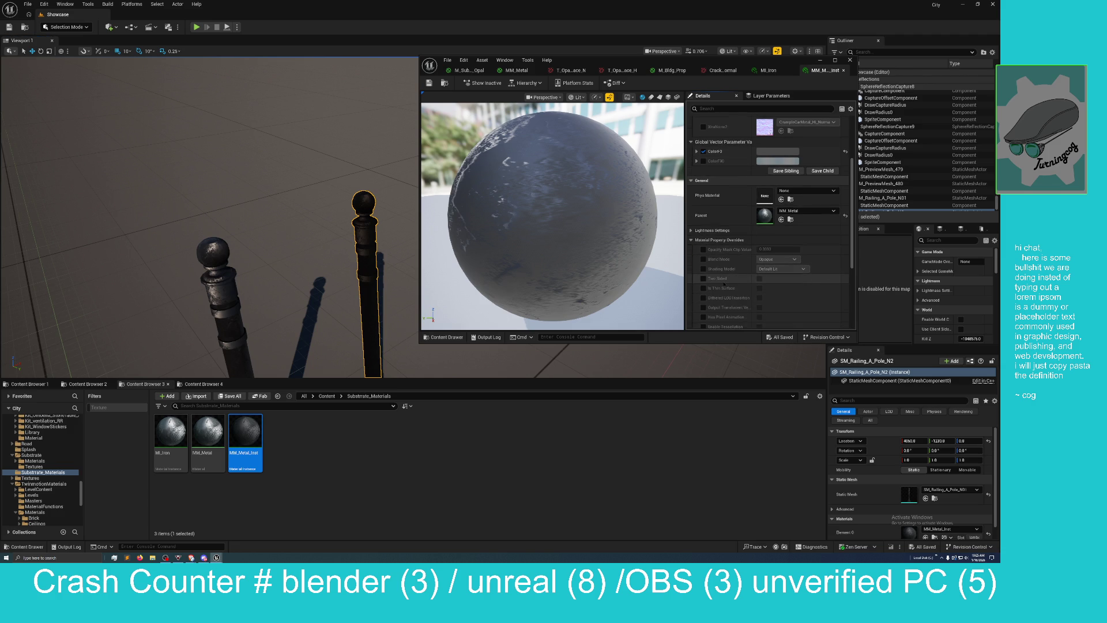
scroll(724, 284, down, 5)
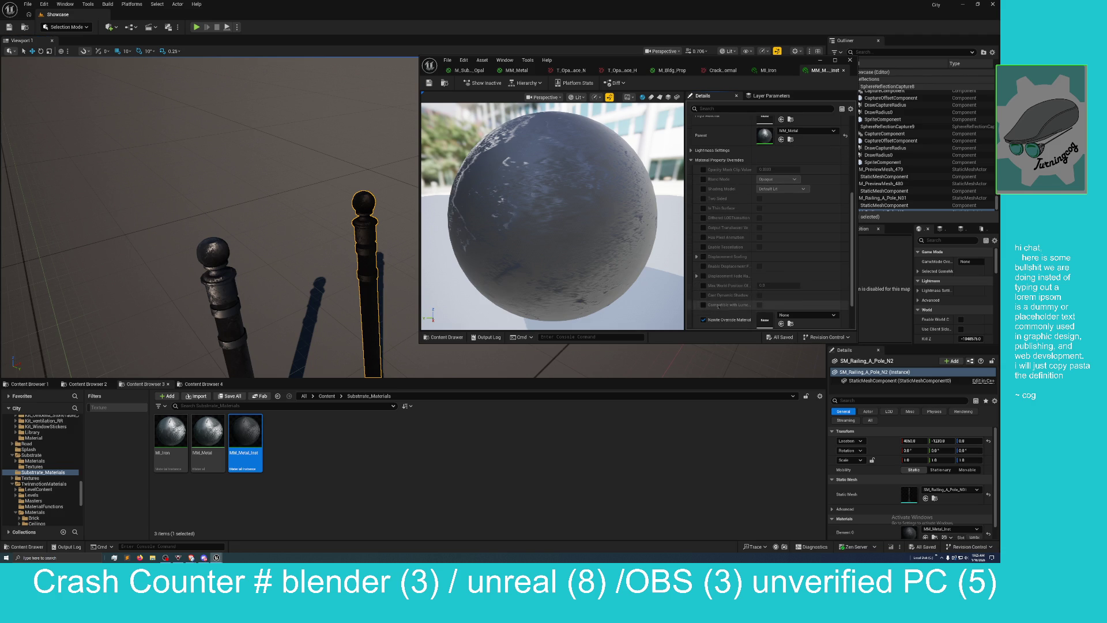
scroll(717, 307, down, 3)
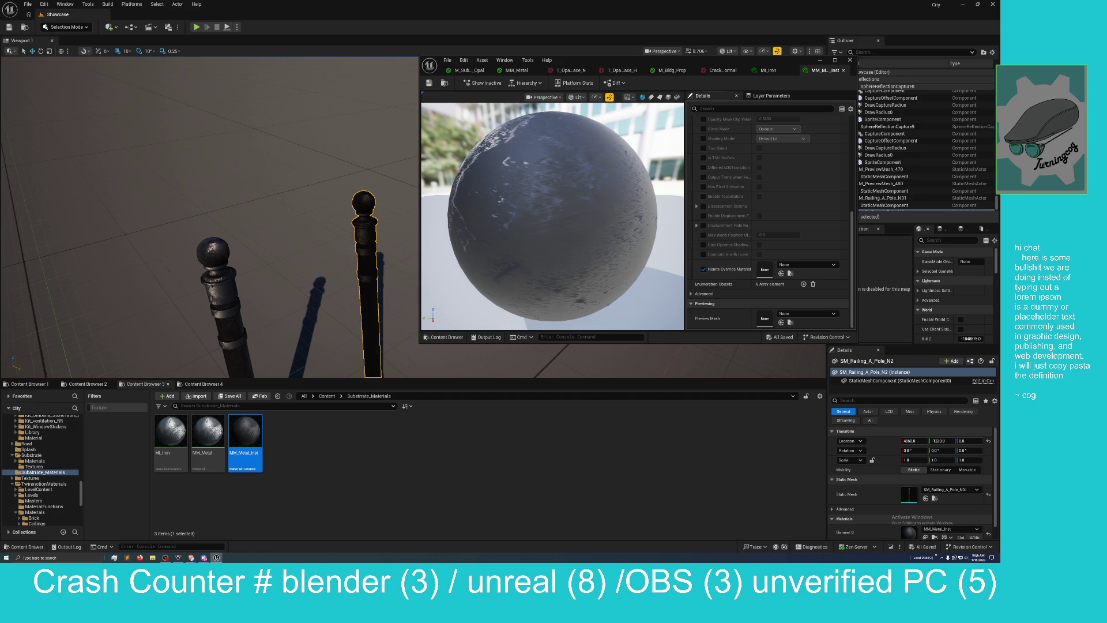
key(alt+Tab)
Step: Move the material editor aside and Alt-drag the pole along X to create a third pole
click(446, 438)
drag(627, 65, 724, 48)
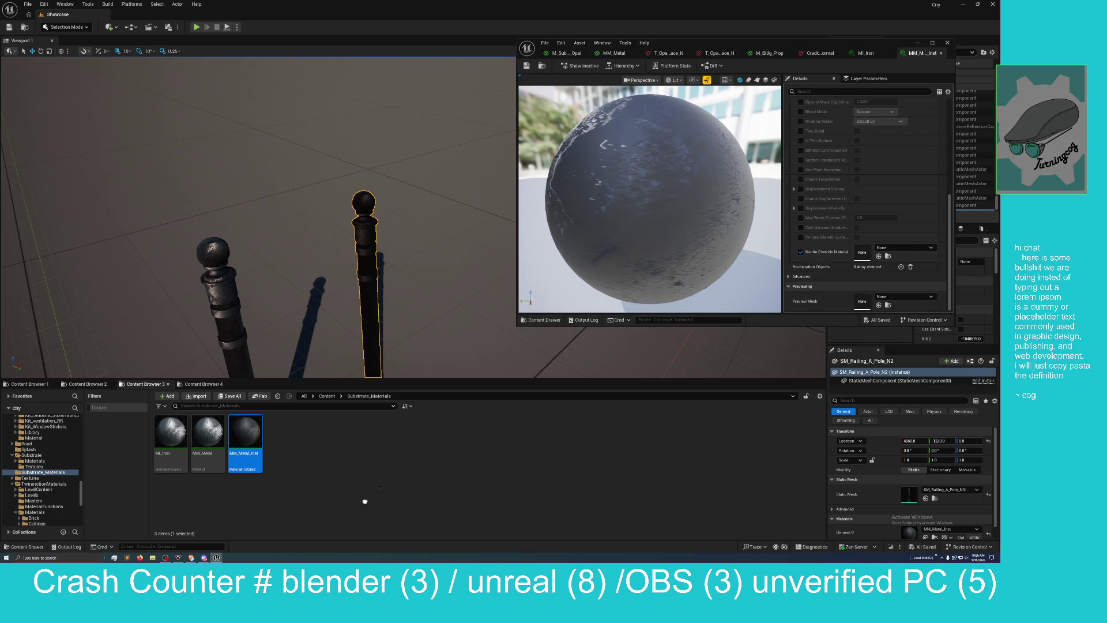
scroll(358, 230, down, 4)
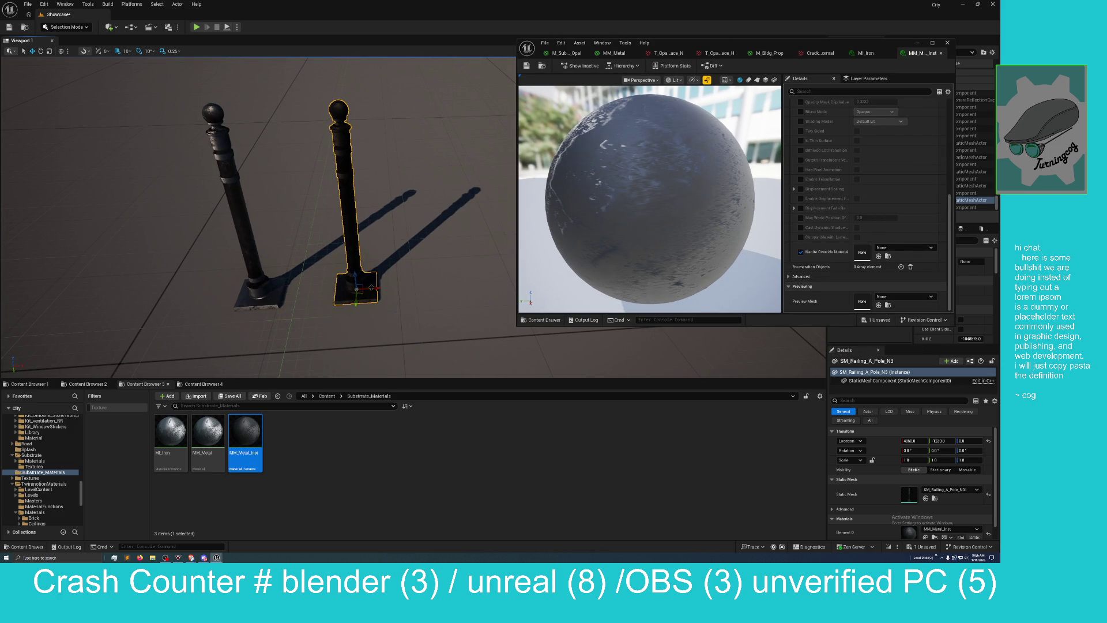
drag(370, 287, 453, 287)
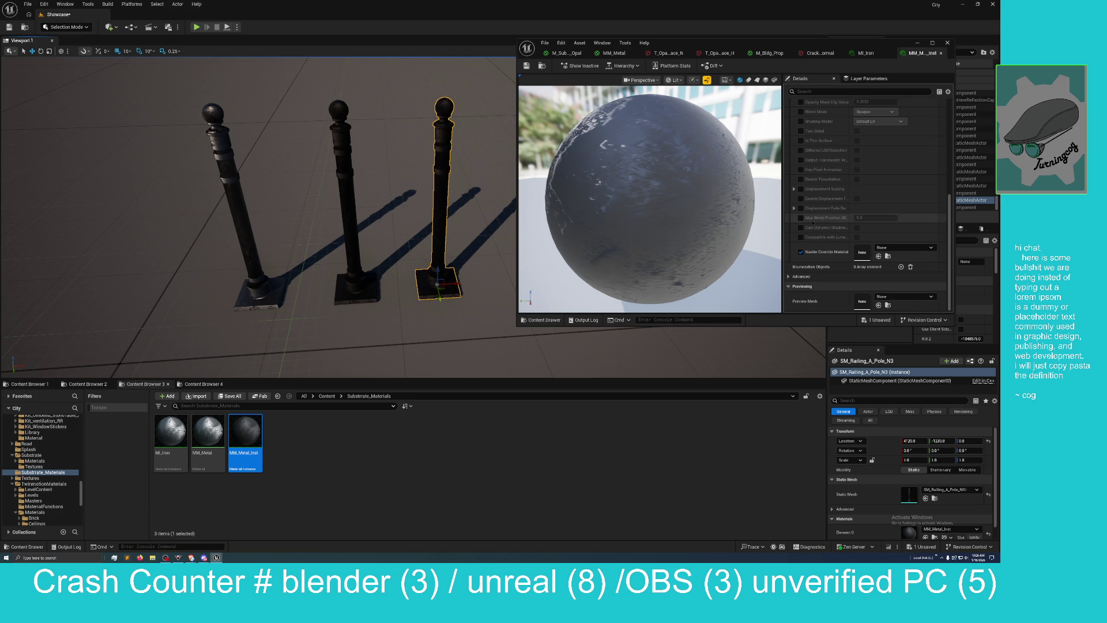
scroll(807, 225, up, 3)
scroll(806, 225, up, 5)
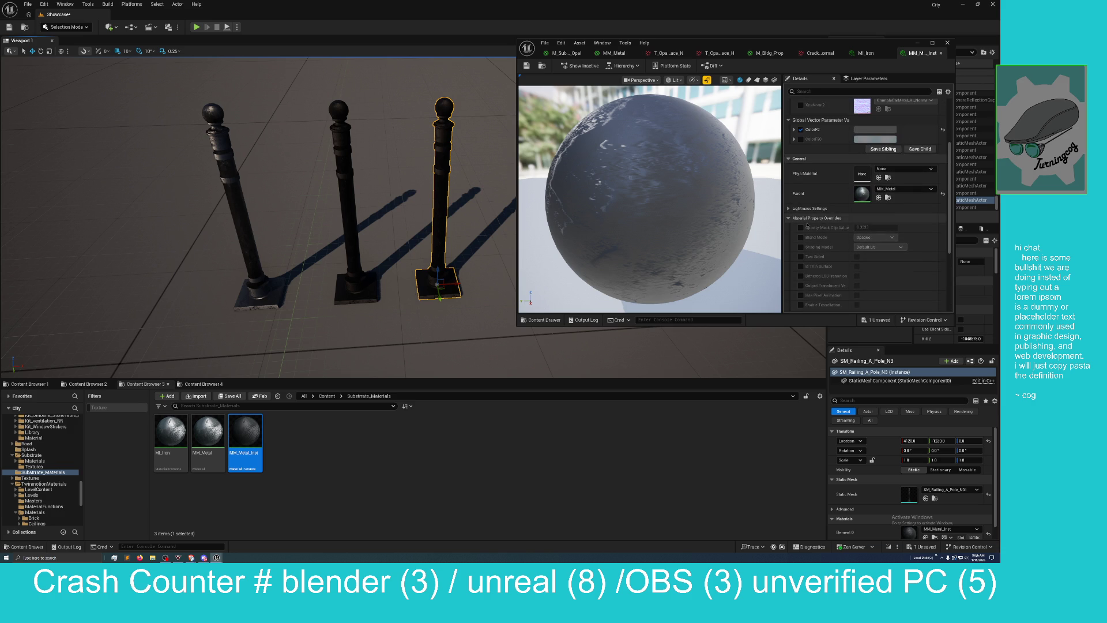
Step: Rename the MM_Metal_Inst asset in the Content Browser to MI_CastIron
right_click(207, 435)
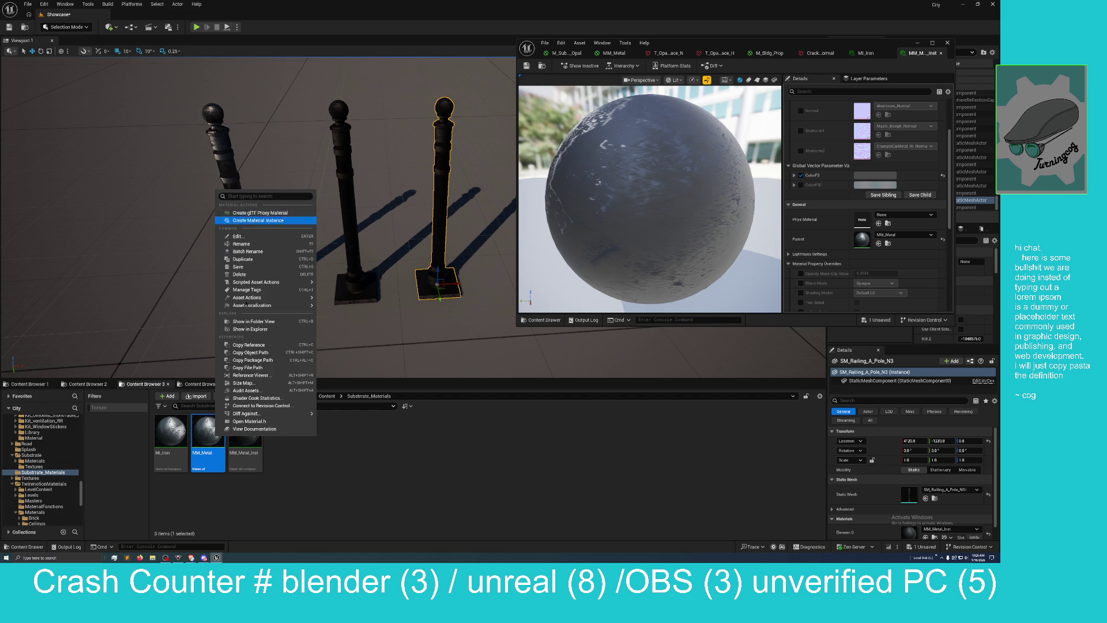
click(249, 441)
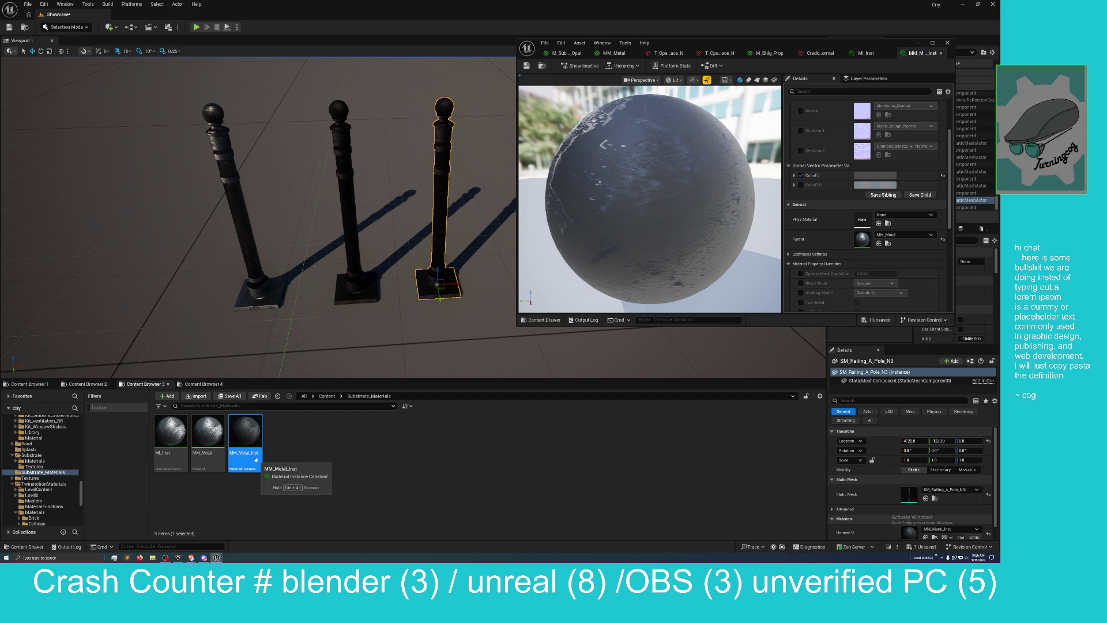
right_click(250, 428)
mouse_move(289, 321)
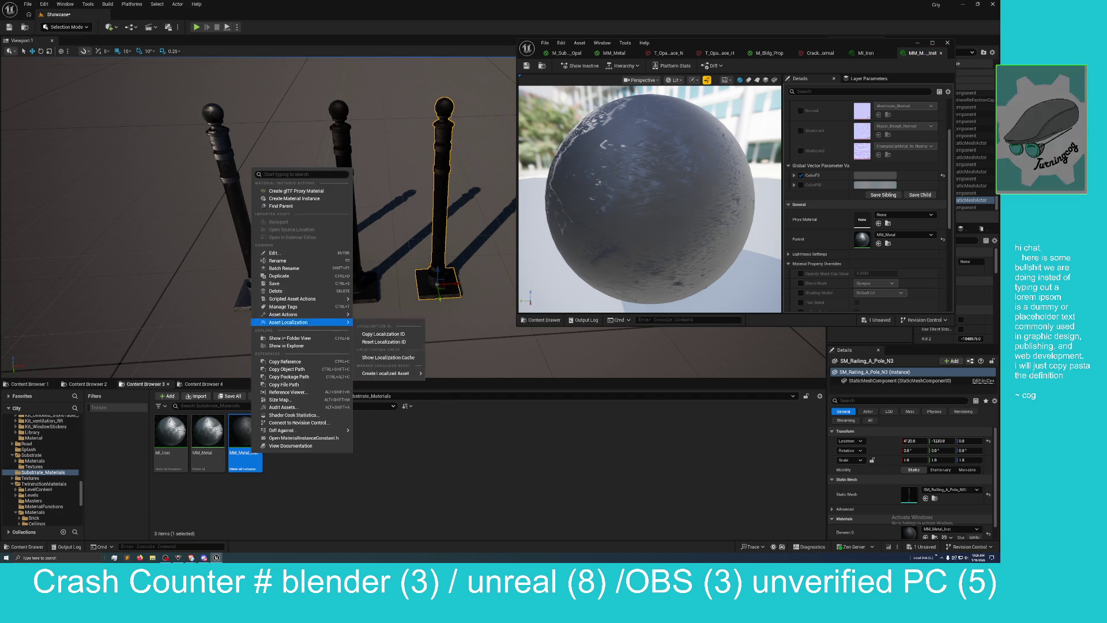
click(291, 260)
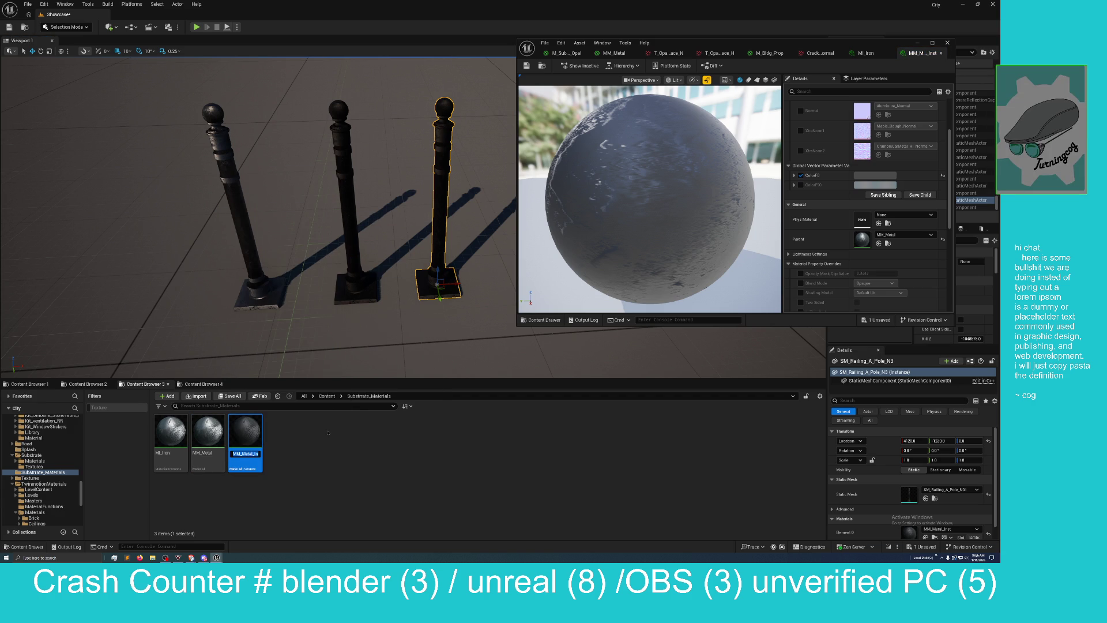
text(M)
text(tIron)
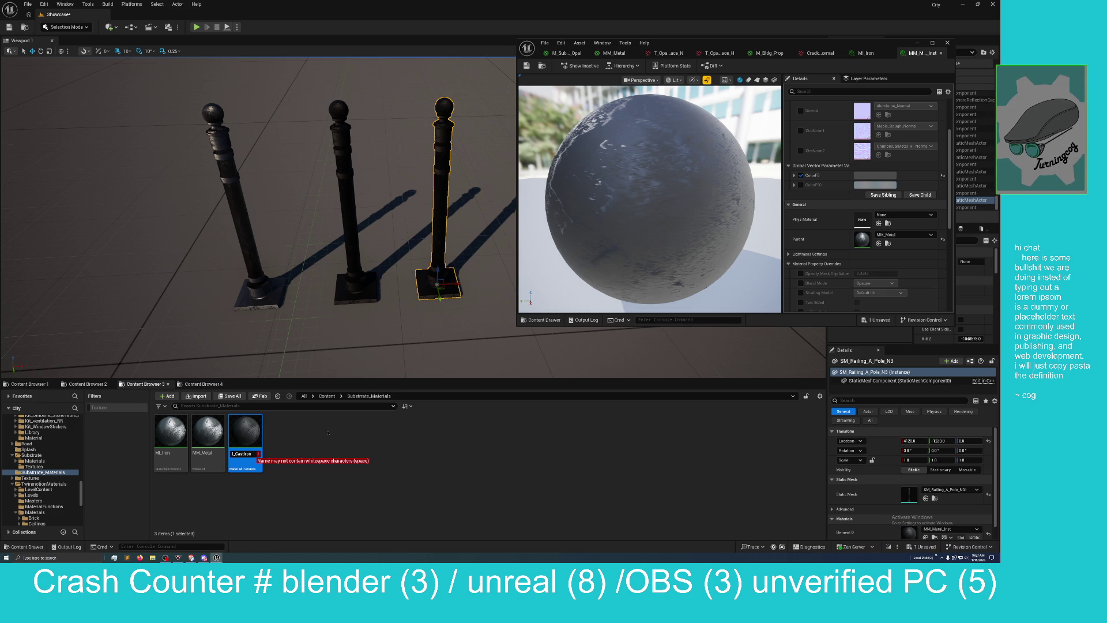
key(Return)
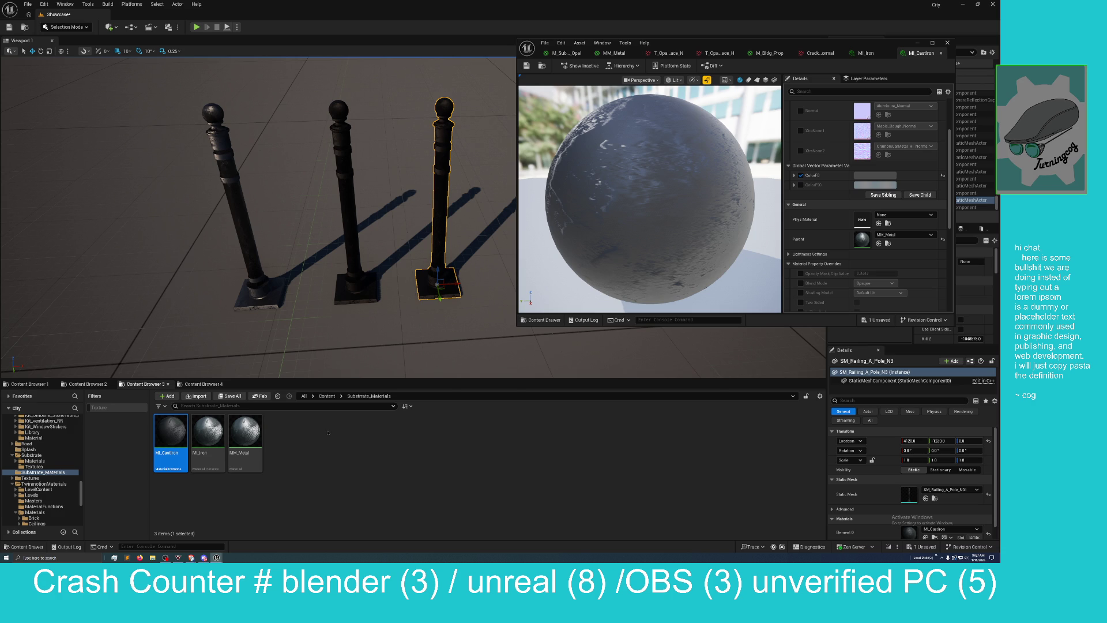
Step: Create a new material instance from MM_Metal, keeping its default name
right_click(257, 433)
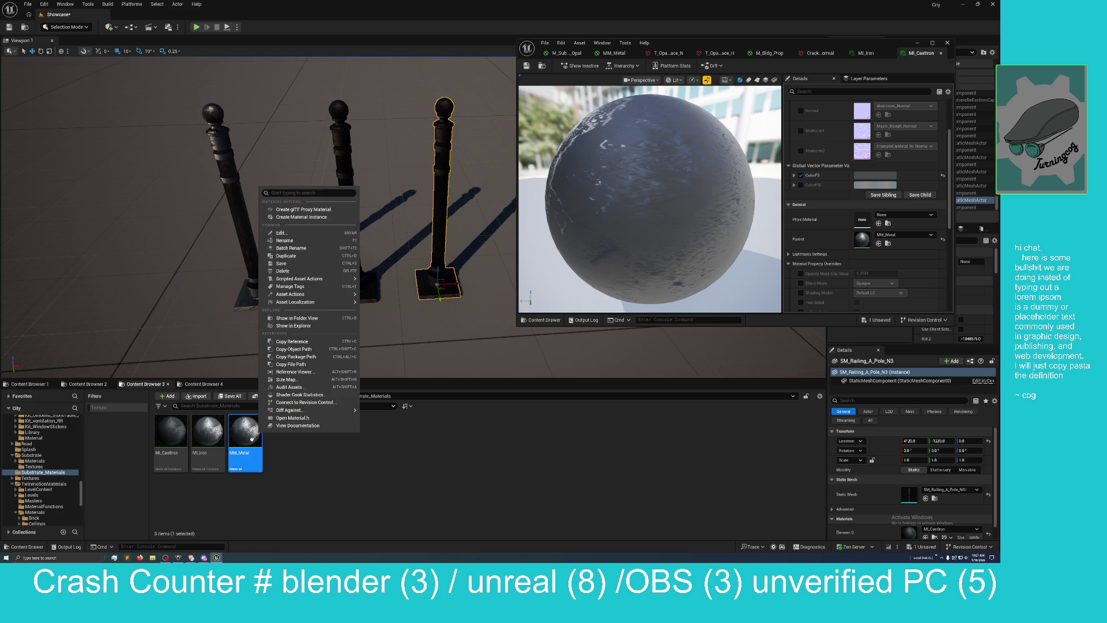
click(300, 217)
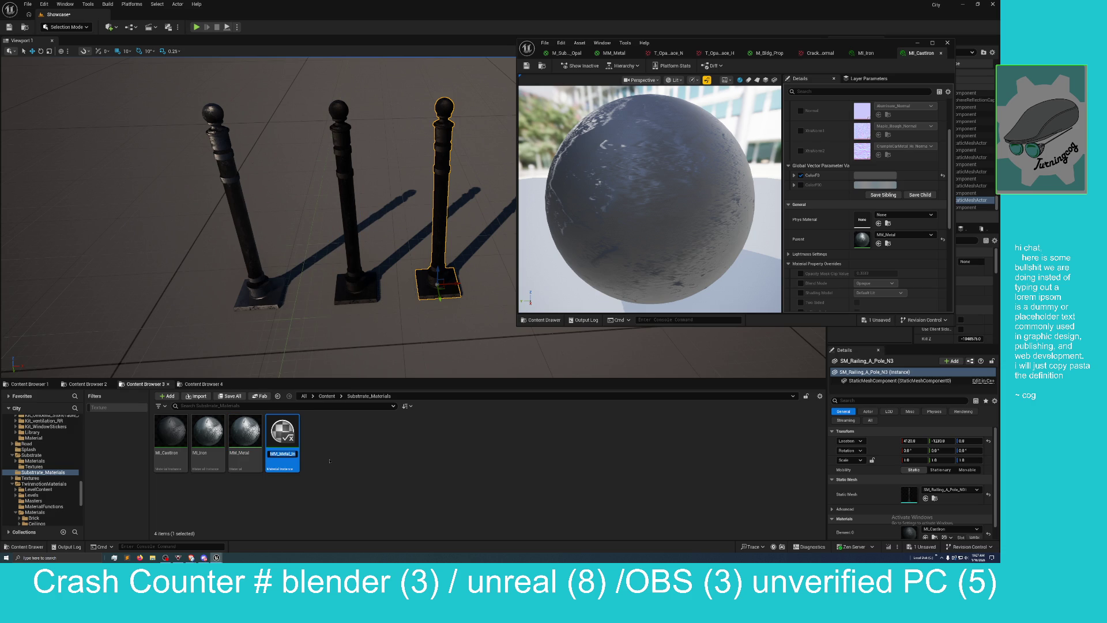
key(Return)
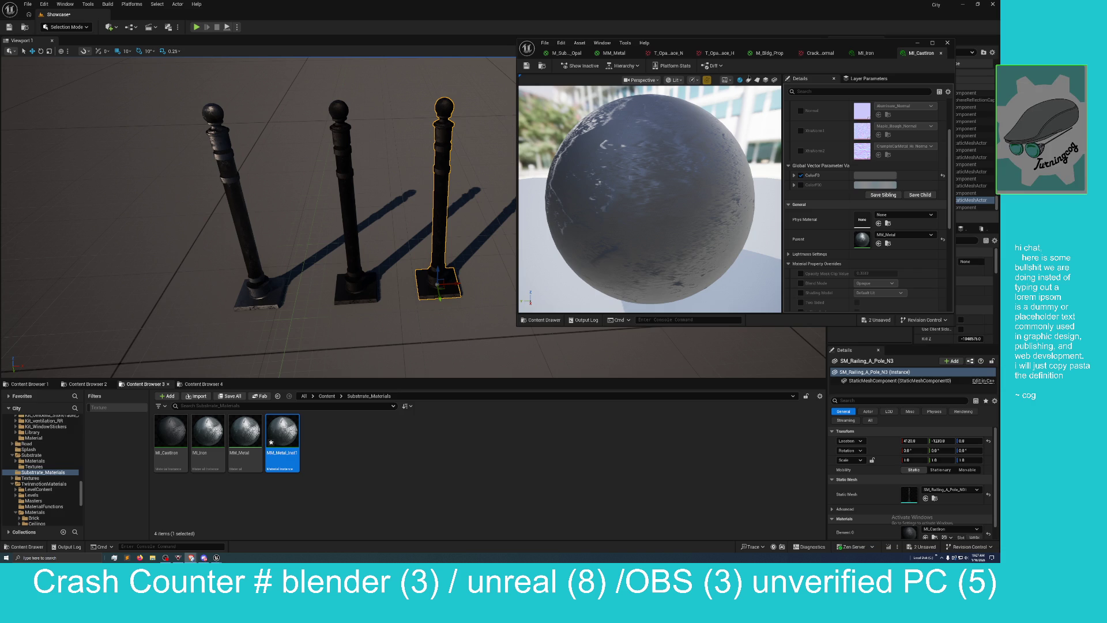
Step: Rename the new MM_Metal_Inst1 instance to MI_Zinc
drag(801, 49, 594, 262)
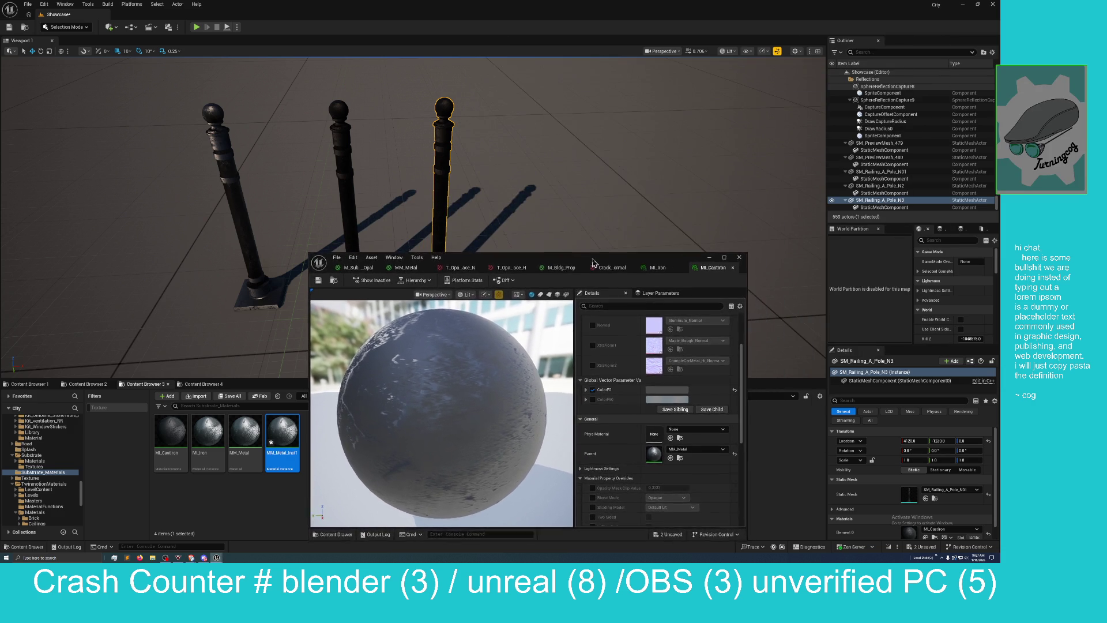
double_click(593, 262)
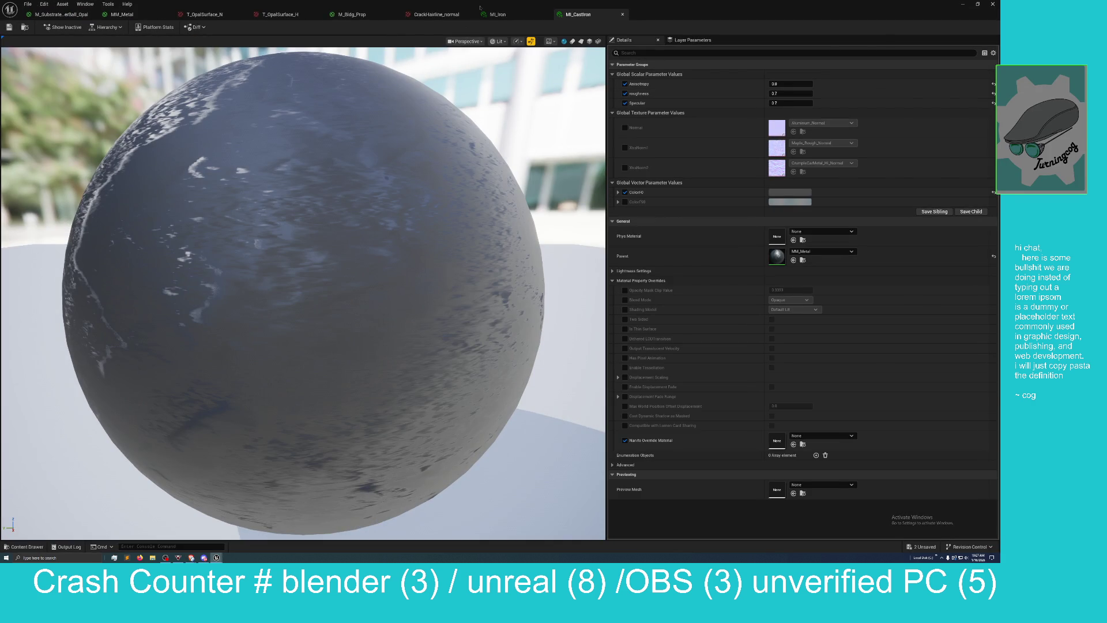
drag(479, 7, 445, 95)
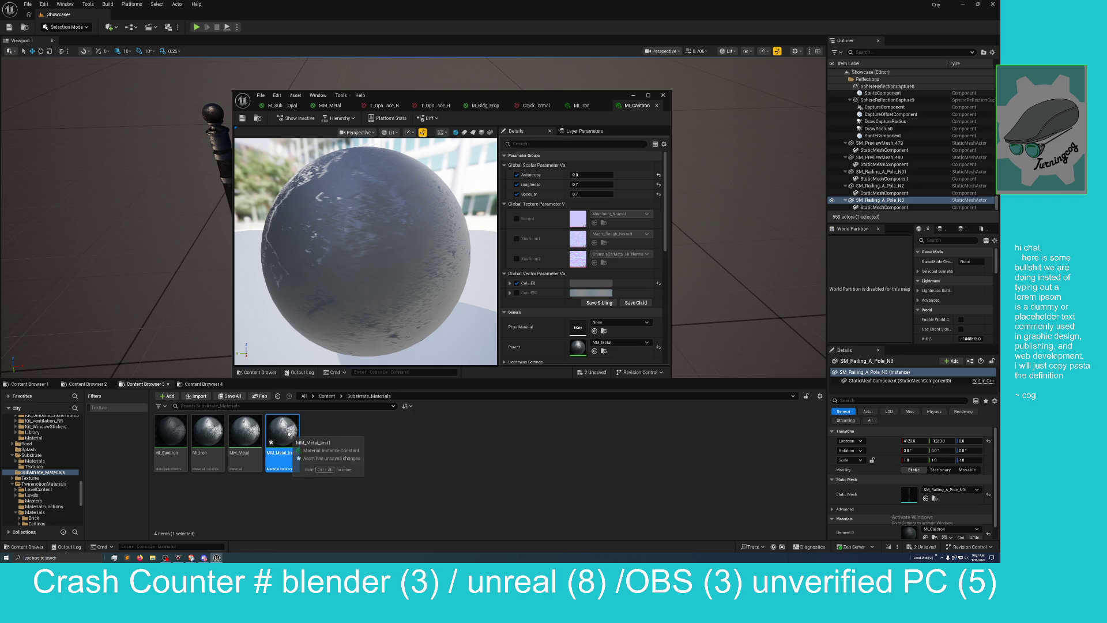
right_click(284, 454)
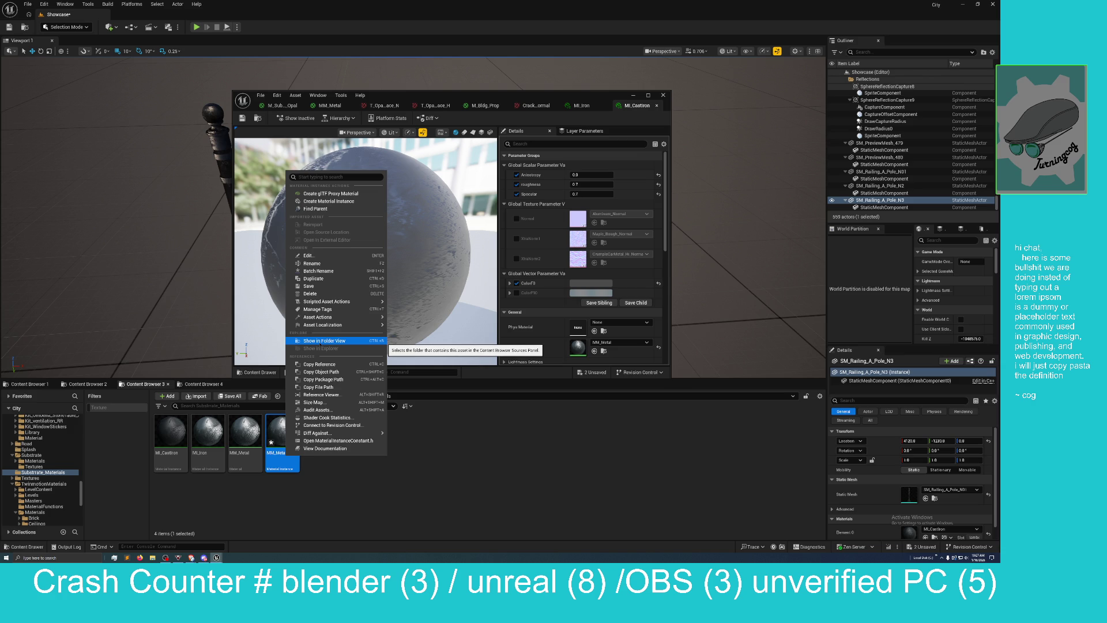
click(317, 263)
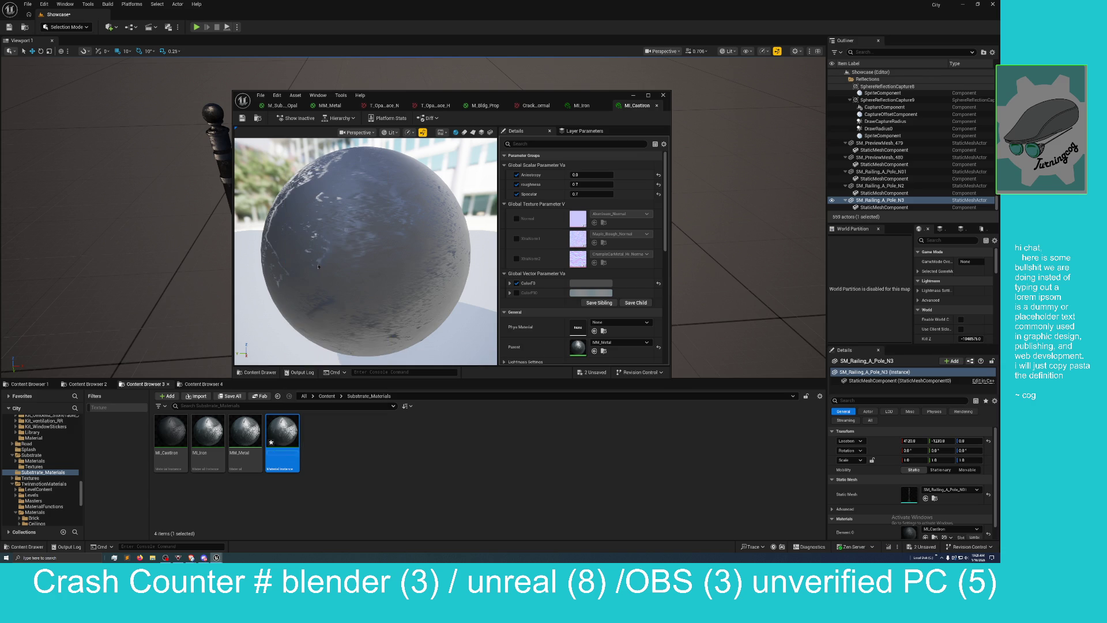
text(M)
text(I)
text(_)
text(Zinc)
key(Return)
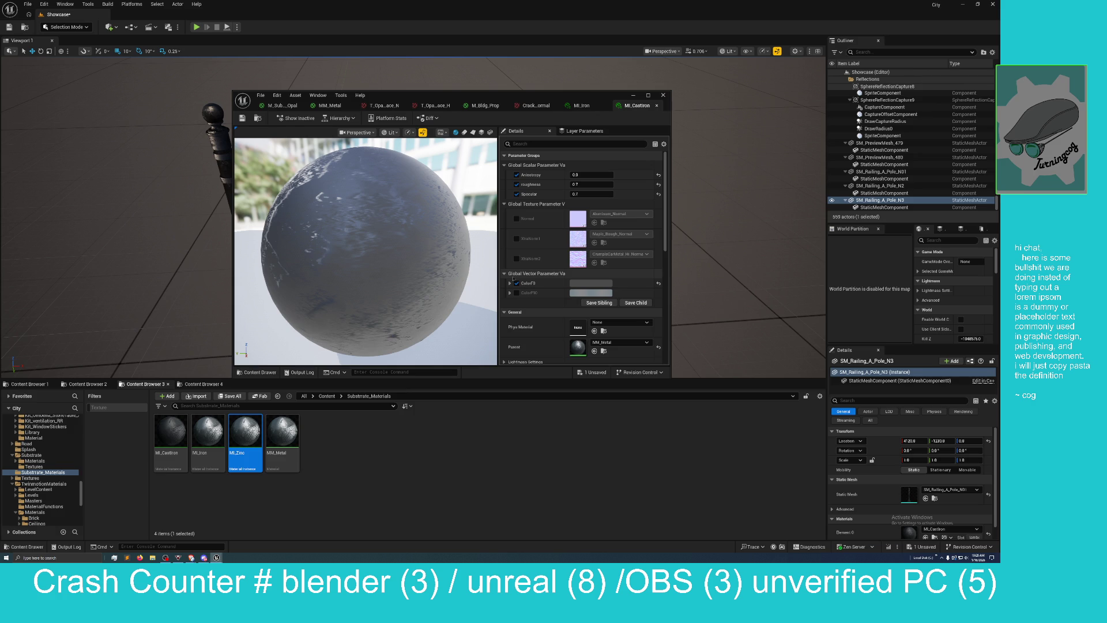
Step: Enable the Color F90 override on MI_CastIron and briefly open its colour picker
scroll(526, 265, down, 2)
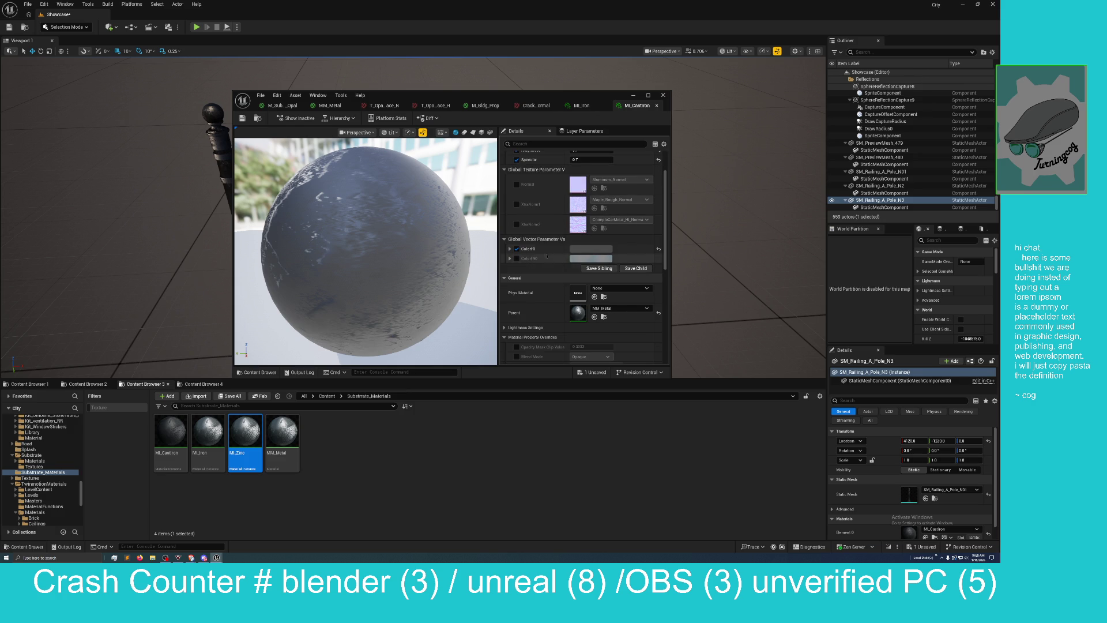
click(516, 259)
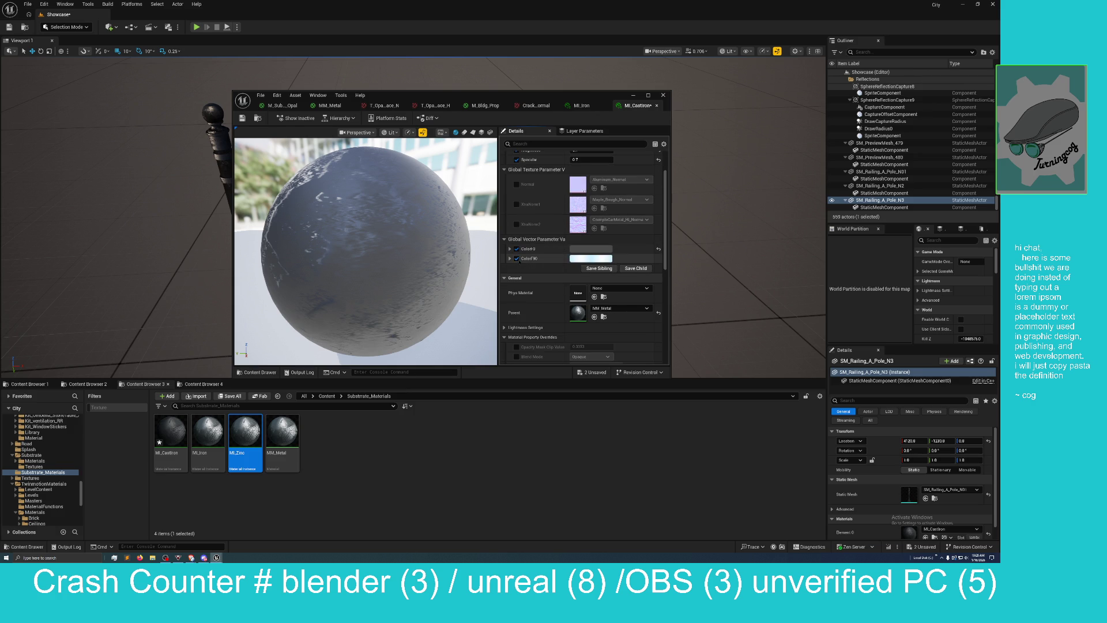
click(589, 259)
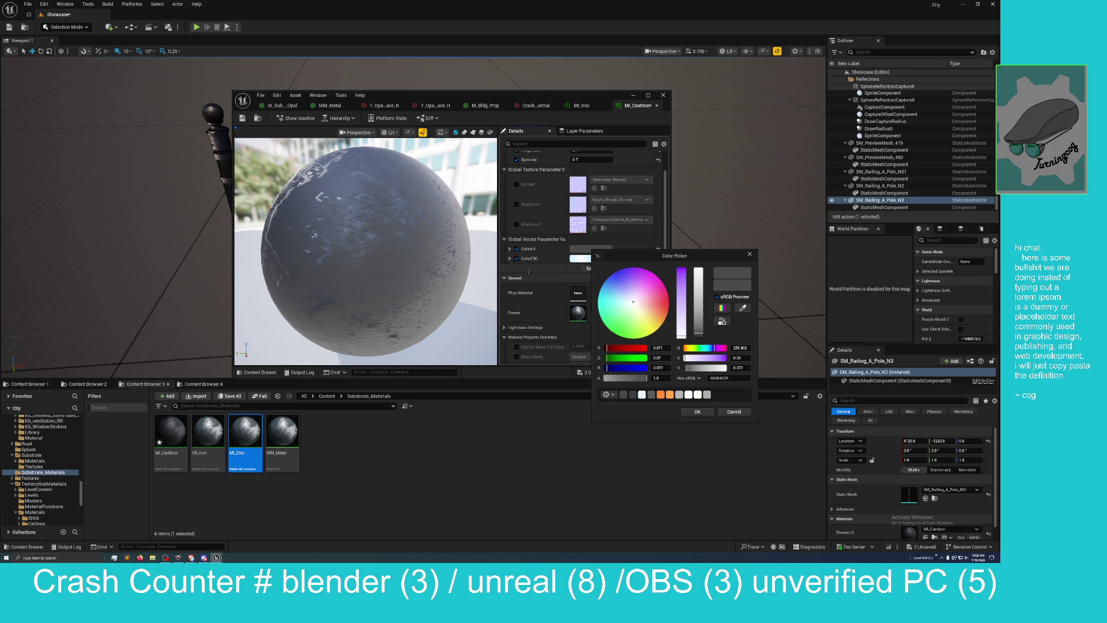
click(666, 348)
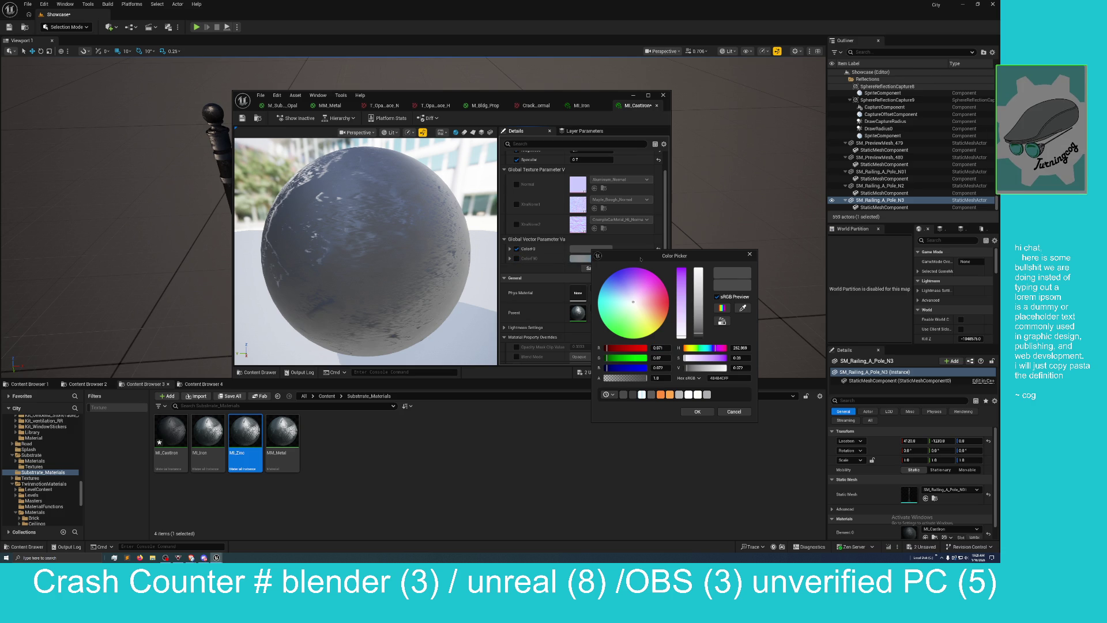
drag(642, 262, 665, 269)
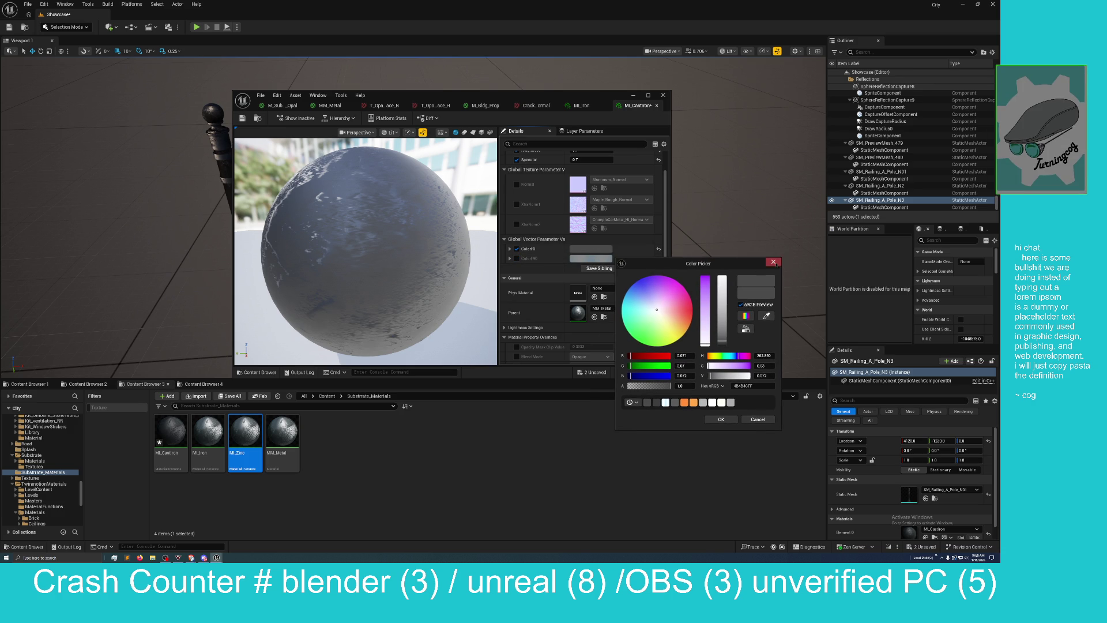
click(773, 262)
Step: Set ColorF0 to near-white RGB 241, 240, 238 and confirm with OK
click(591, 249)
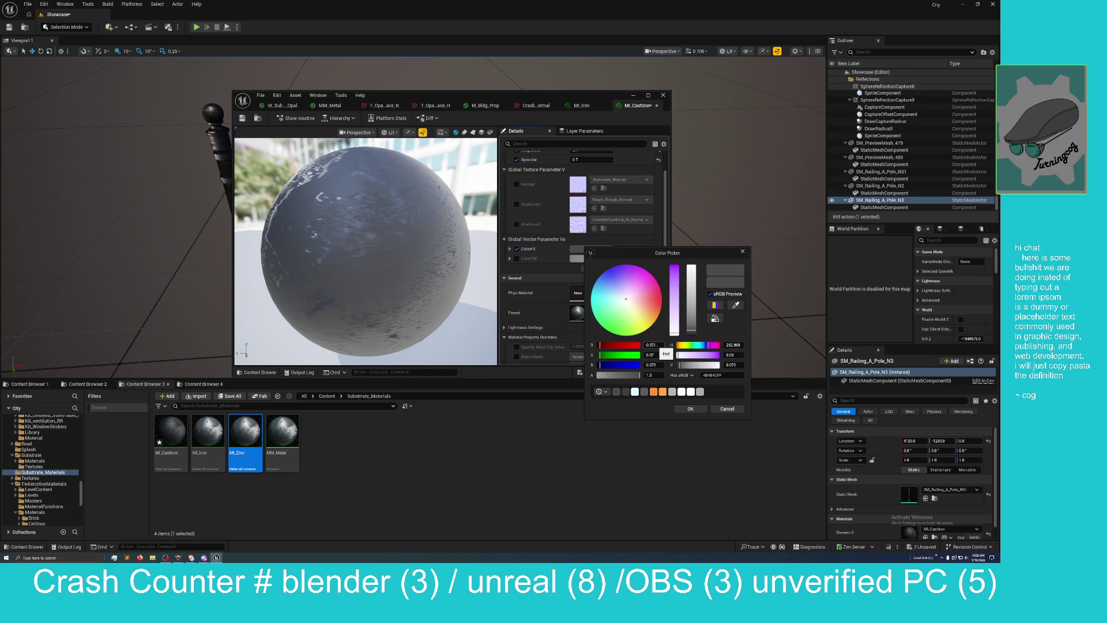
click(657, 347)
text(0.41)
key(Return)
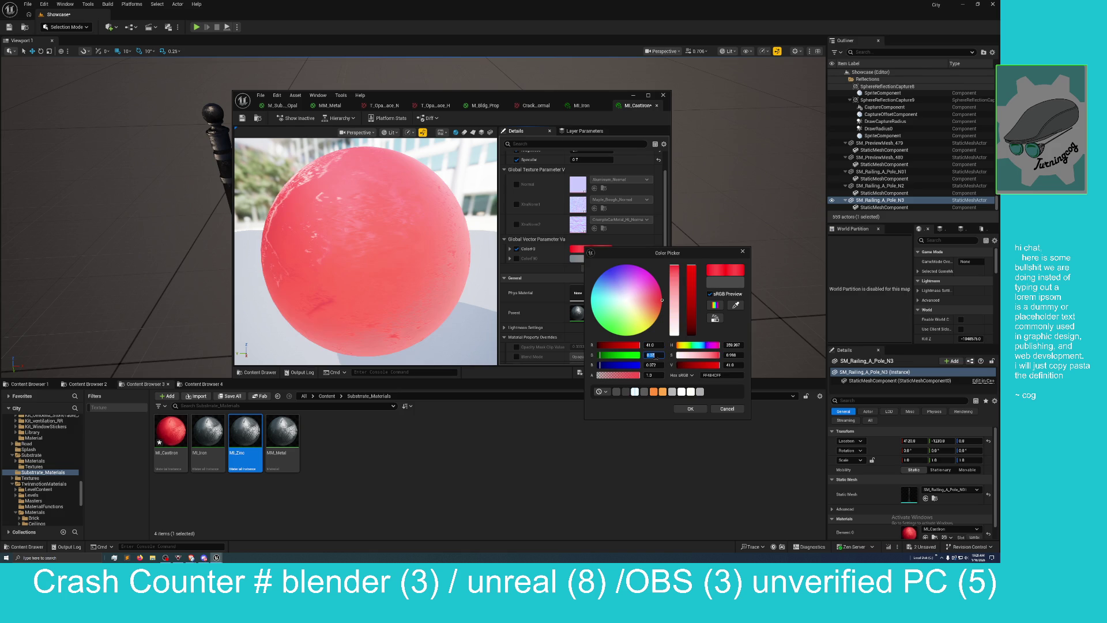
text(24)
click(656, 345)
click(651, 355)
text(241)
key(Return)
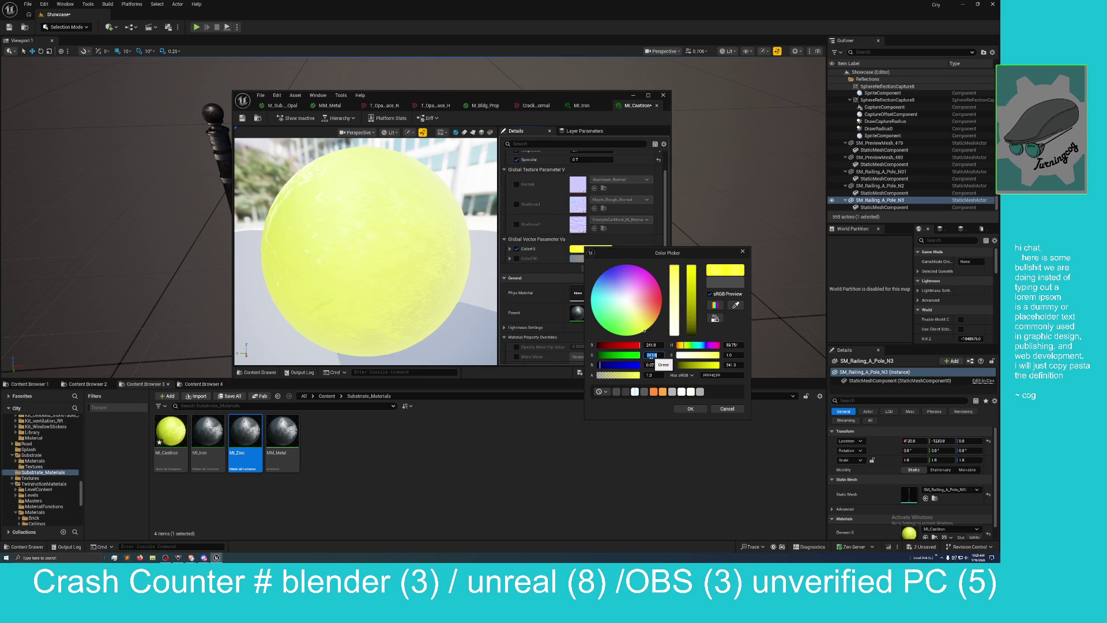
text(240)
click(651, 364)
text(238)
key(Return)
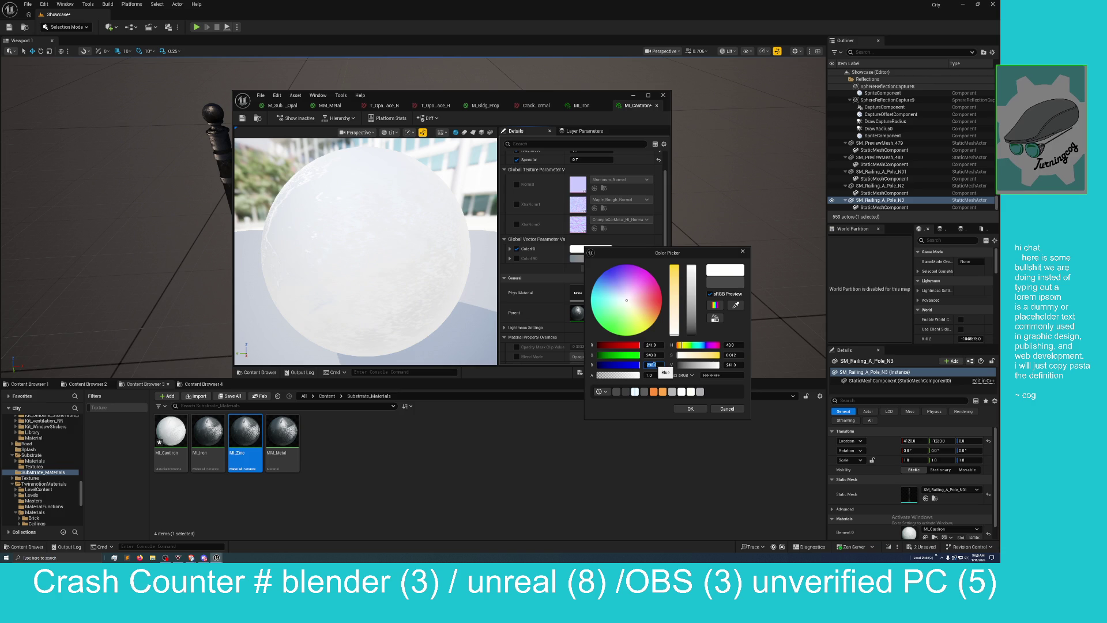
click(690, 408)
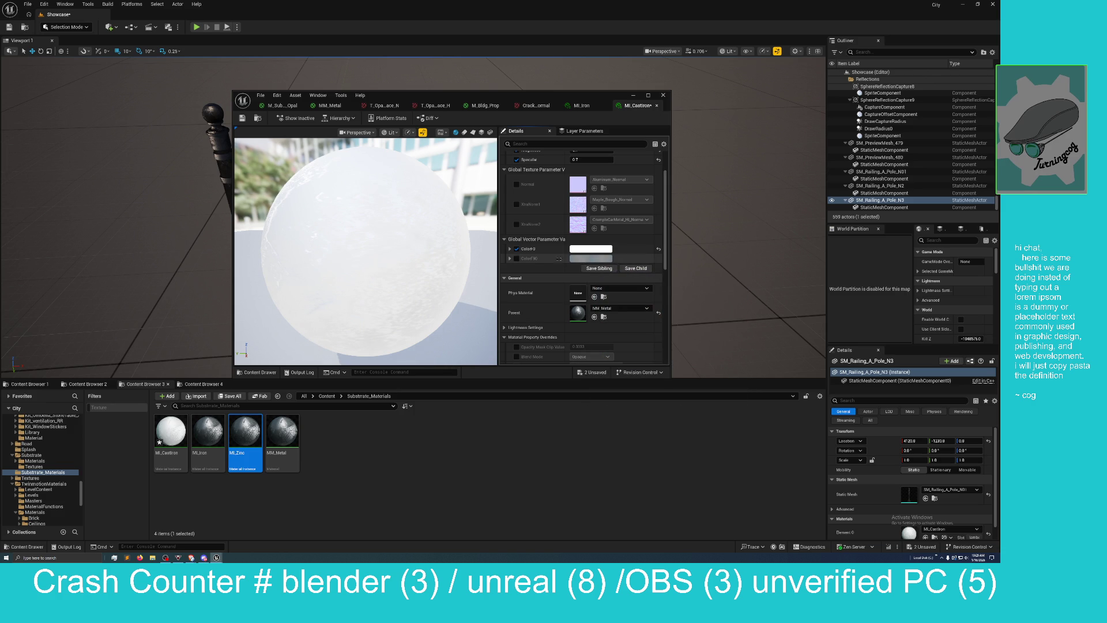
Step: Drag the material editor right to reveal the three railing poles, then open the Edit menu
mouse_move(513, 100)
mouse_down()
mouse_move(782, 104)
mouse_move(751, 118)
mouse_up()
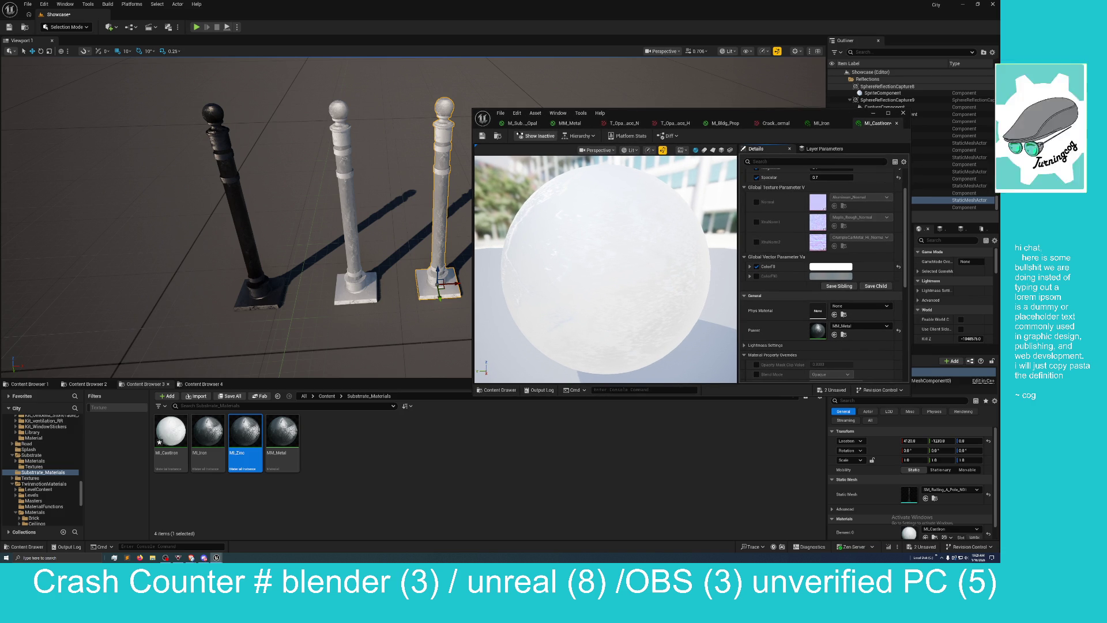
click(501, 113)
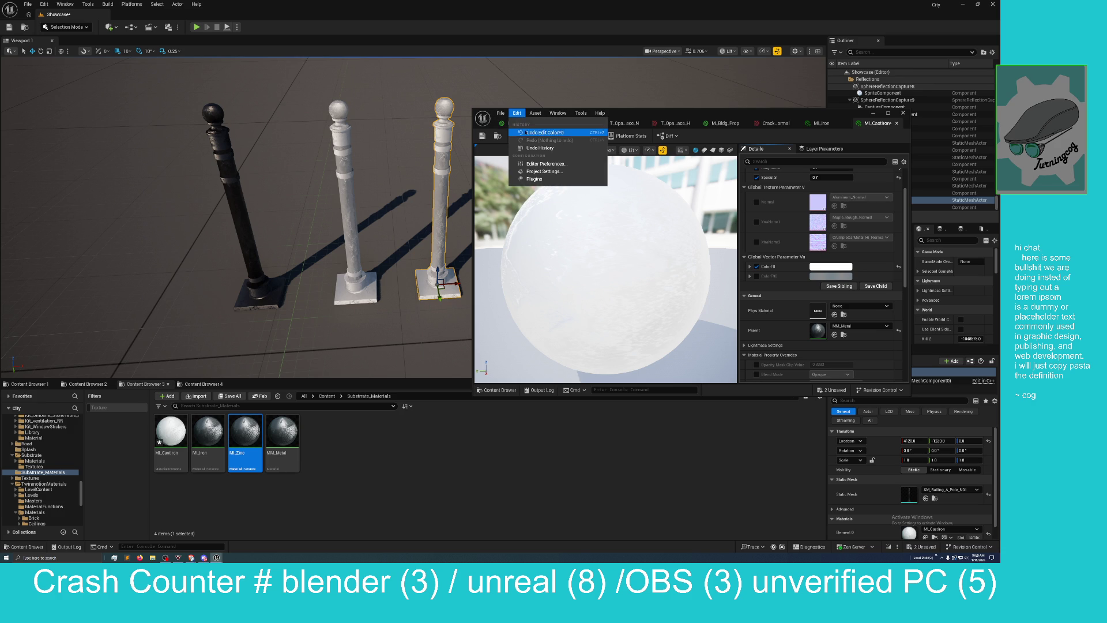
Step: Undo the ColorF0 colour edits and the condition change so the poles are dark again
click(522, 132)
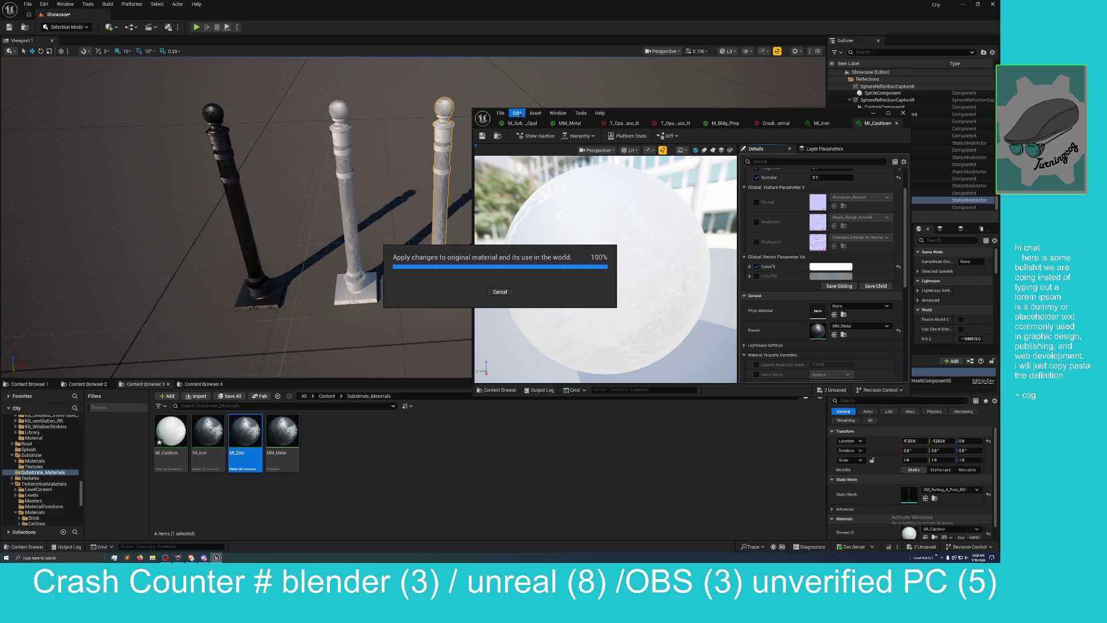
click(516, 113)
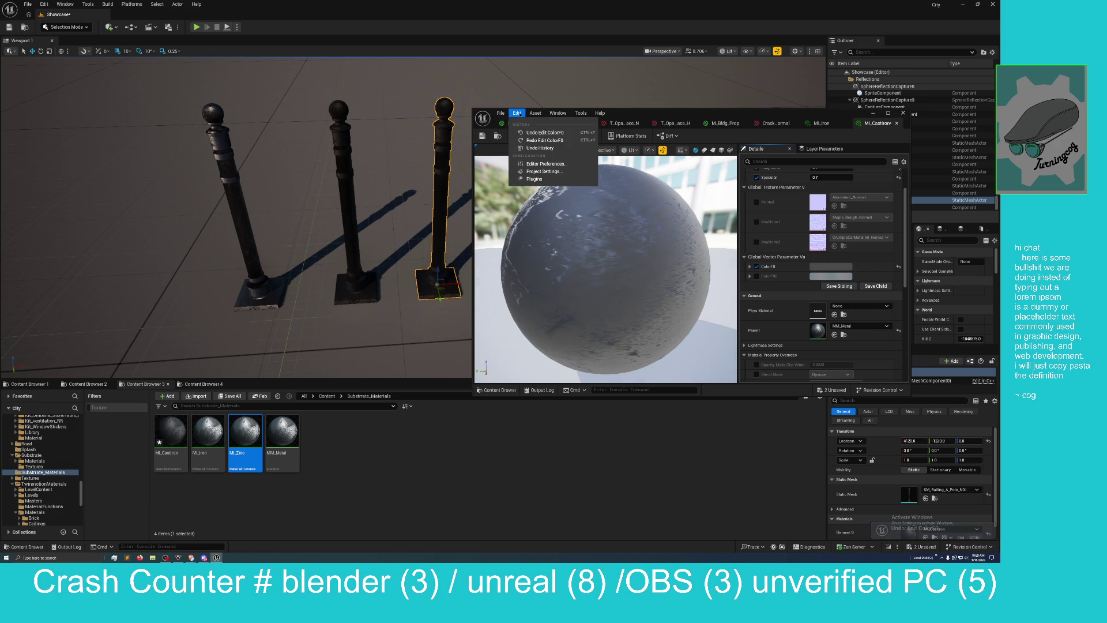
click(528, 133)
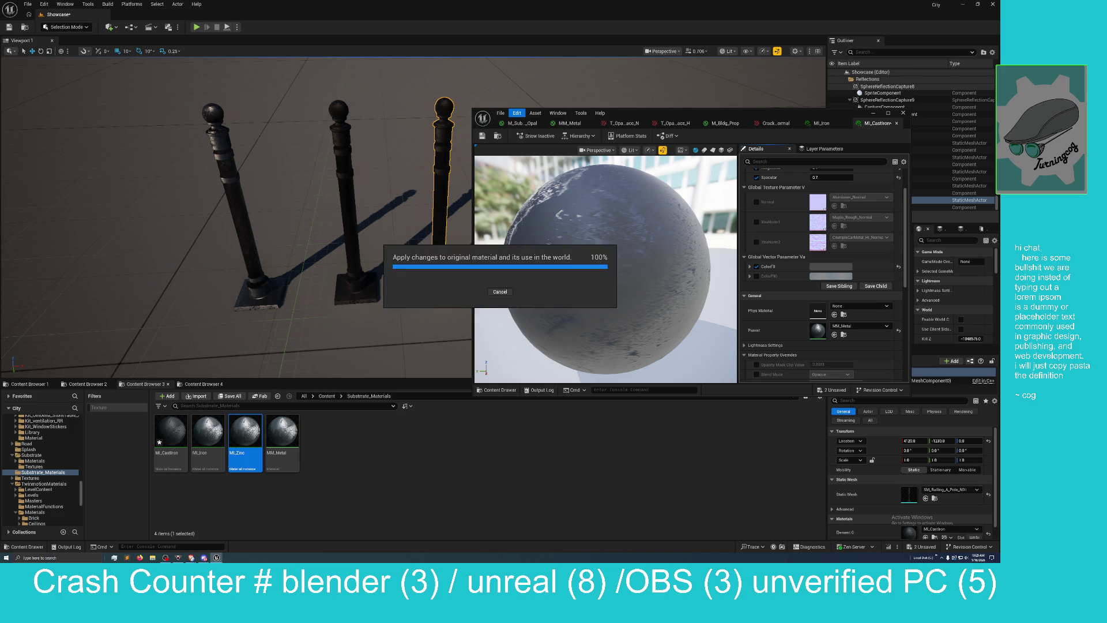
click(517, 113)
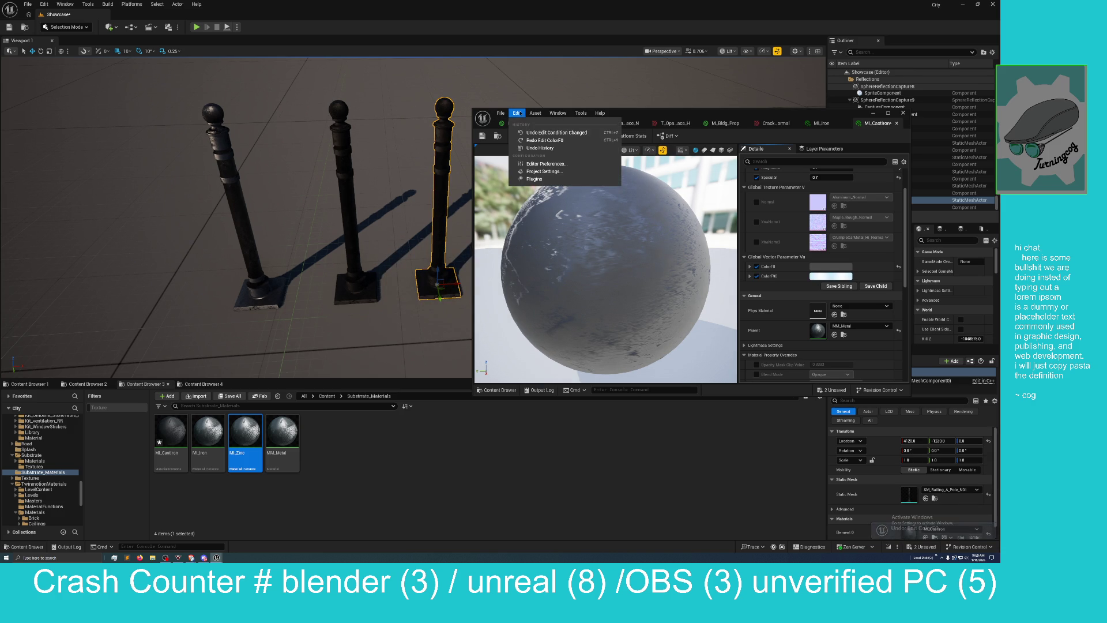
click(528, 133)
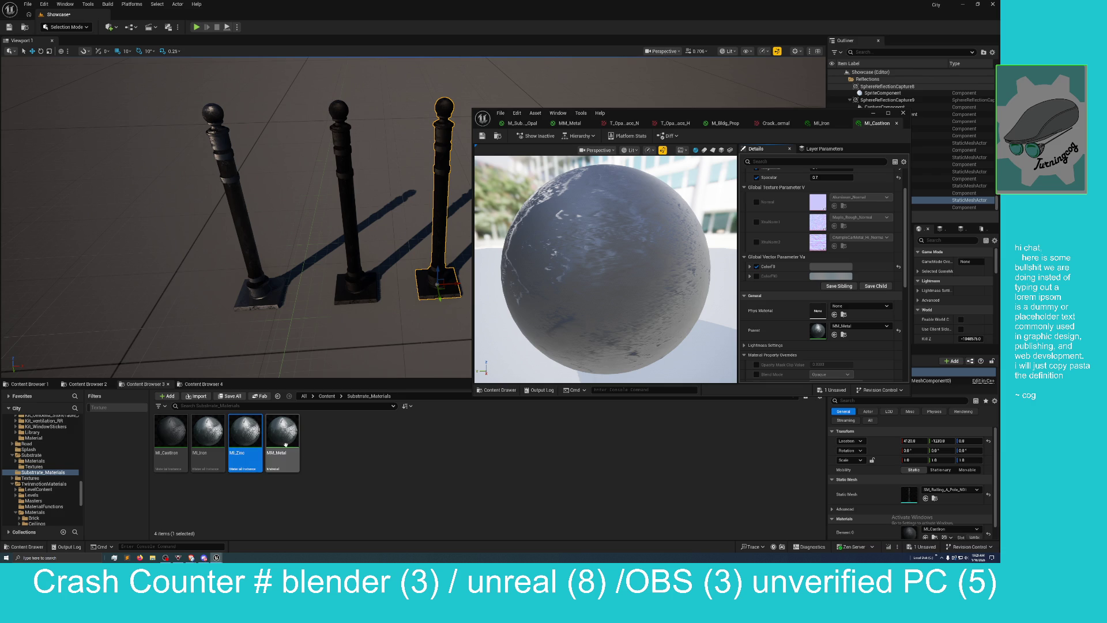
click(246, 435)
Step: Open MI_Zinc, override ColorF0 and enter RGB values 241, 243, 238
double_click(246, 435)
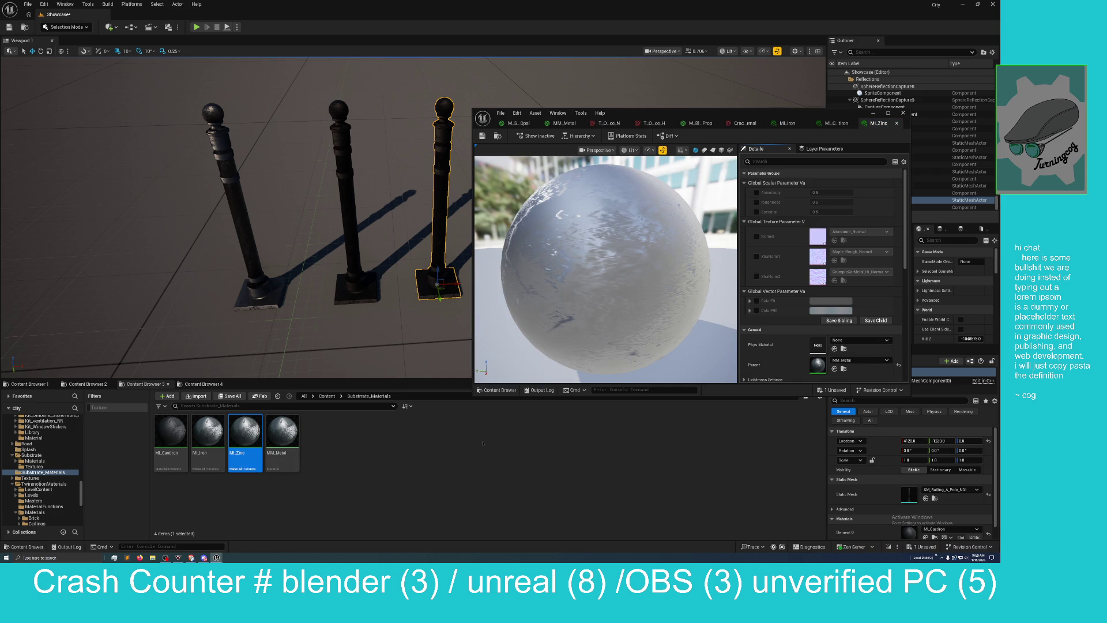
click(828, 300)
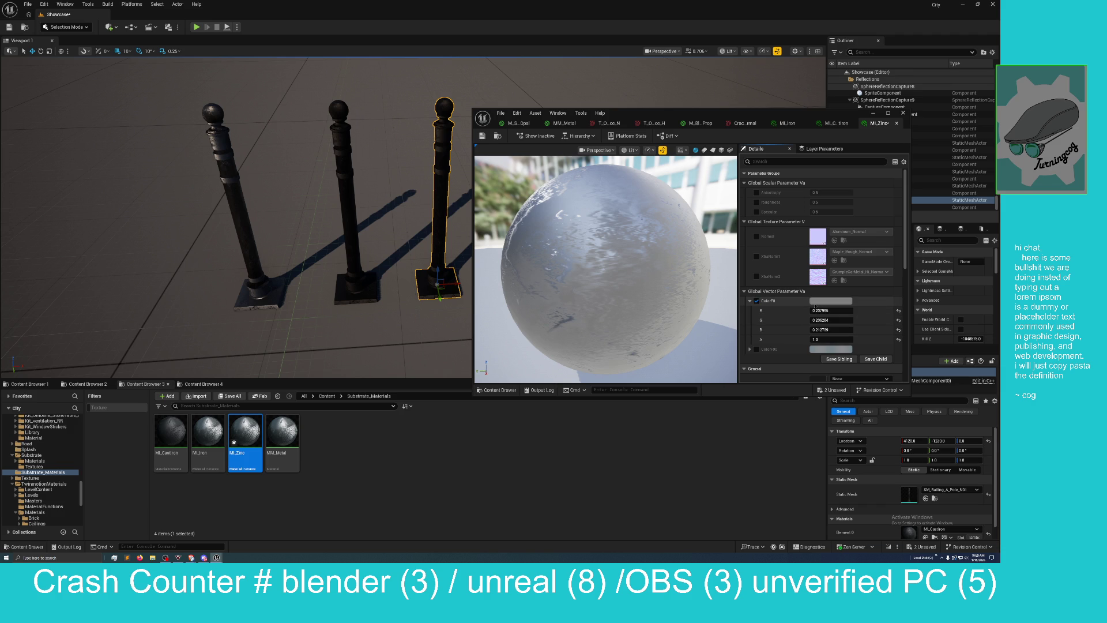
click(822, 301)
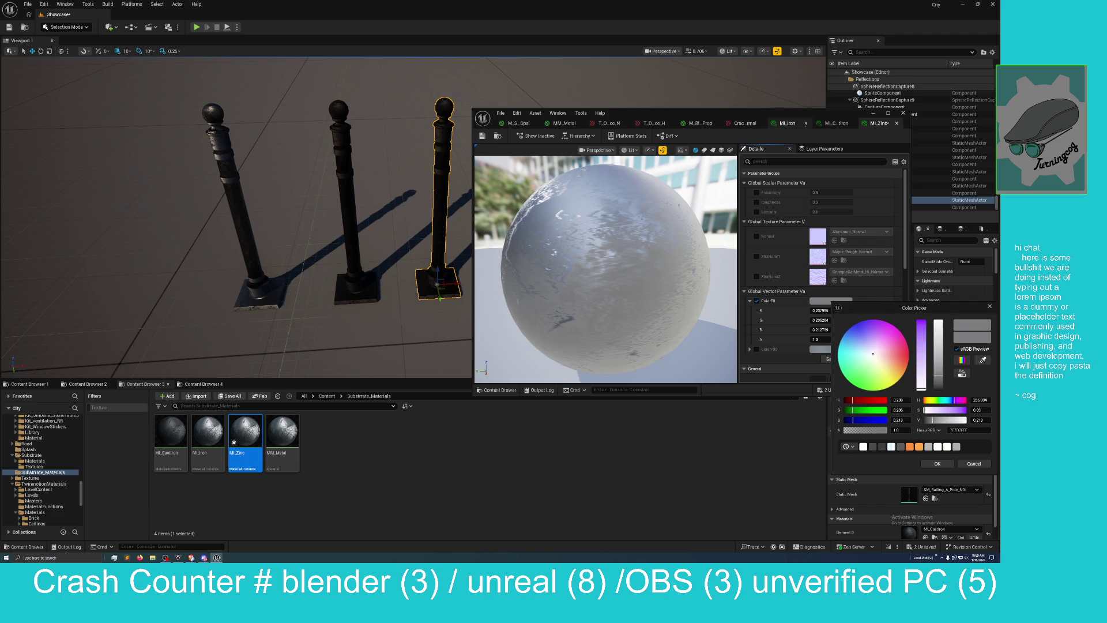
mouse_move(908, 310)
mouse_down()
mouse_move(549, 389)
mouse_move(405, 333)
mouse_up()
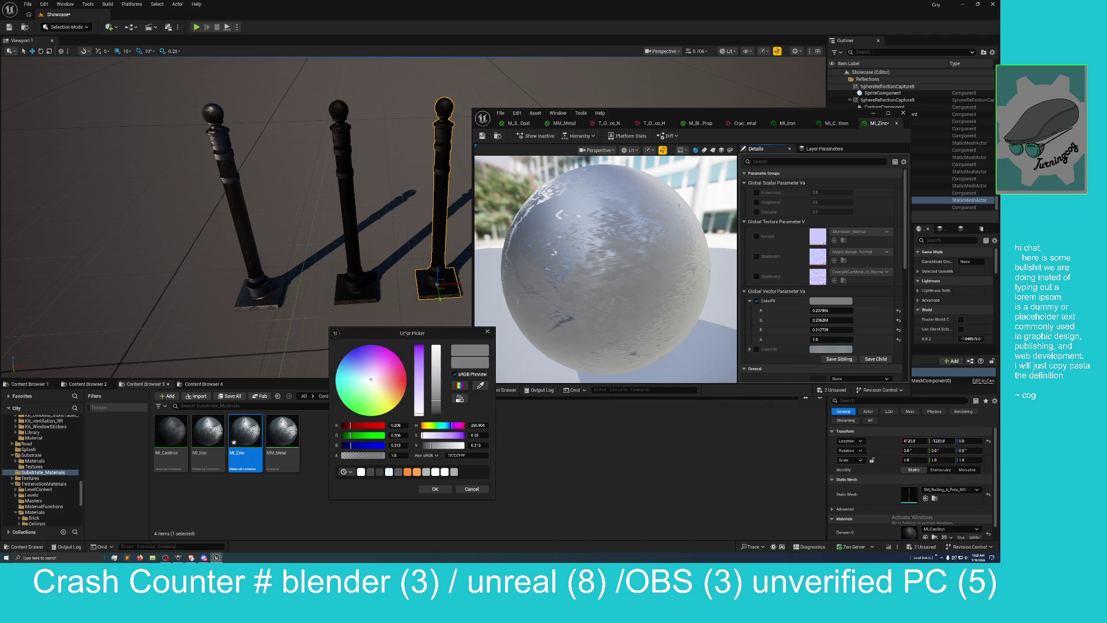
click(398, 425)
text(241)
key(Return)
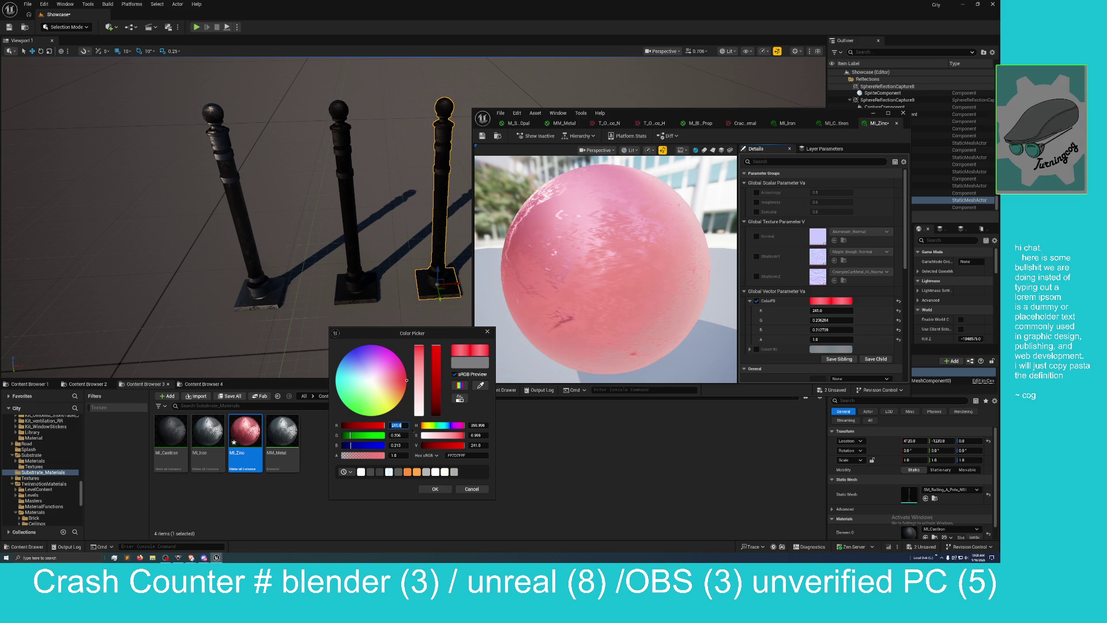
click(837, 320)
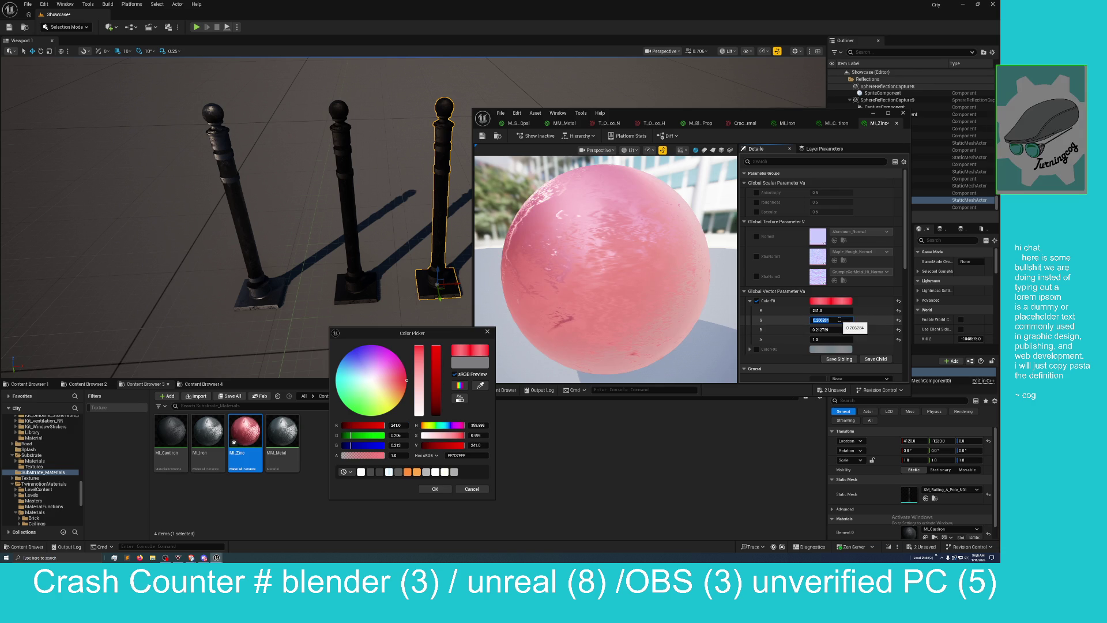
text(243)
key(Return)
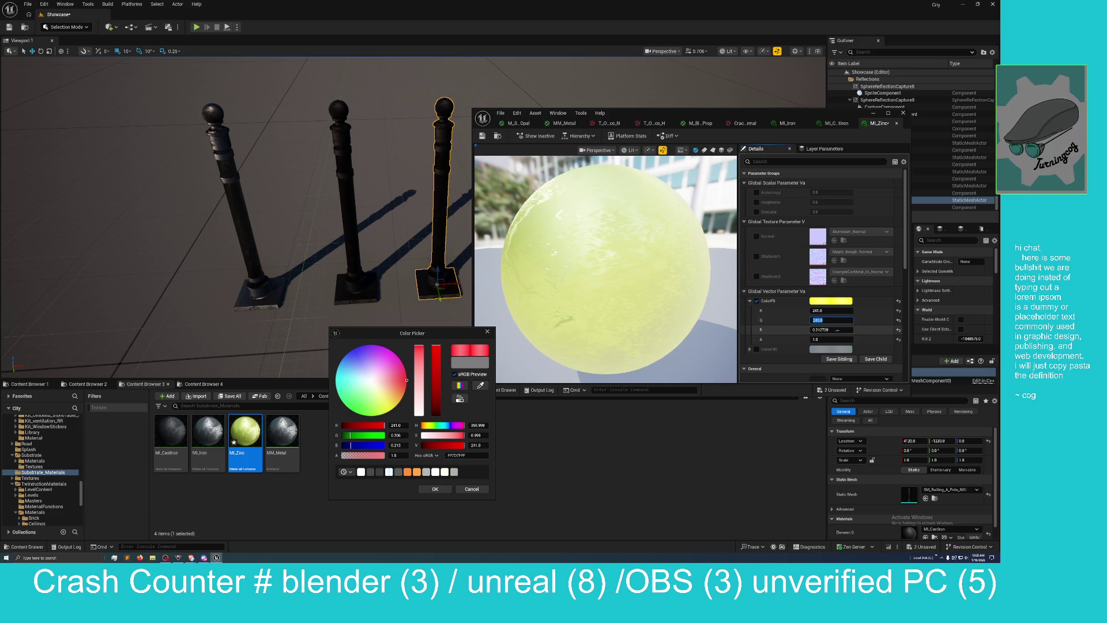
click(837, 330)
text(238)
key(Return)
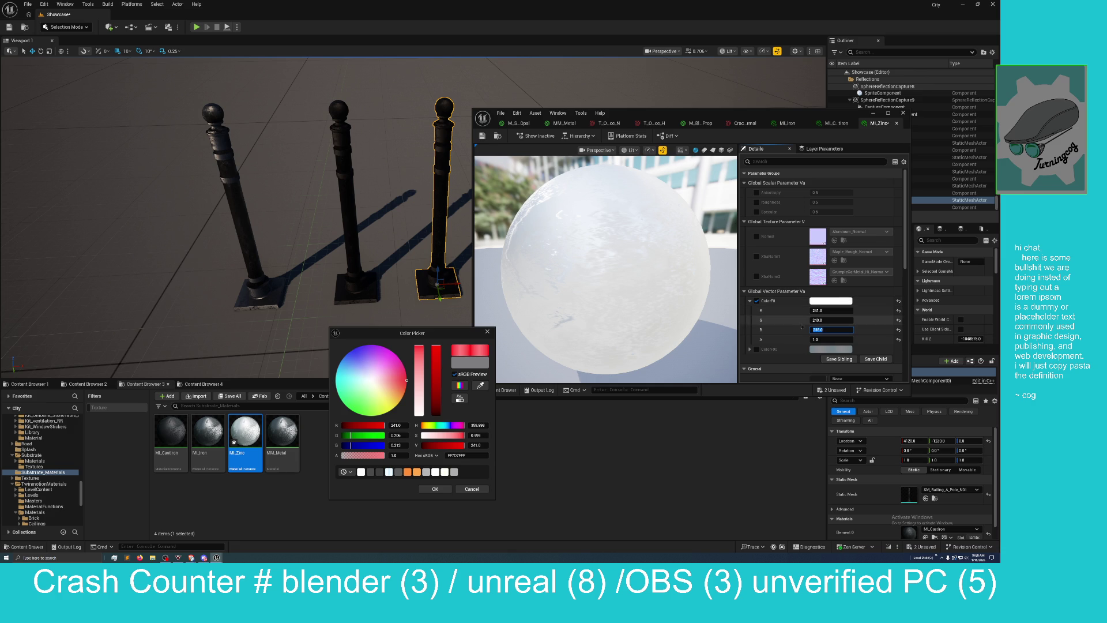
click(823, 353)
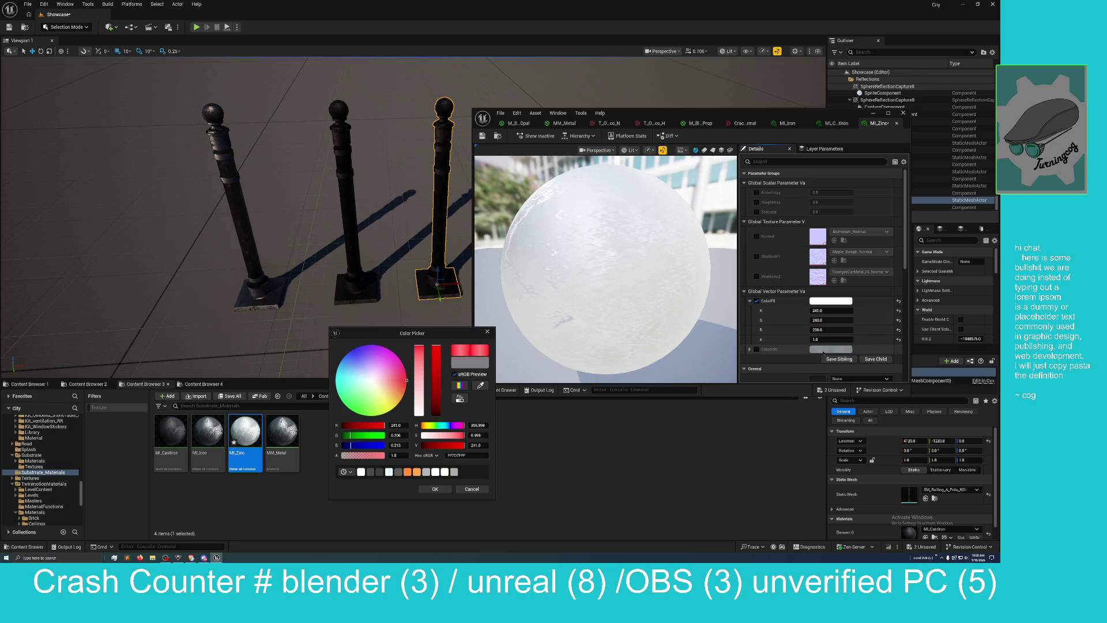
Step: Enable the Color90 override alongside ColorF0 and open Color90's colour picker
click(749, 349)
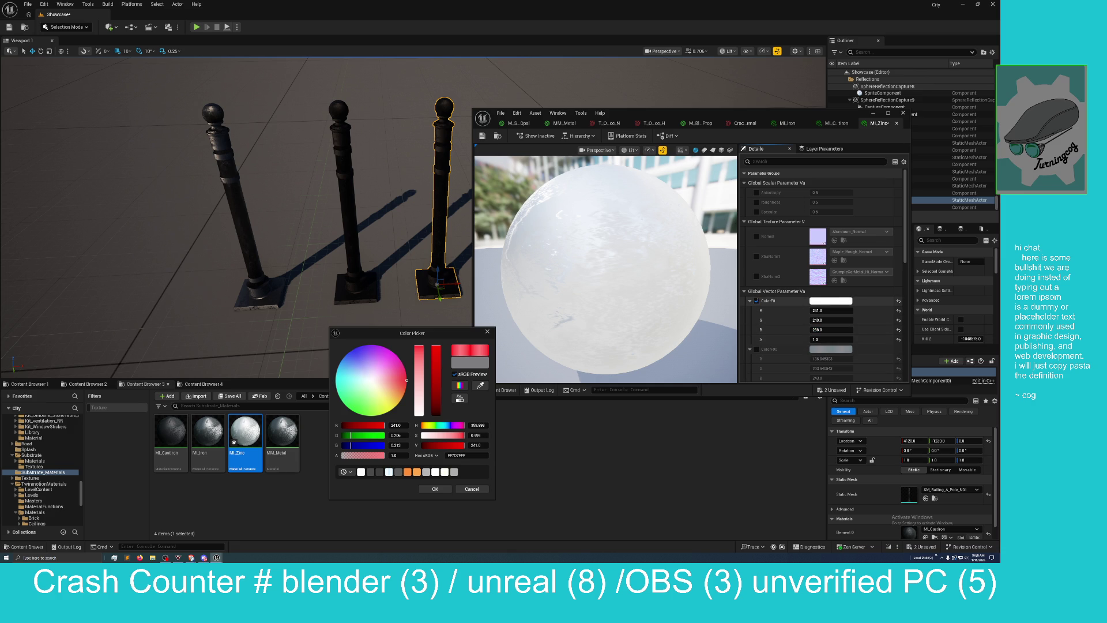
click(756, 300)
click(756, 301)
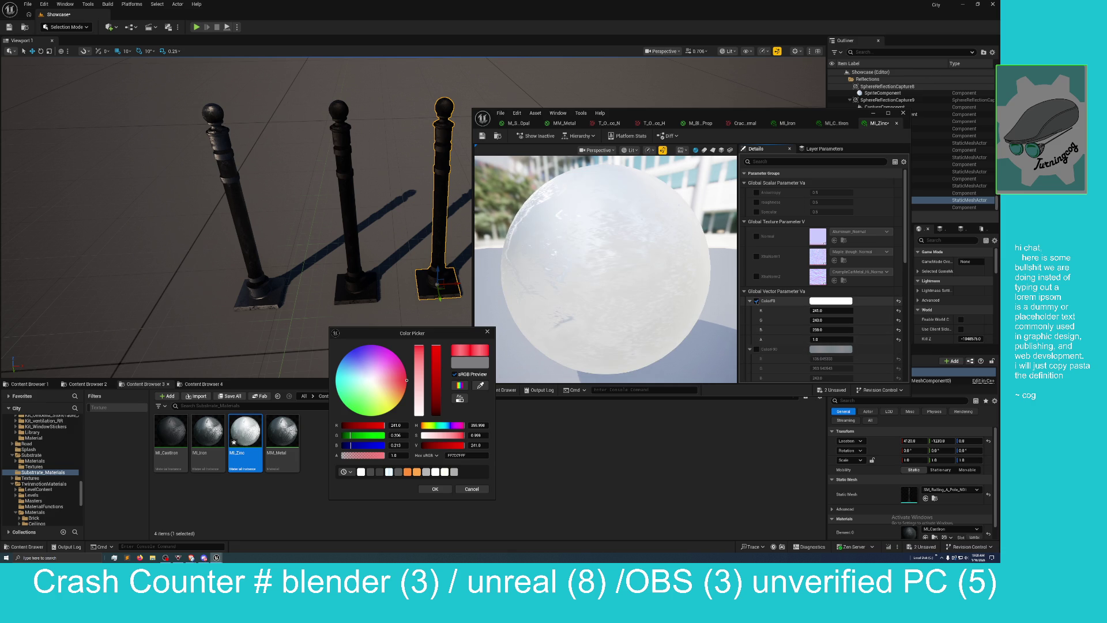
click(756, 349)
click(812, 350)
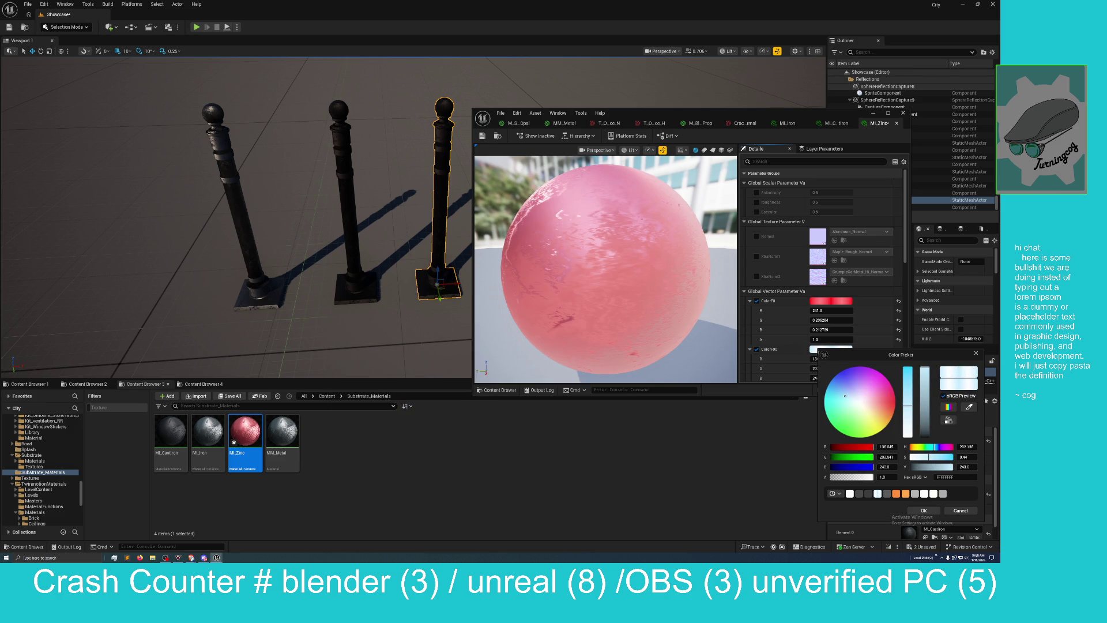
Step: Set MI_Zinc's Color90 to RGB 241, 244, 238 and confirm with OK
click(890, 447)
text(241)
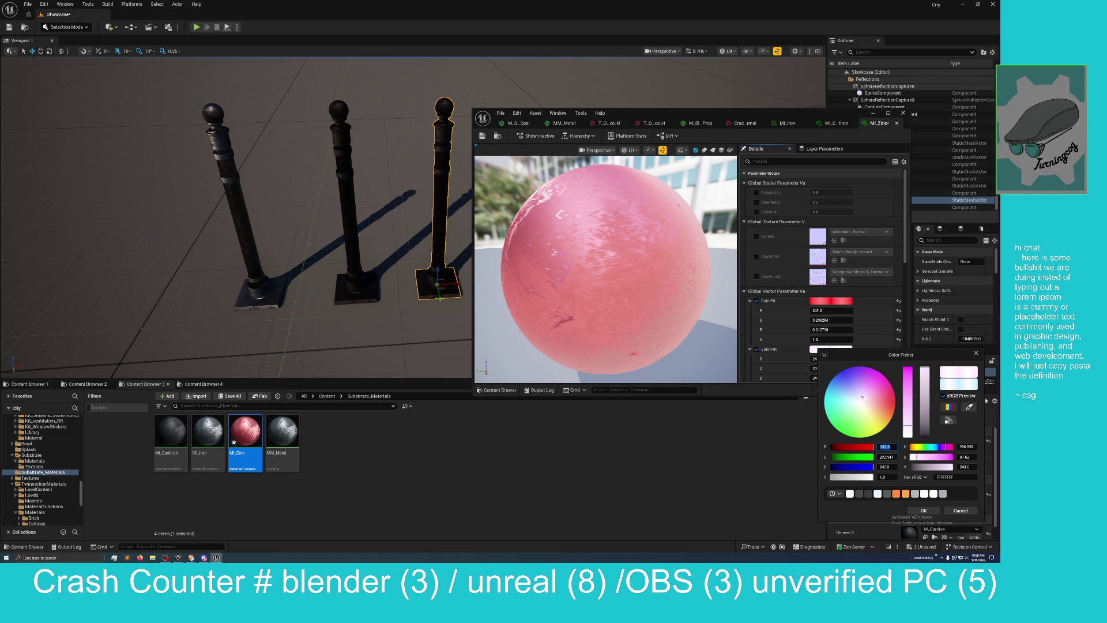
click(885, 456)
text(241)
text(4)
key(Return)
click(888, 466)
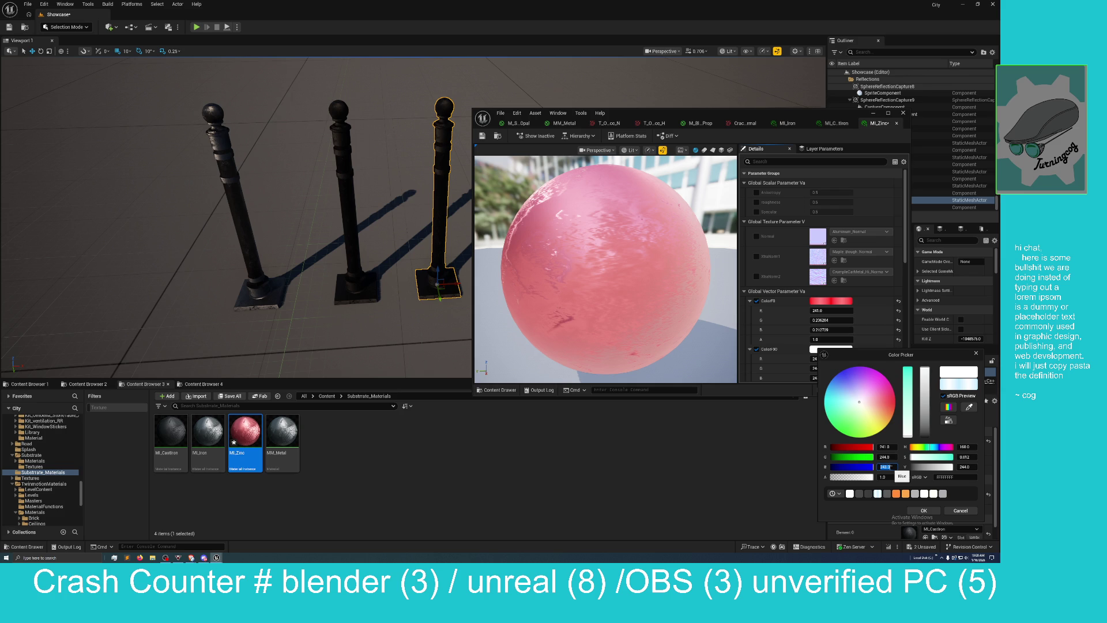
text(2)
text(38)
key(Return)
click(923, 510)
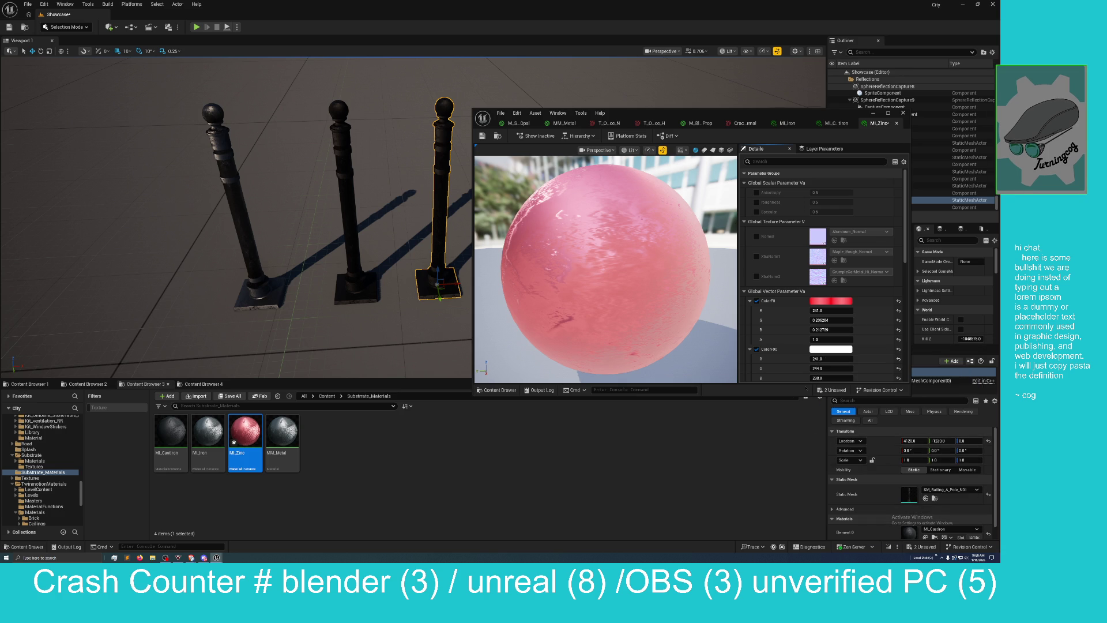
Step: Set MI_Zinc's ColorF0 to RGB 241, 240, 238 and confirm with OK
click(824, 302)
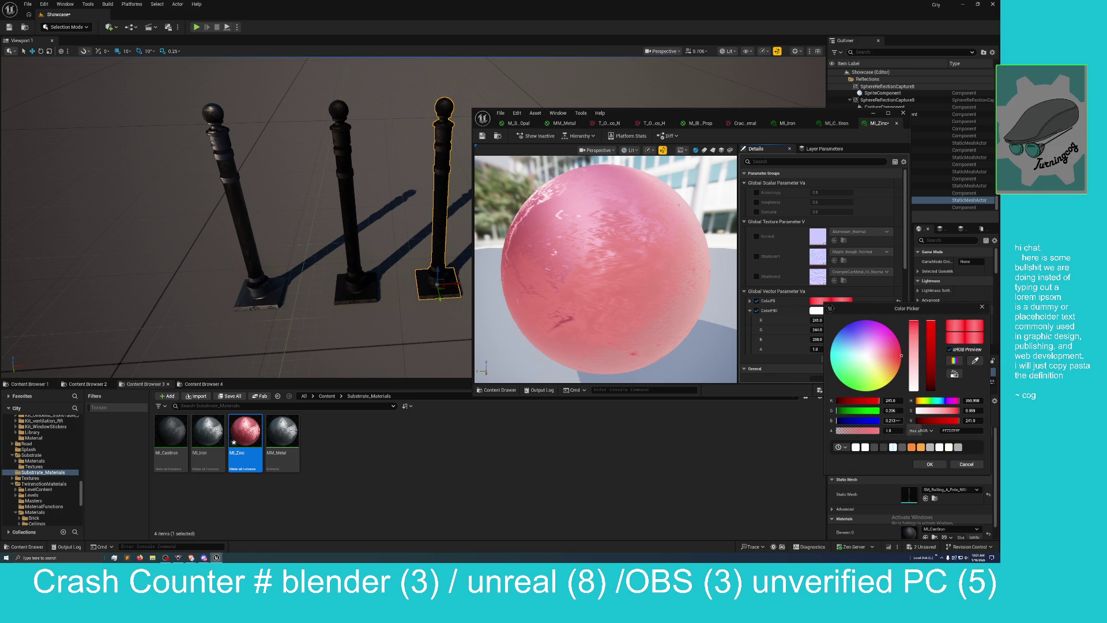
click(899, 420)
text(1)
key(Return)
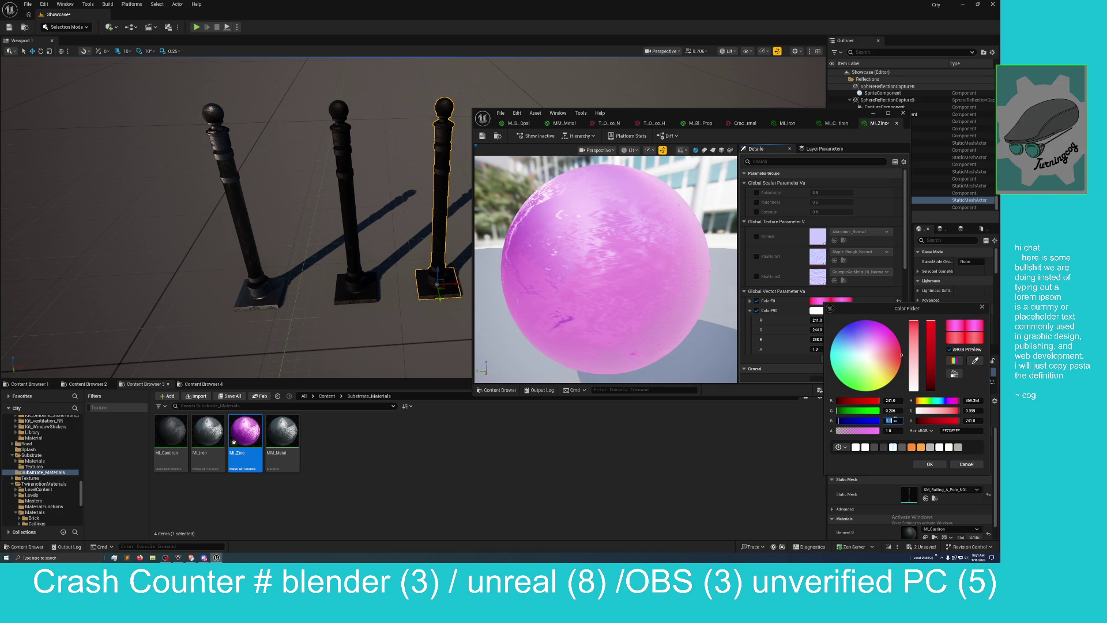
text(2)
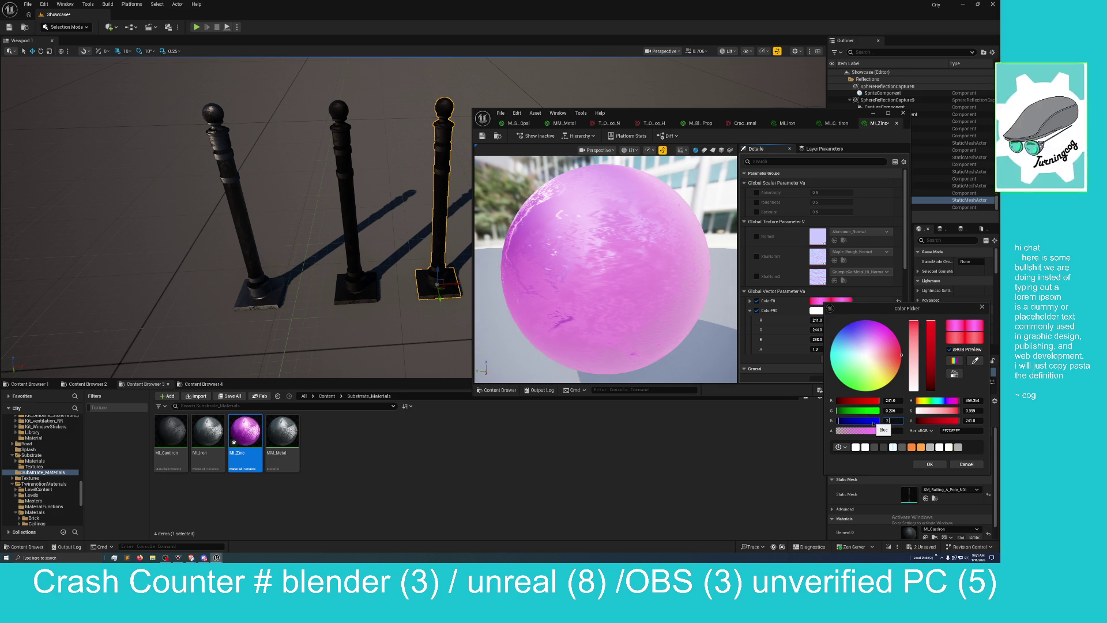
text(39)
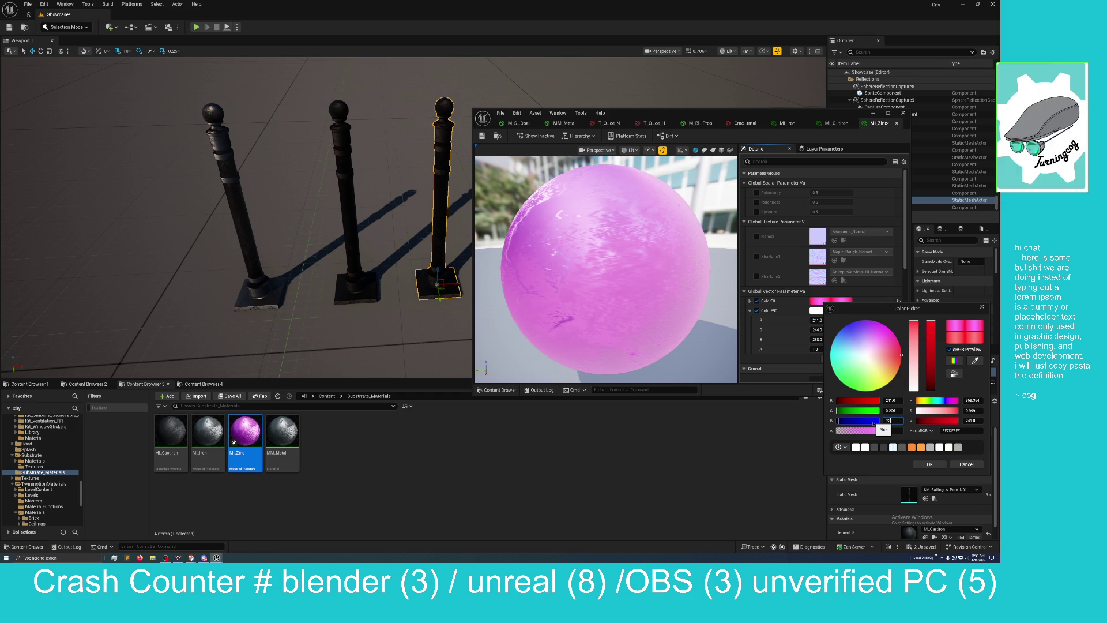
key(Return)
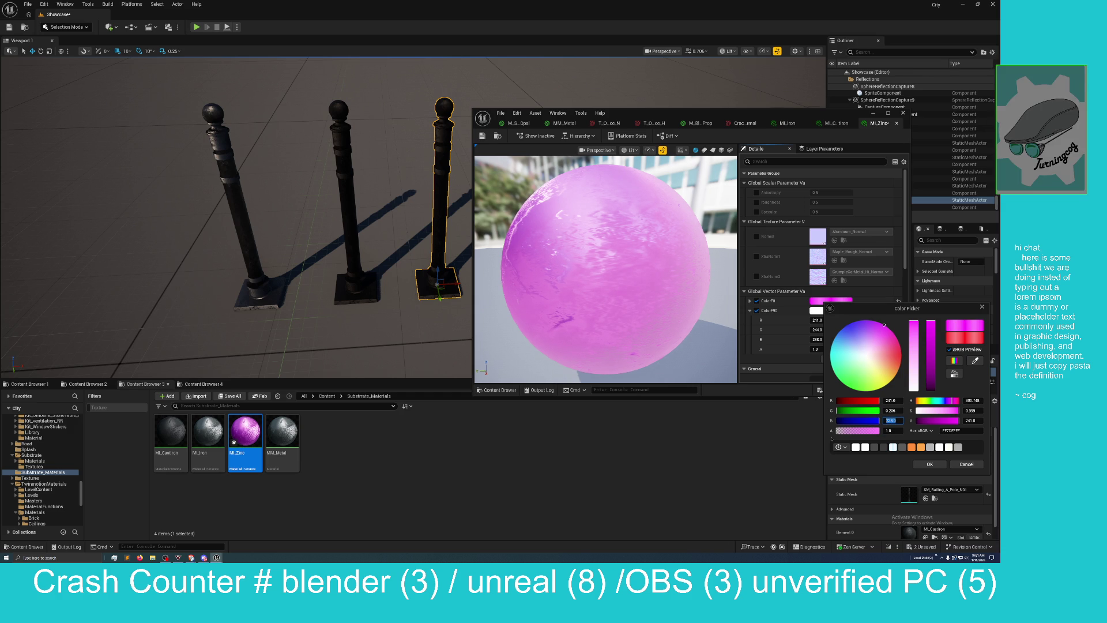
click(895, 409)
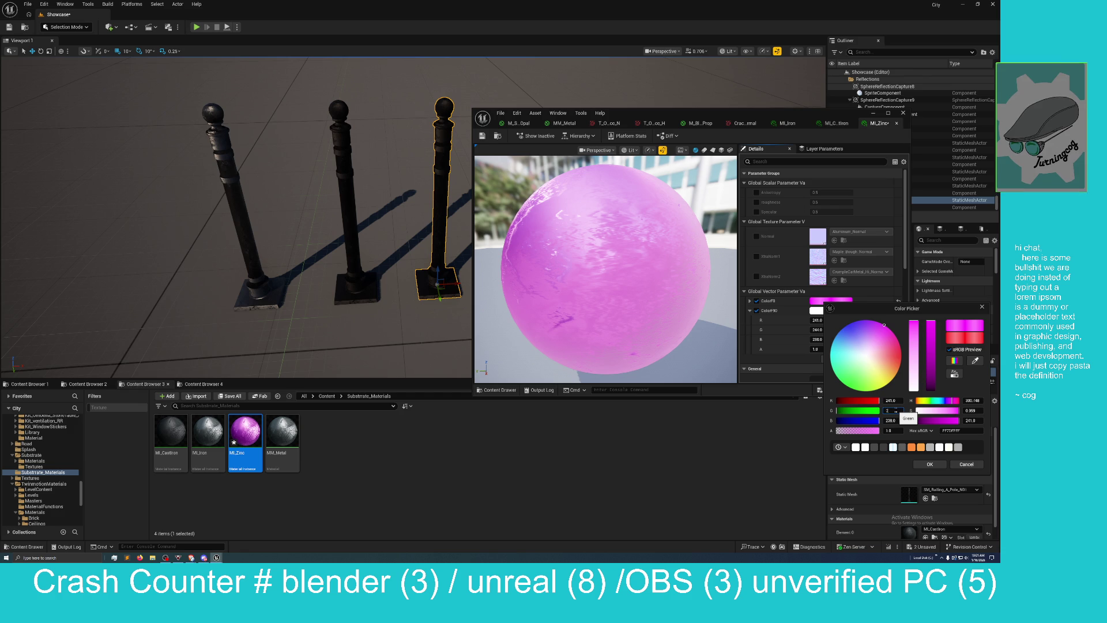
text(240)
key(Return)
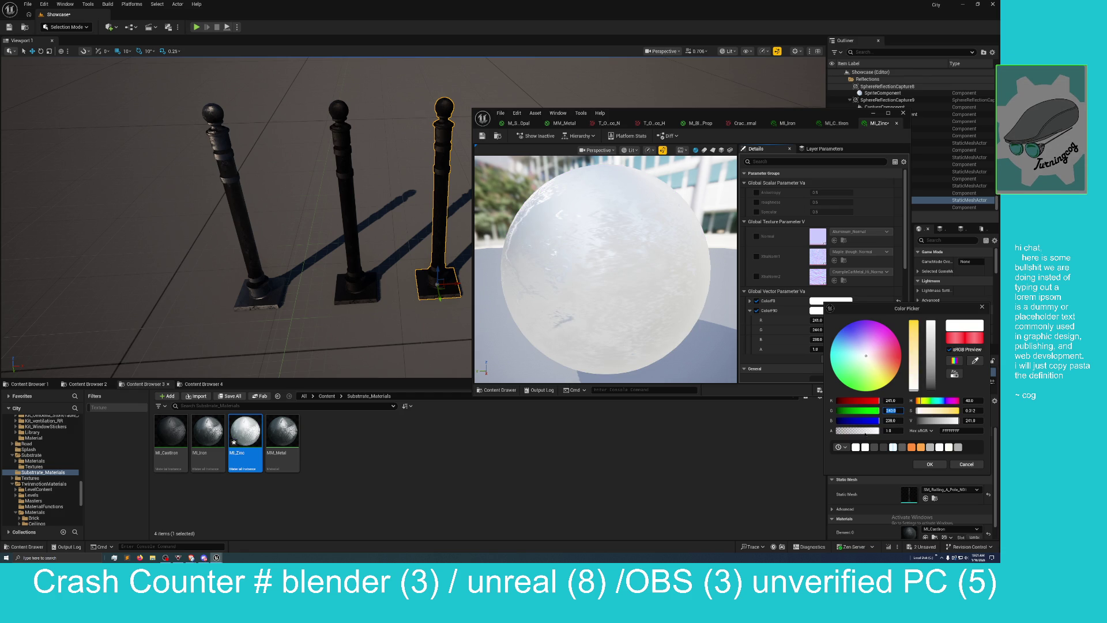
click(929, 464)
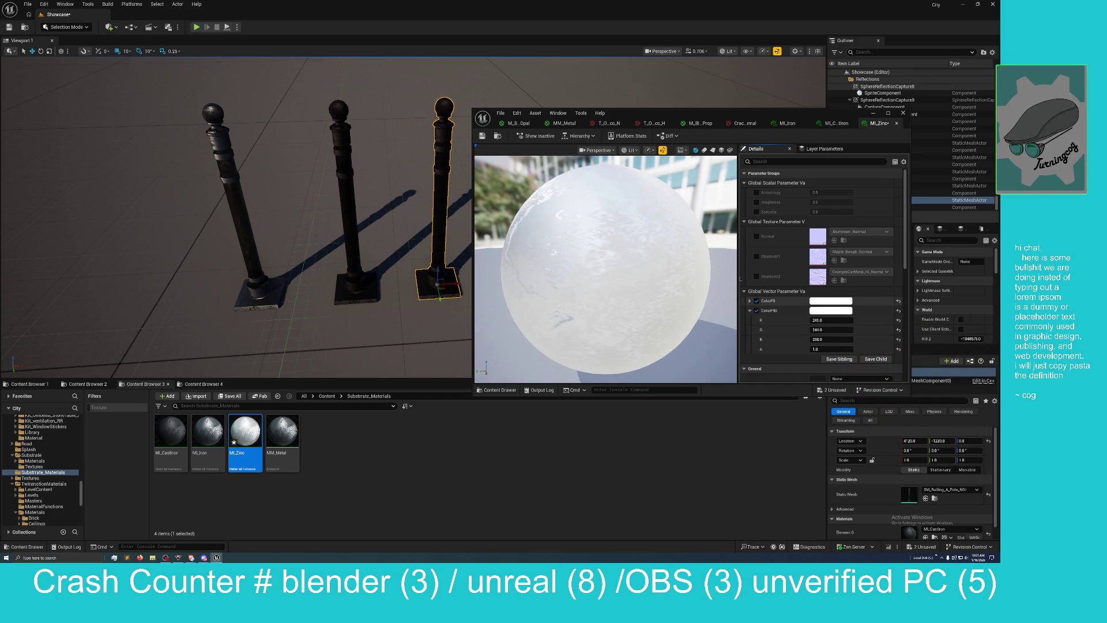
Step: Drag MI_Zinc onto the third pole, then save MI_Zinc and the Showcase level
mouse_move(709, 108)
mouse_down()
mouse_move(730, 111)
mouse_move(792, 164)
mouse_up()
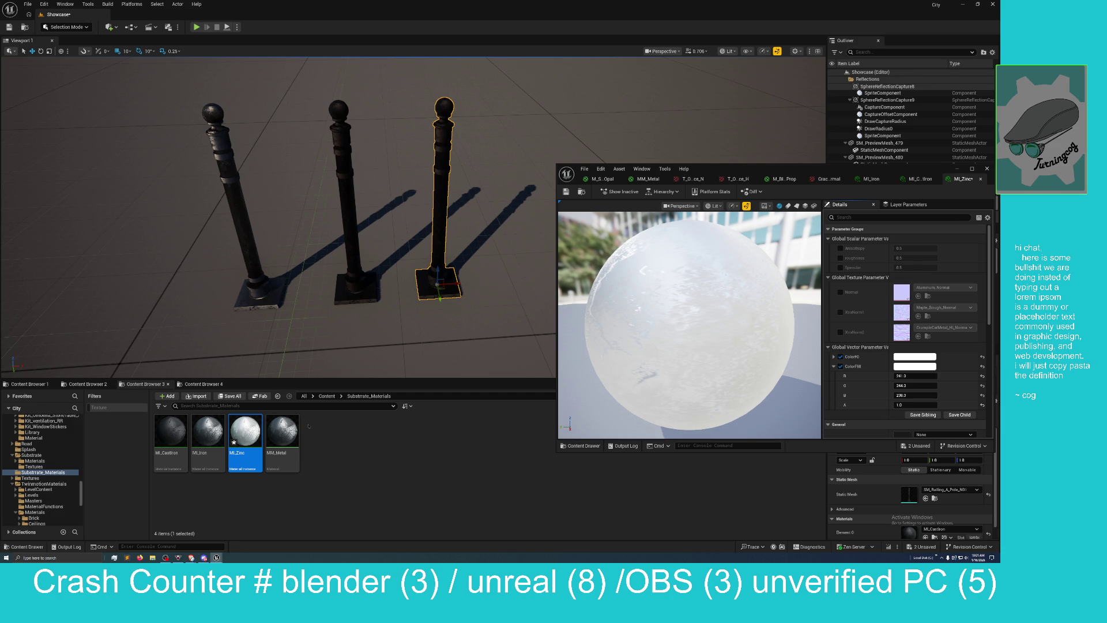
drag(244, 439, 439, 271)
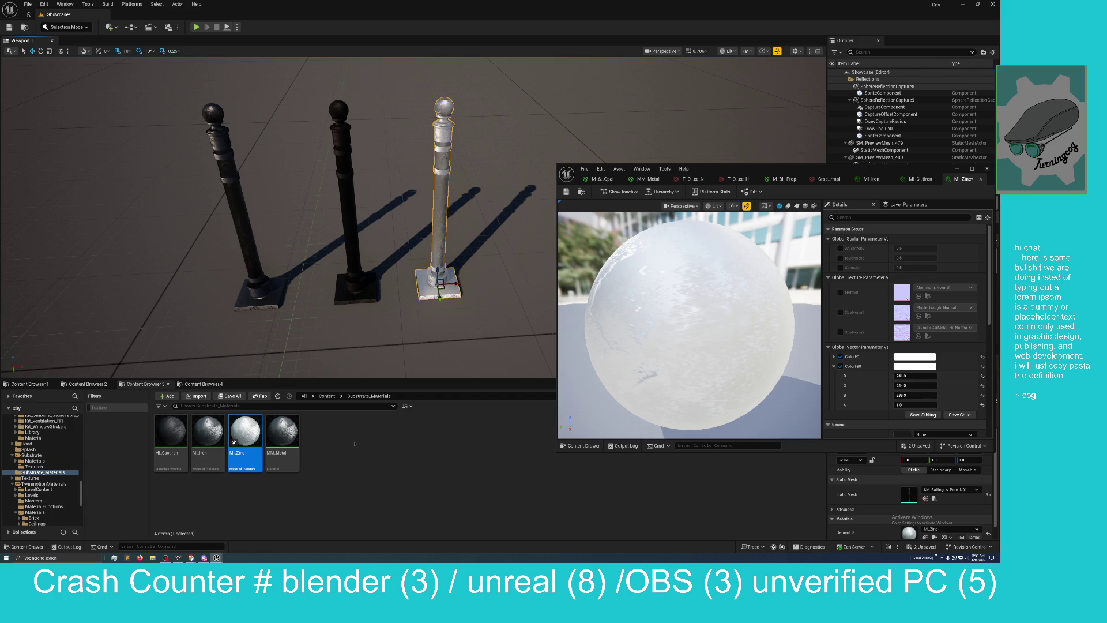
click(920, 547)
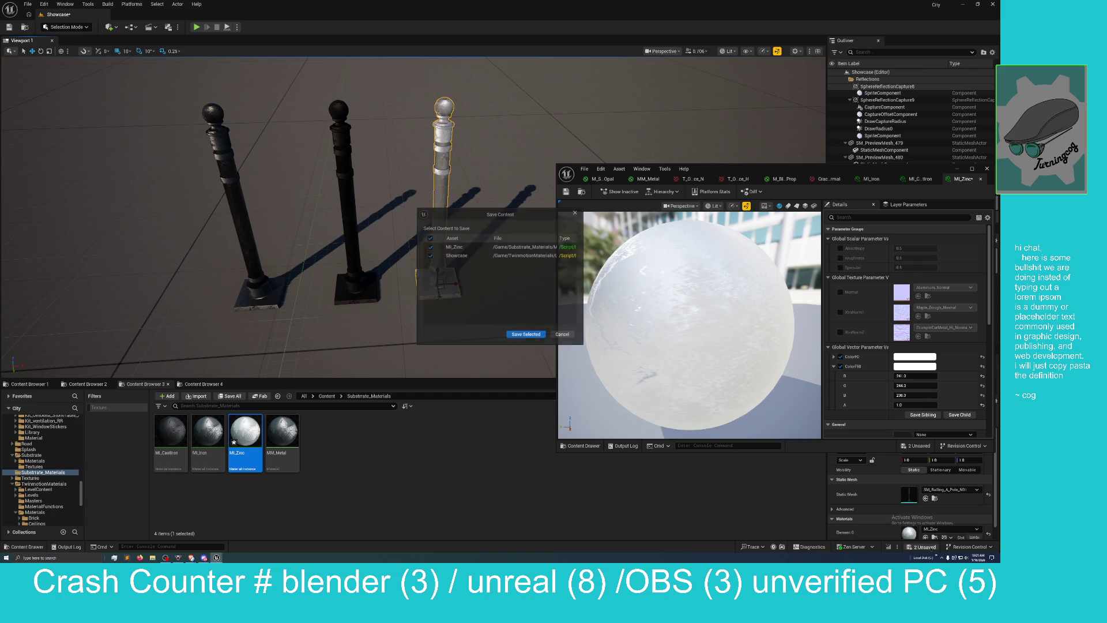
click(531, 336)
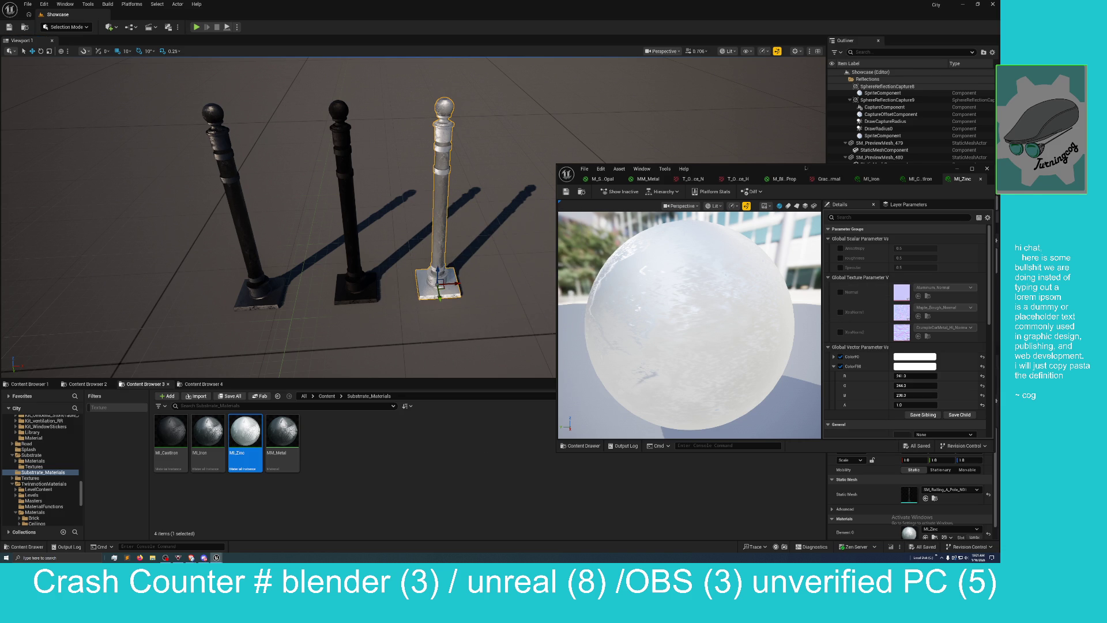
mouse_move(805, 172)
mouse_down()
mouse_move(707, 243)
mouse_move(494, 267)
mouse_move(495, 203)
mouse_up()
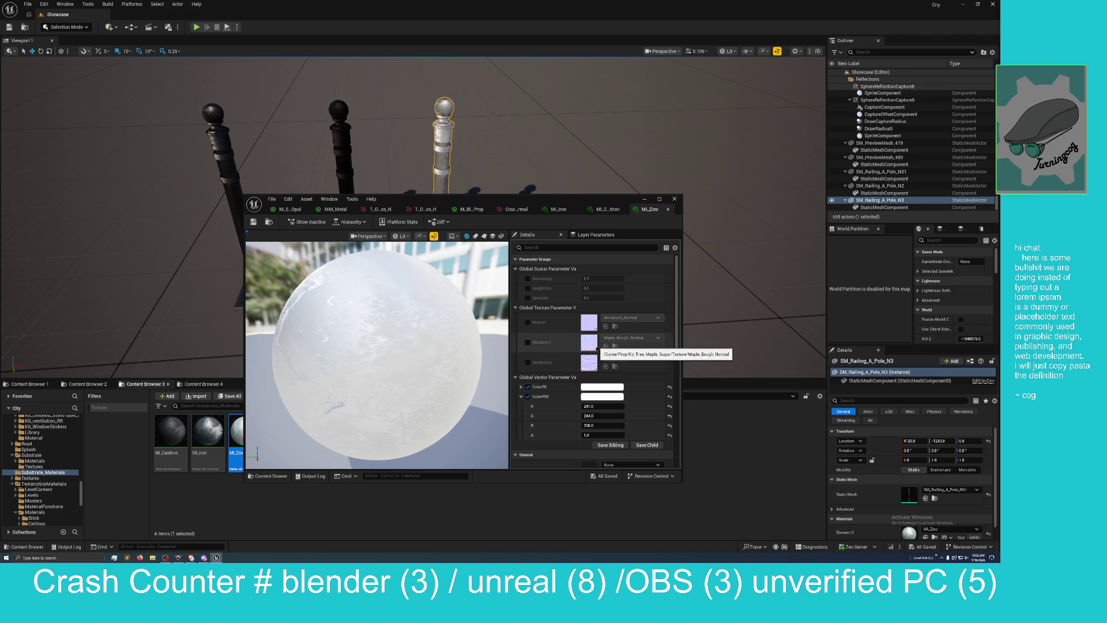
Step: Enable MI_Zinc's XtraNorm1 texture and locate its Maple_Bough_Normal texture in the Content Browser
click(528, 342)
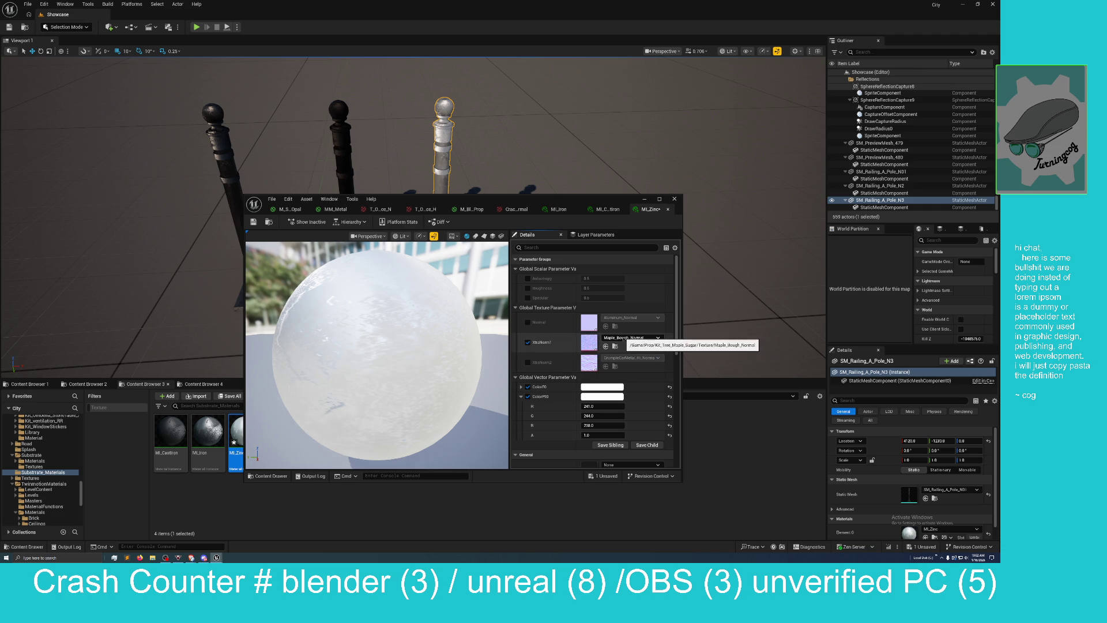
click(628, 338)
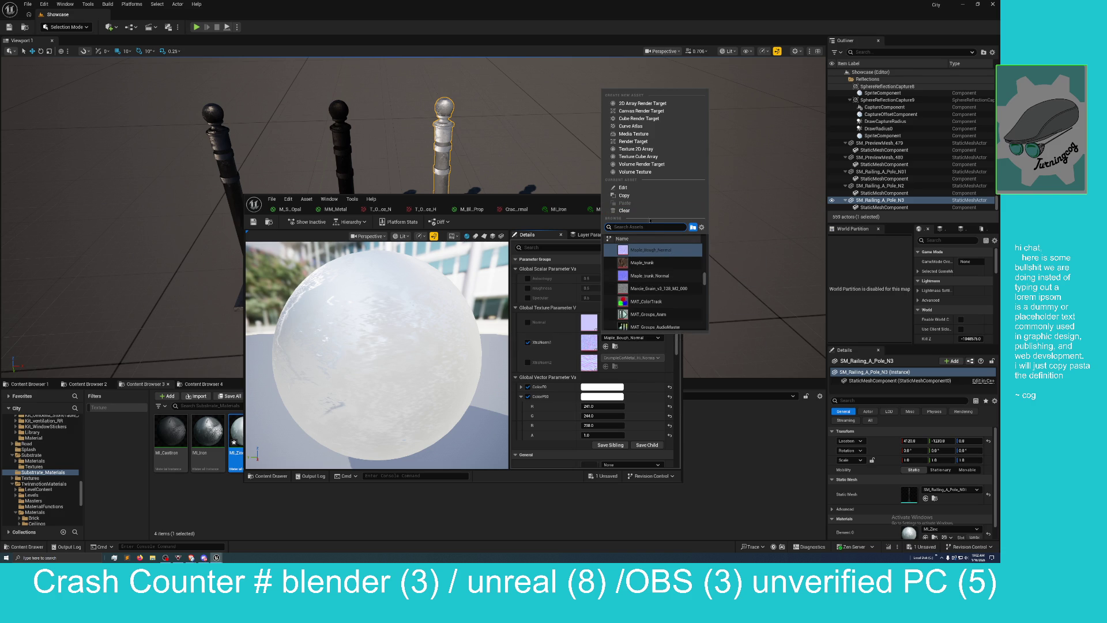
key(Escape)
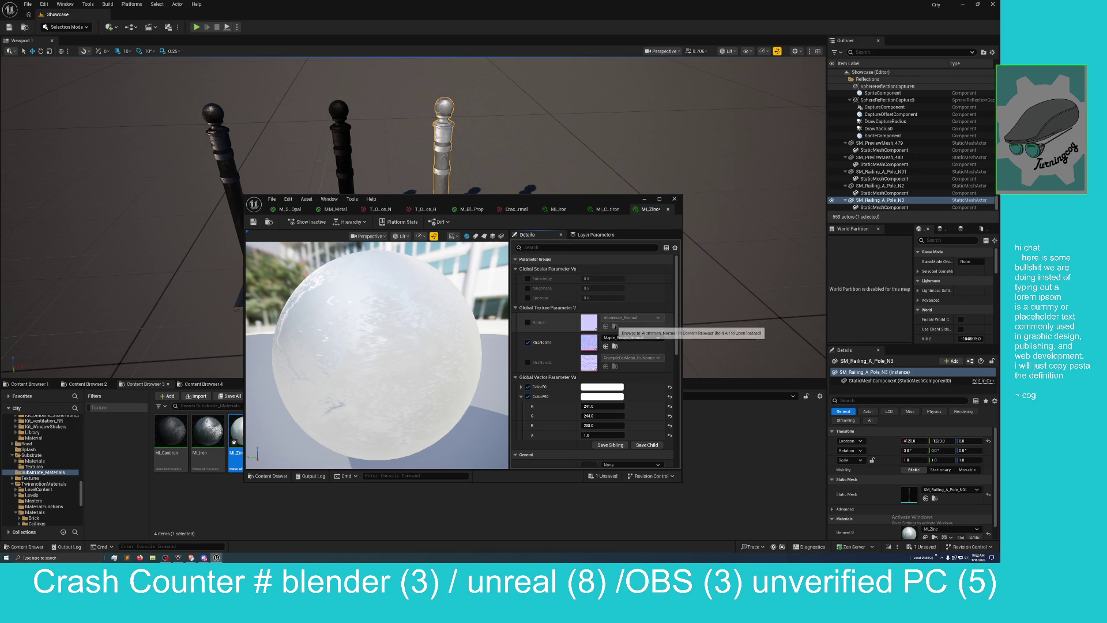
click(614, 346)
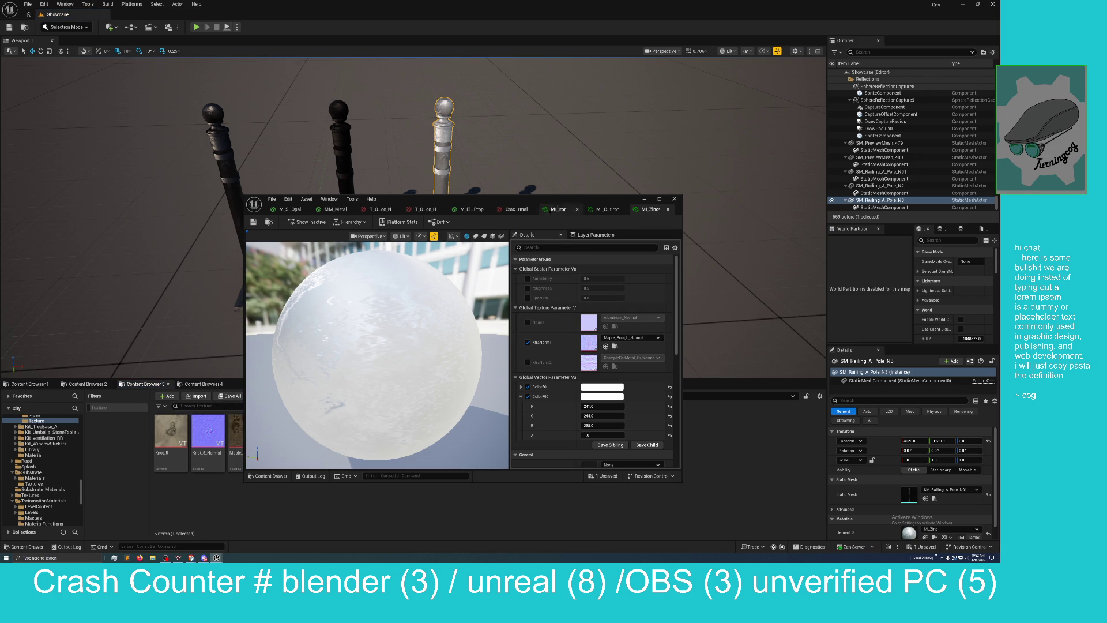
drag(548, 211, 822, 212)
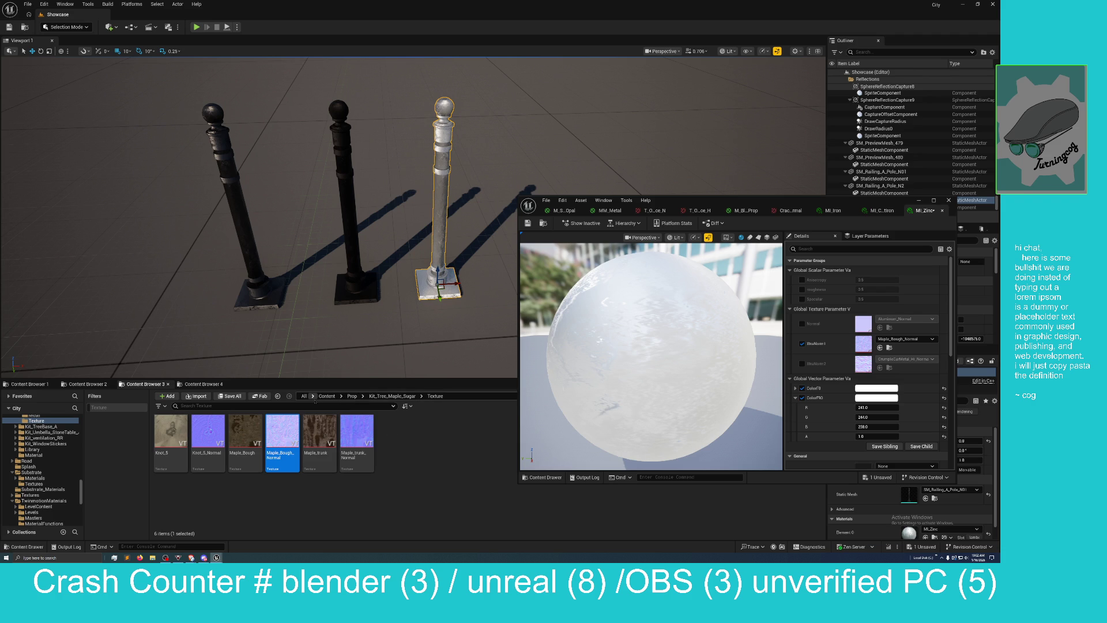
Step: Filter the Content Browser to textures under the Content root and search for 'normal'
click(97, 407)
click(327, 396)
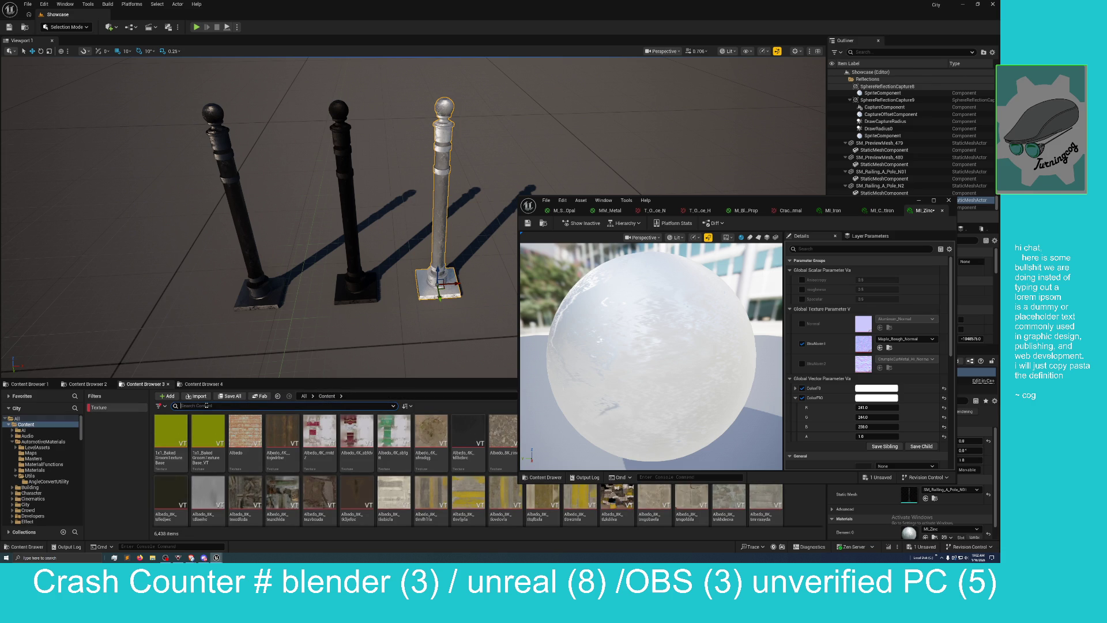
text(normal)
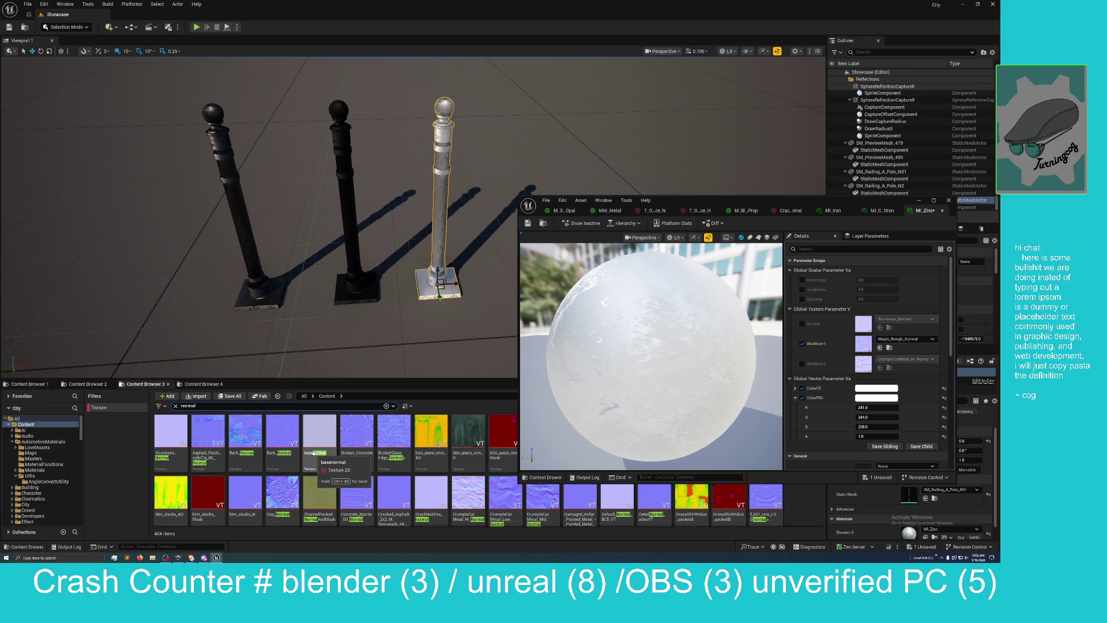
scroll(401, 463, down, 1)
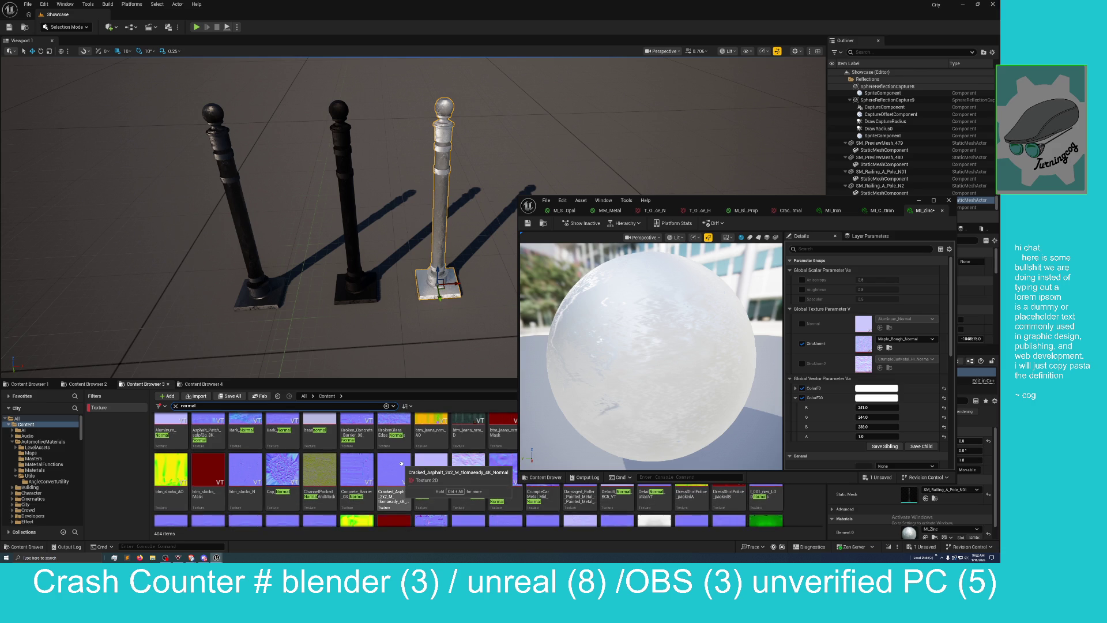
scroll(401, 463, up, 1)
mouse_move(699, 204)
mouse_down()
mouse_move(624, 161)
mouse_move(588, 33)
mouse_move(593, 8)
mouse_move(604, 44)
mouse_up()
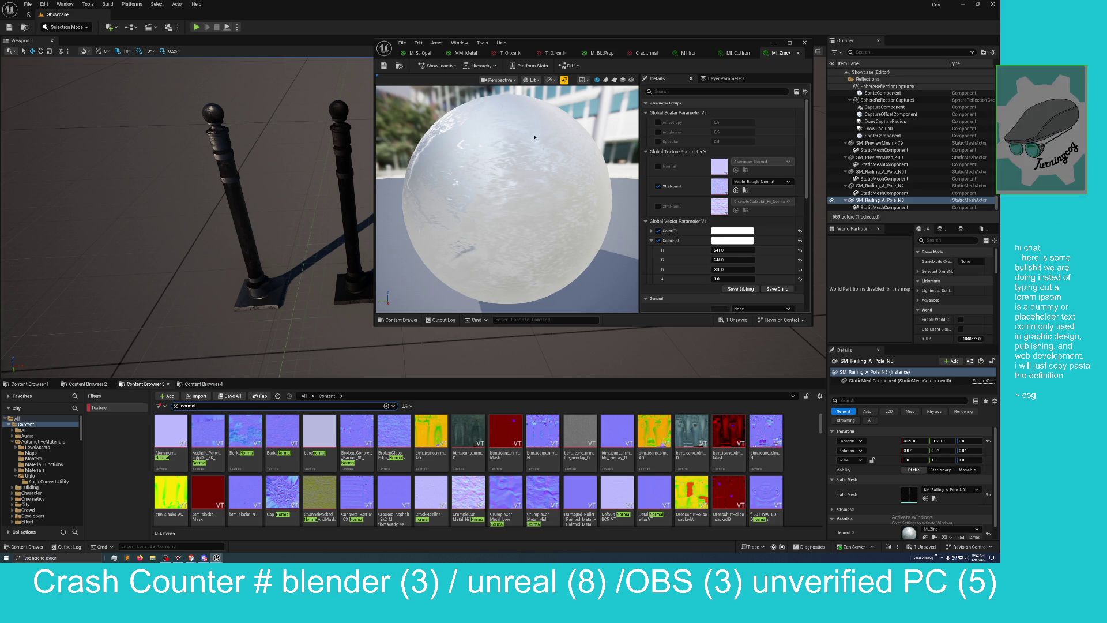
Step: Maximize the material editor, orbit the opal preview sphere, then switch to the MM_Metal graph
click(420, 53)
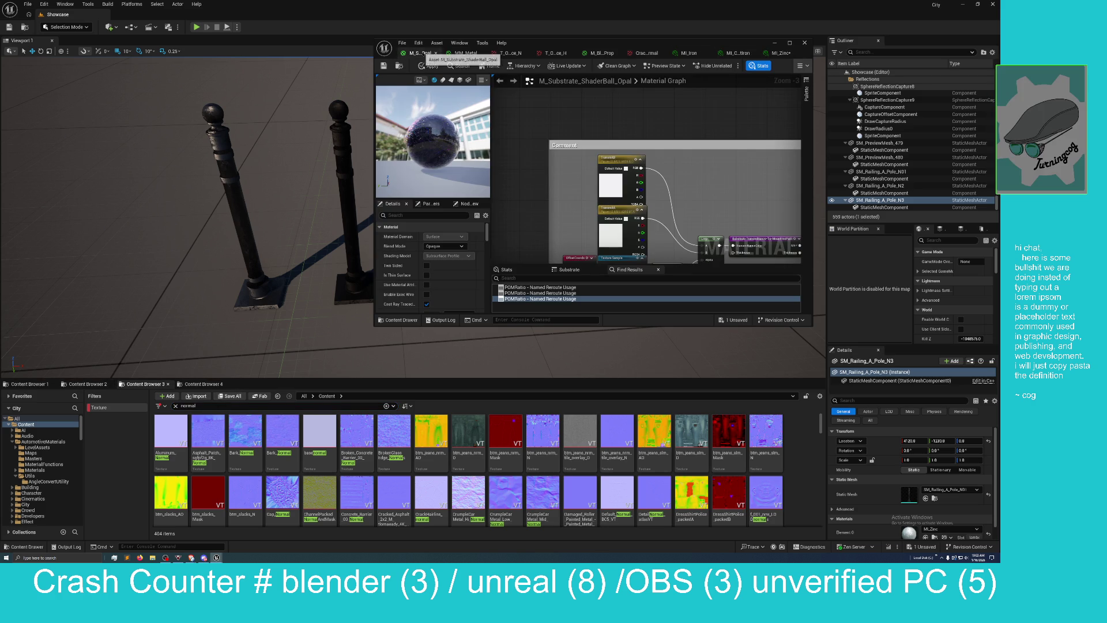
drag(576, 50, 564, 48)
double_click(564, 48)
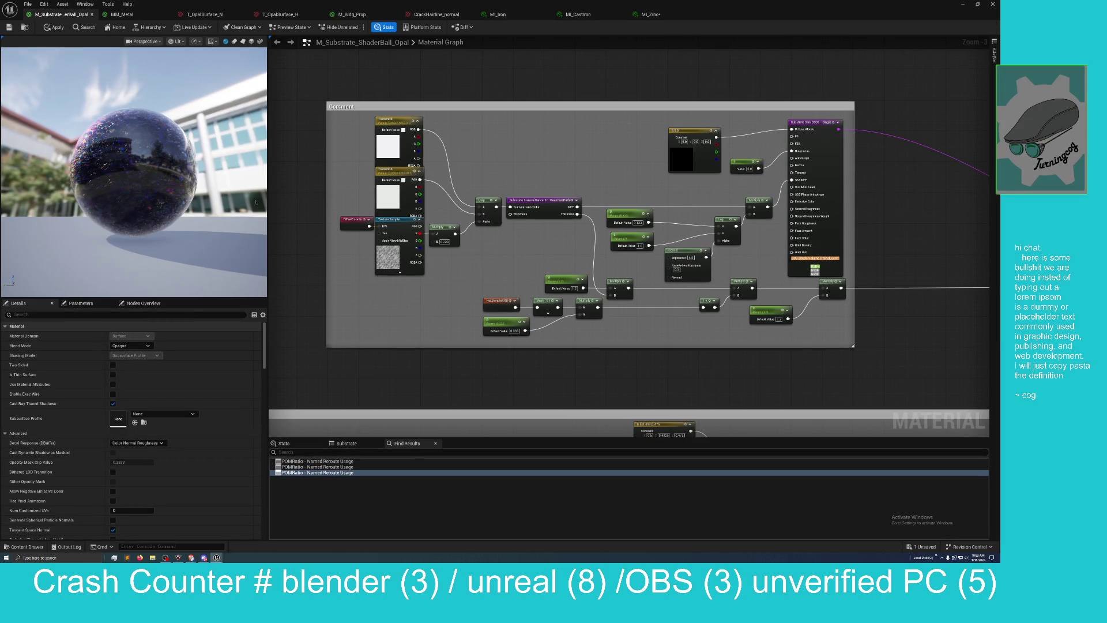
drag(268, 232, 597, 261)
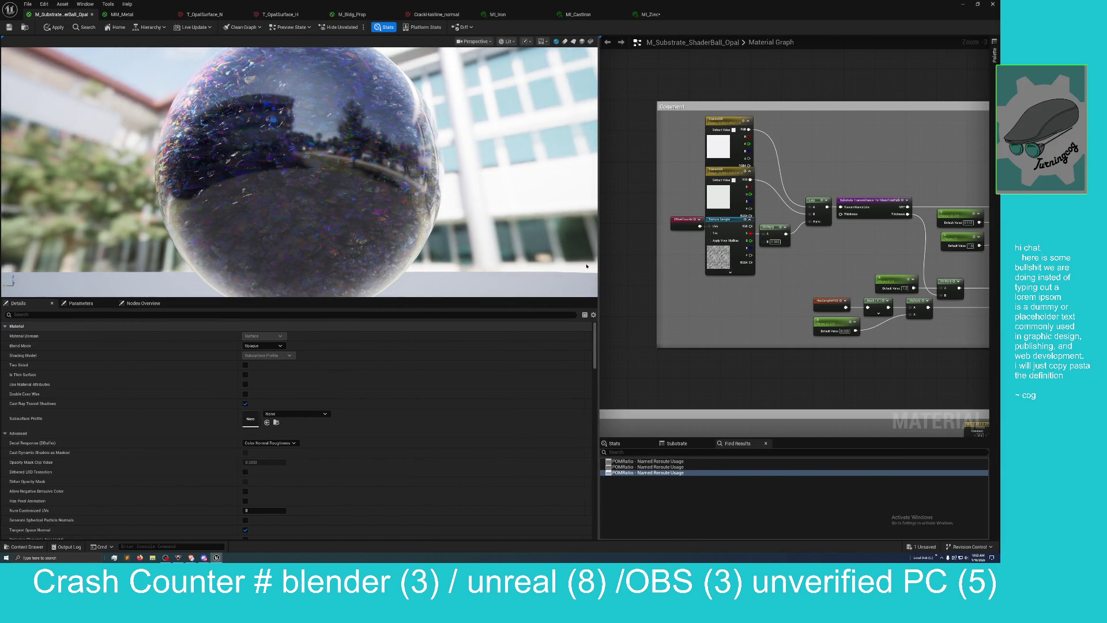
drag(395, 226, 288, 231)
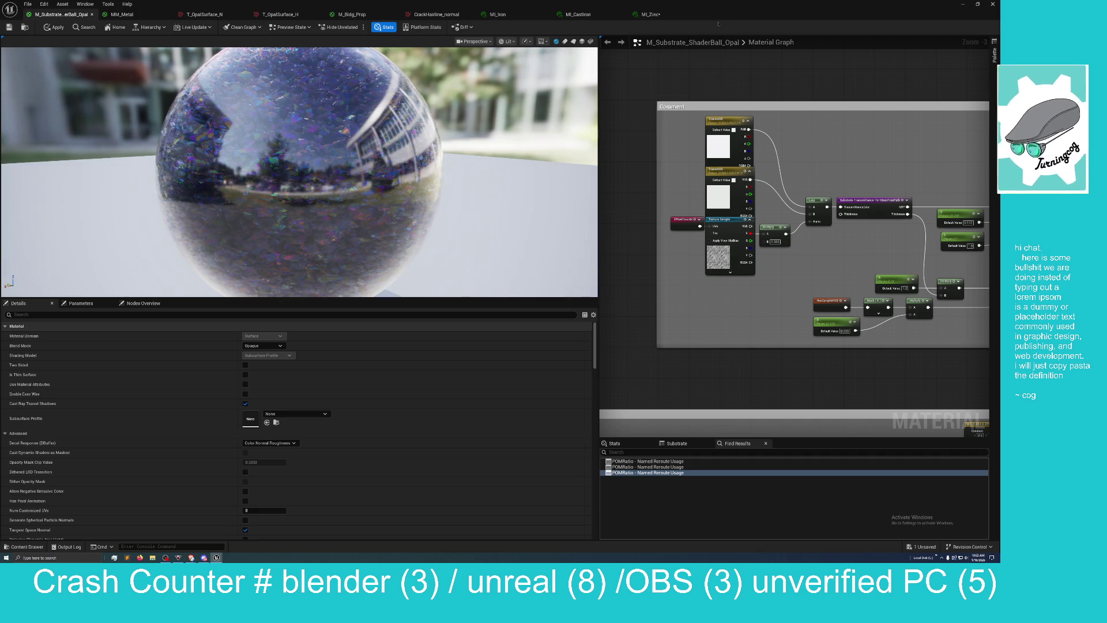
click(121, 14)
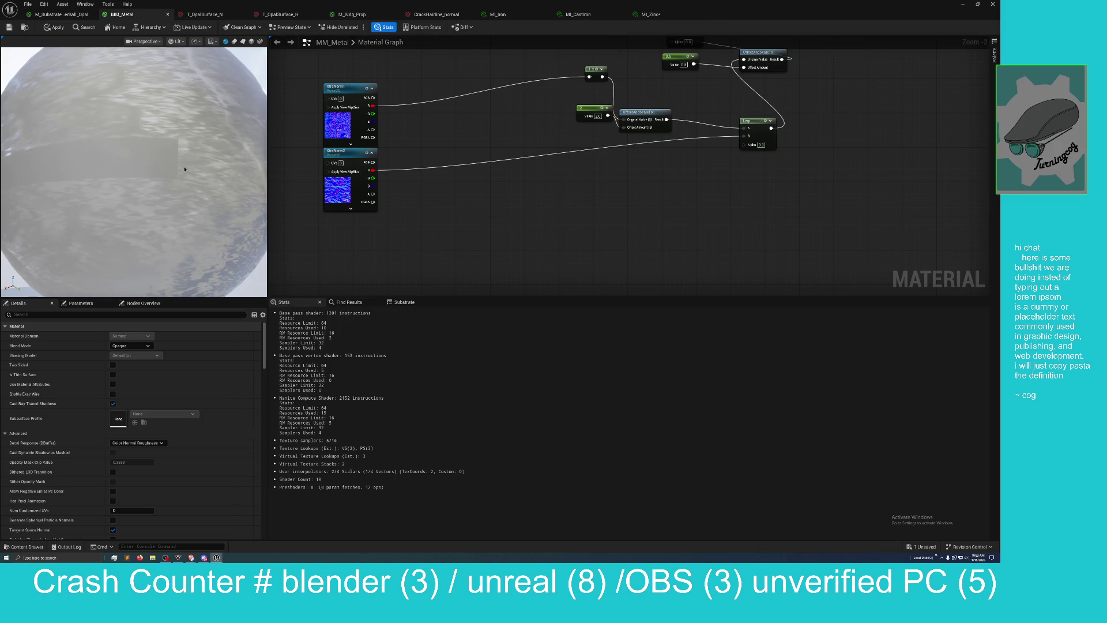
Step: Restore the MM_Metal editor as a smaller floating window over the railing-pole level
mouse_move(217, 194)
mouse_down()
mouse_move(232, 167)
mouse_move(278, 140)
mouse_up()
scroll(491, 291, down, 3)
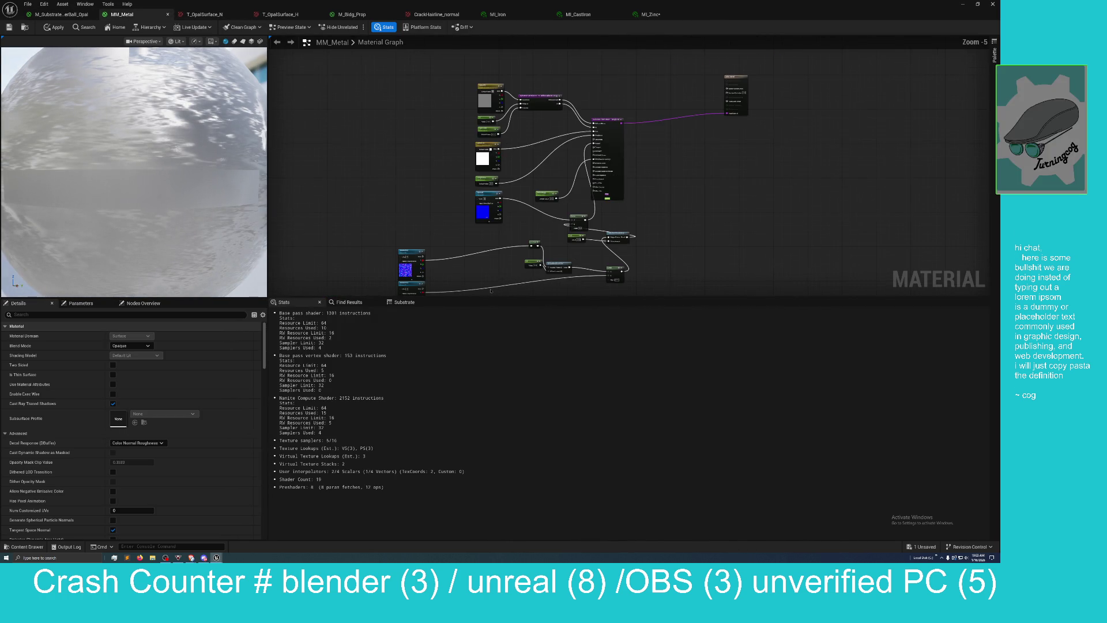
drag(431, 193, 402, 240)
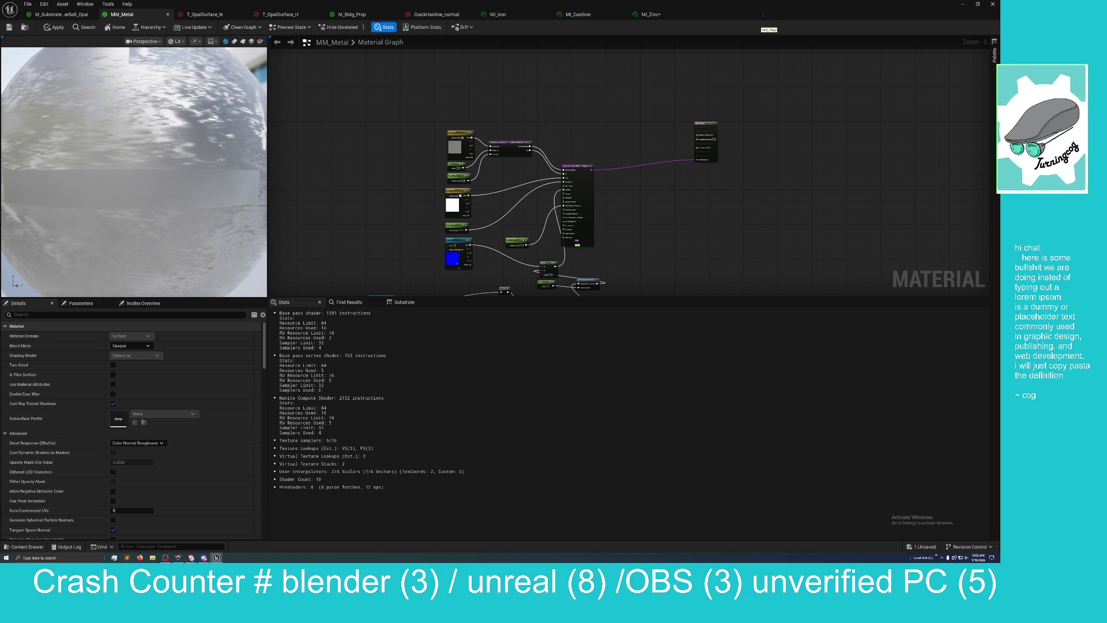
mouse_move(766, 6)
mouse_down()
mouse_move(804, 104)
mouse_move(755, 111)
mouse_move(804, 159)
mouse_up()
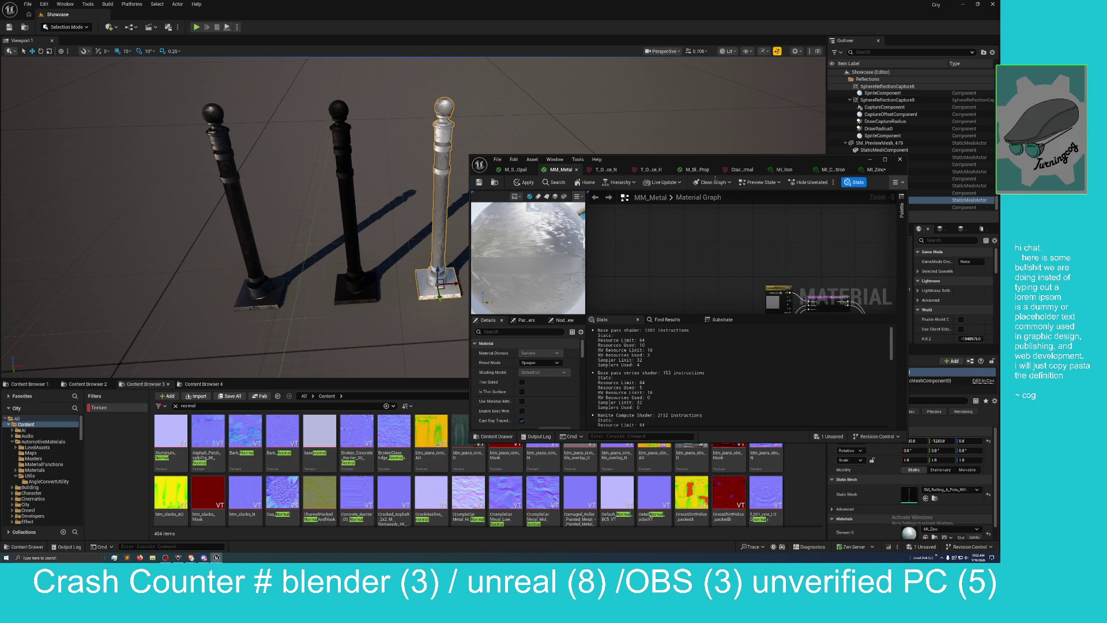
Step: Move the floating MM_Metal editor left and up to uncover the Content Browser
mouse_move(730, 164)
mouse_down()
mouse_move(519, 237)
mouse_move(482, 202)
mouse_move(474, 211)
mouse_move(609, 149)
mouse_up()
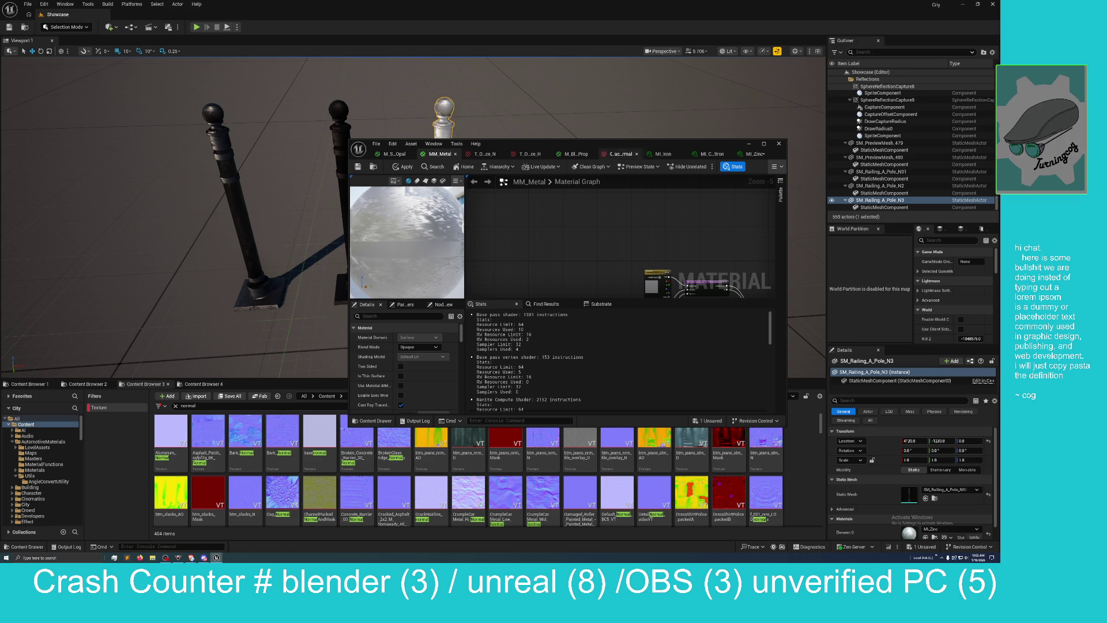
drag(627, 145, 631, 140)
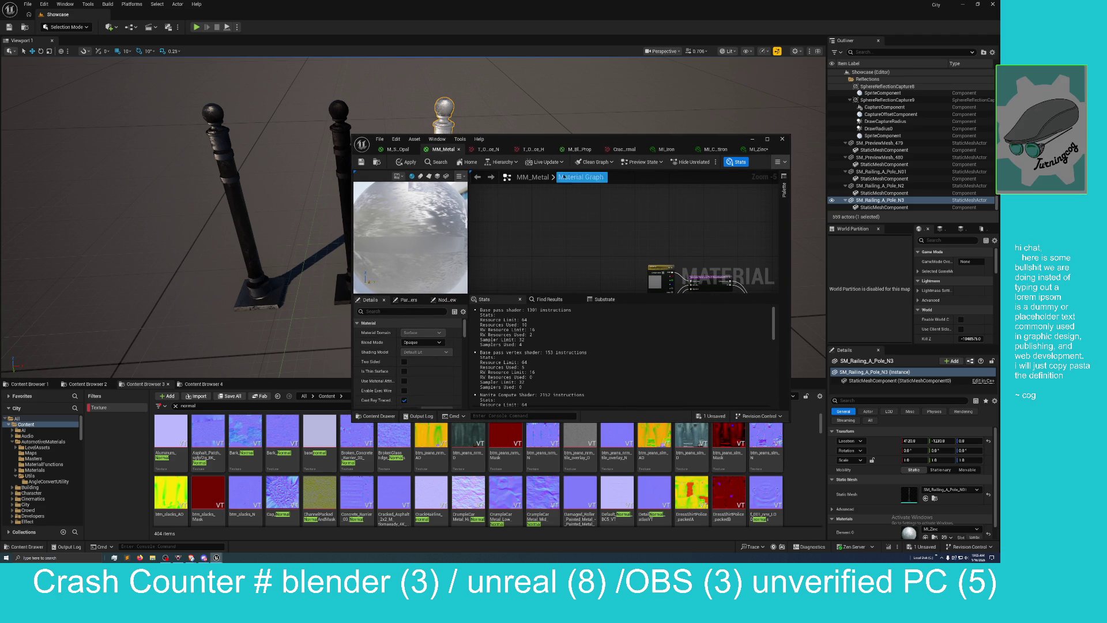
drag(604, 141, 616, 65)
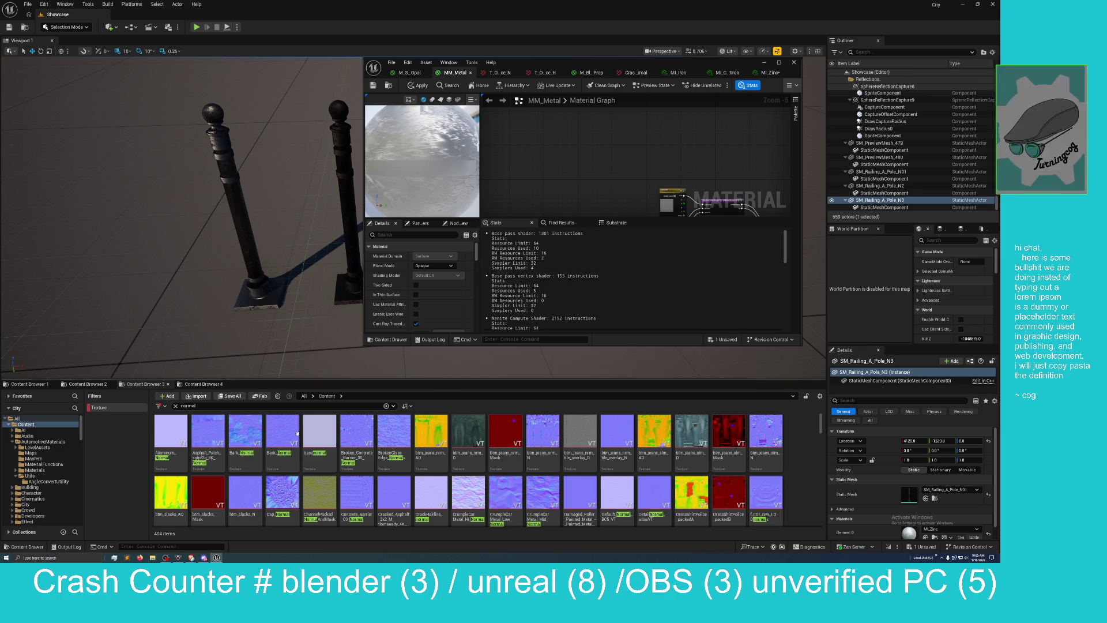
Step: In Content Browser 4, go up to Content and open the TwinmotionMaterials folder
click(198, 384)
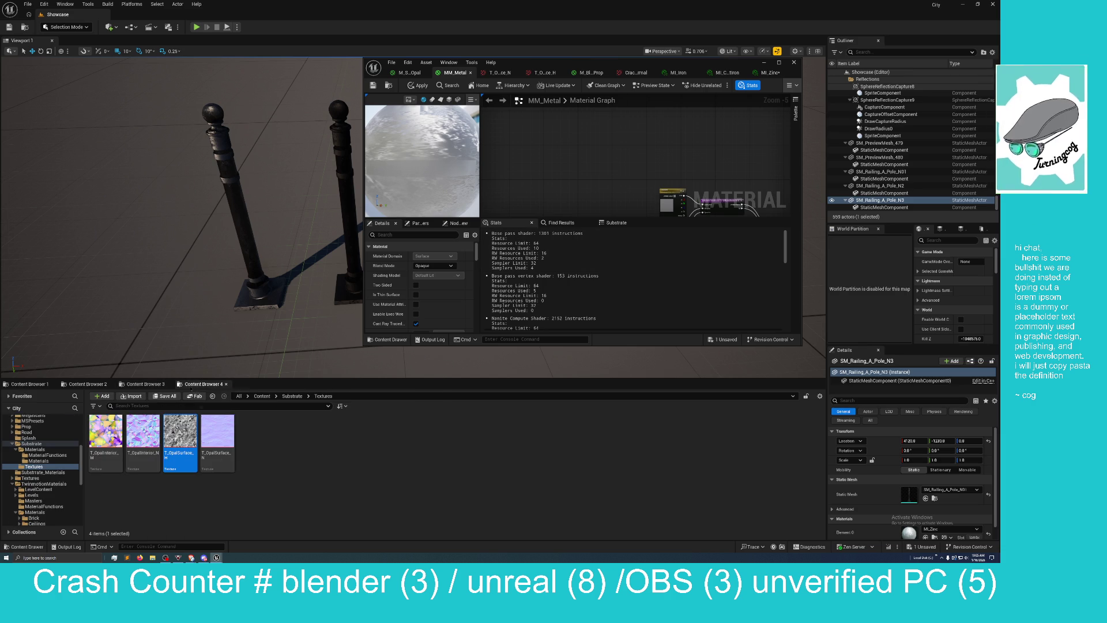
click(261, 396)
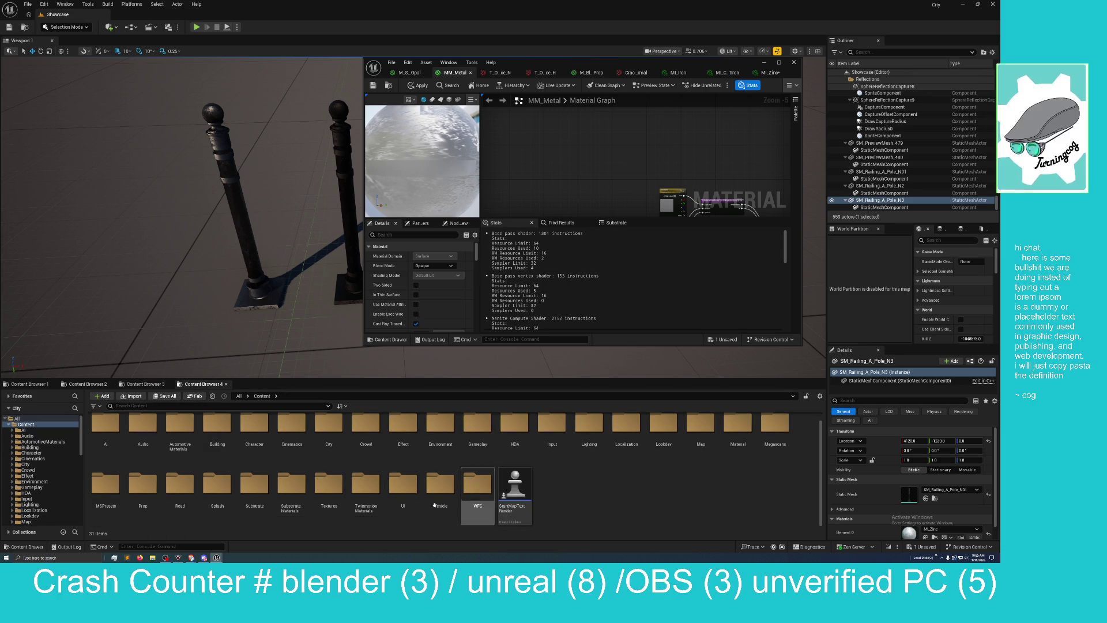
double_click(361, 484)
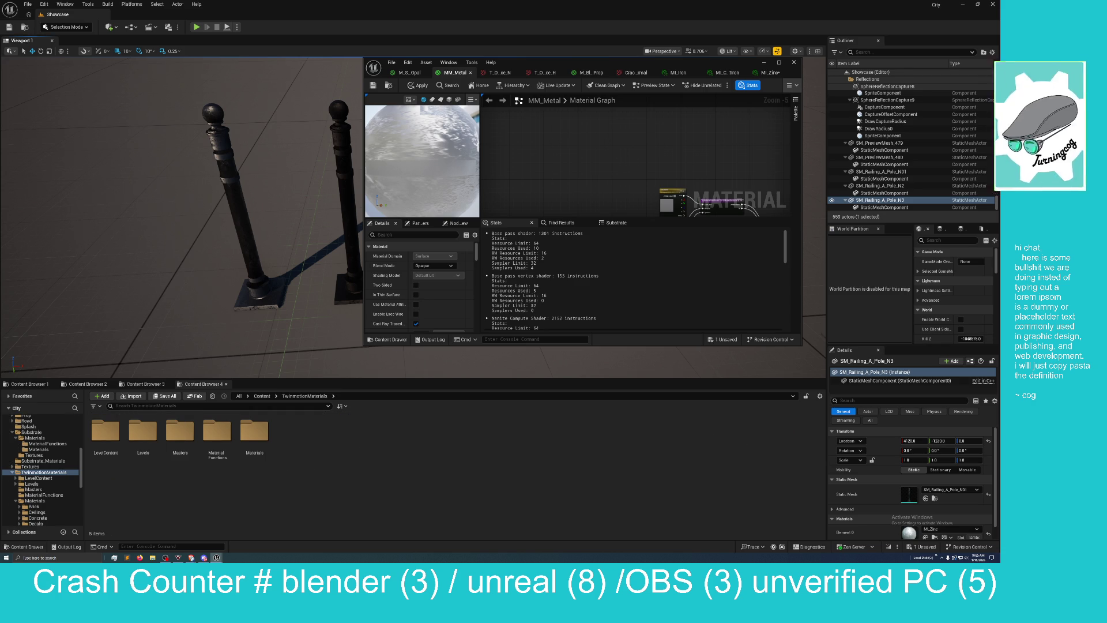
drag(184, 259, 184, 202)
Step: Hide the material editor, fly over the material sample cube grid, and open the view-mode list
key(alt+Tab)
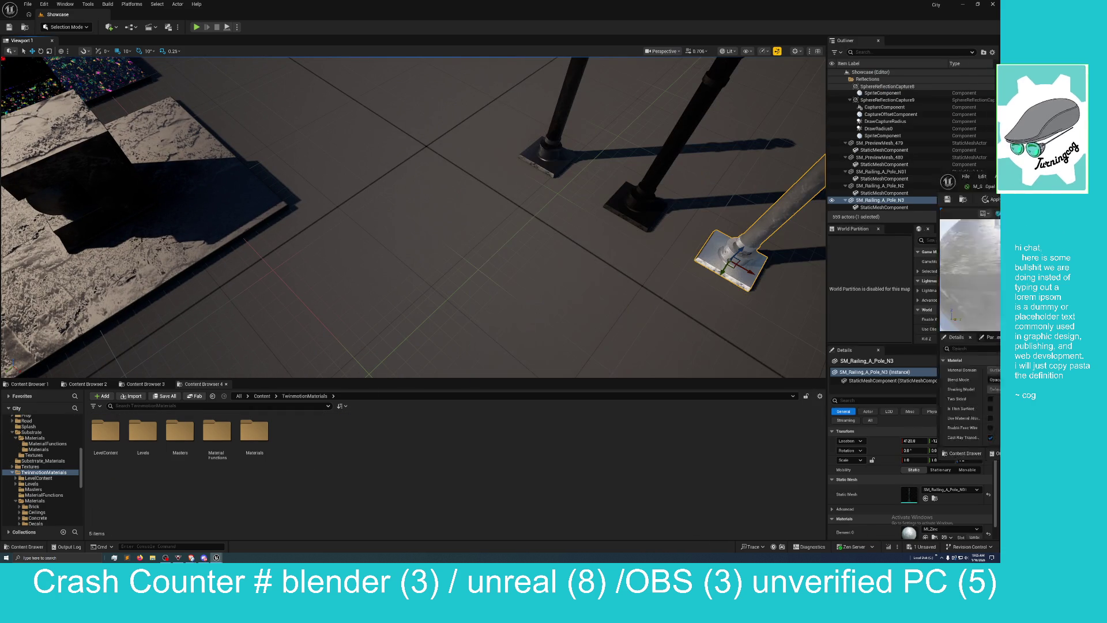
drag(413, 216, 242, 216)
drag(413, 217, 640, 217)
mouse_move(412, 216)
mouse_down()
mouse_move(420, 191)
mouse_move(346, 184)
mouse_move(271, 156)
mouse_move(403, 196)
mouse_move(386, 144)
mouse_up()
mouse_move(412, 217)
mouse_down()
mouse_move(299, 199)
mouse_move(288, 236)
mouse_move(297, 218)
mouse_move(269, 208)
mouse_move(284, 214)
mouse_up()
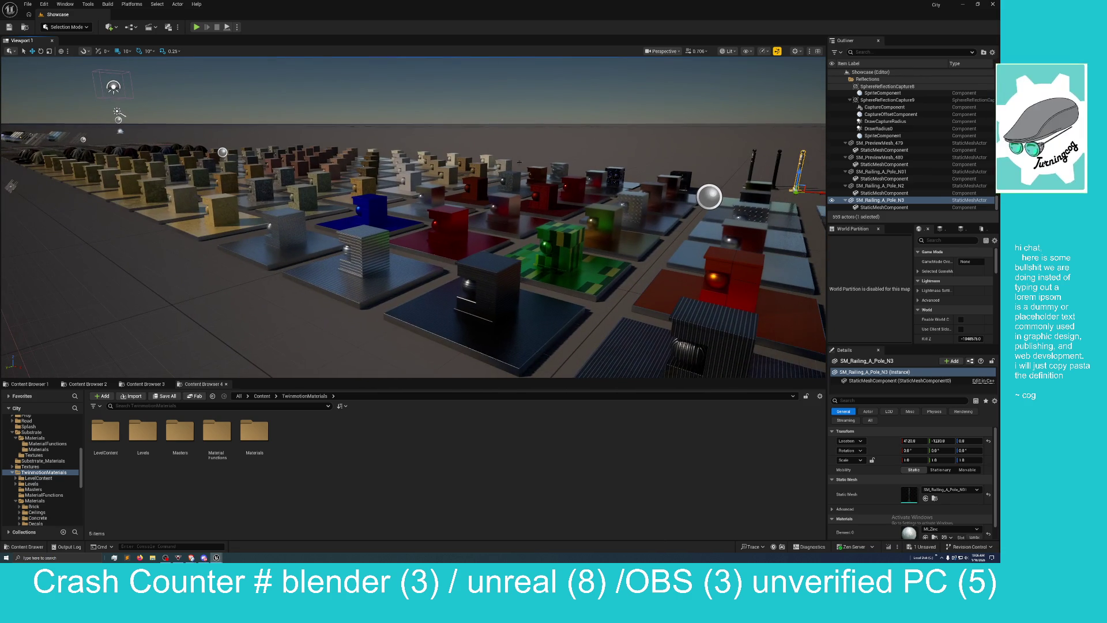
click(727, 51)
mouse_move(748, 219)
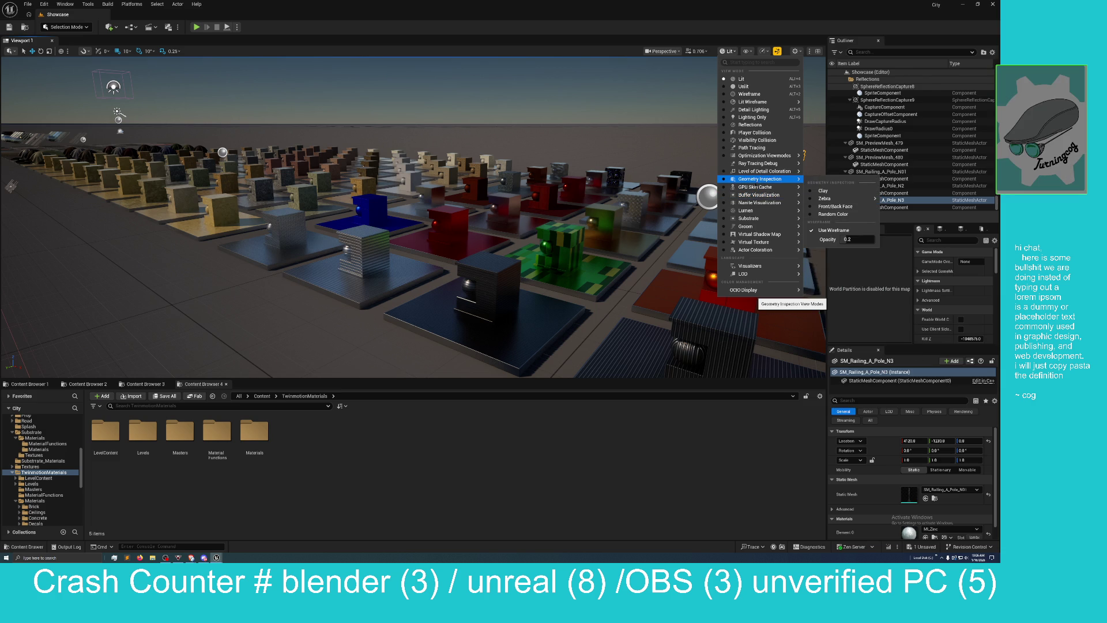
Step: Switch the viewport to Shader Complexity, then bring up the metal references browser page
mouse_move(799, 156)
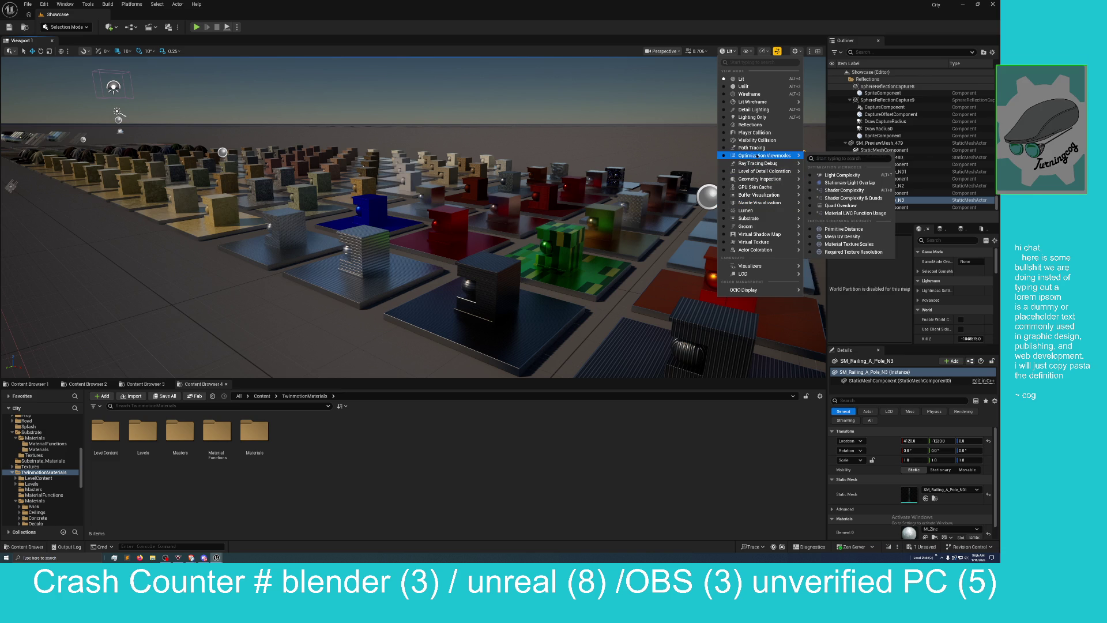
click(844, 189)
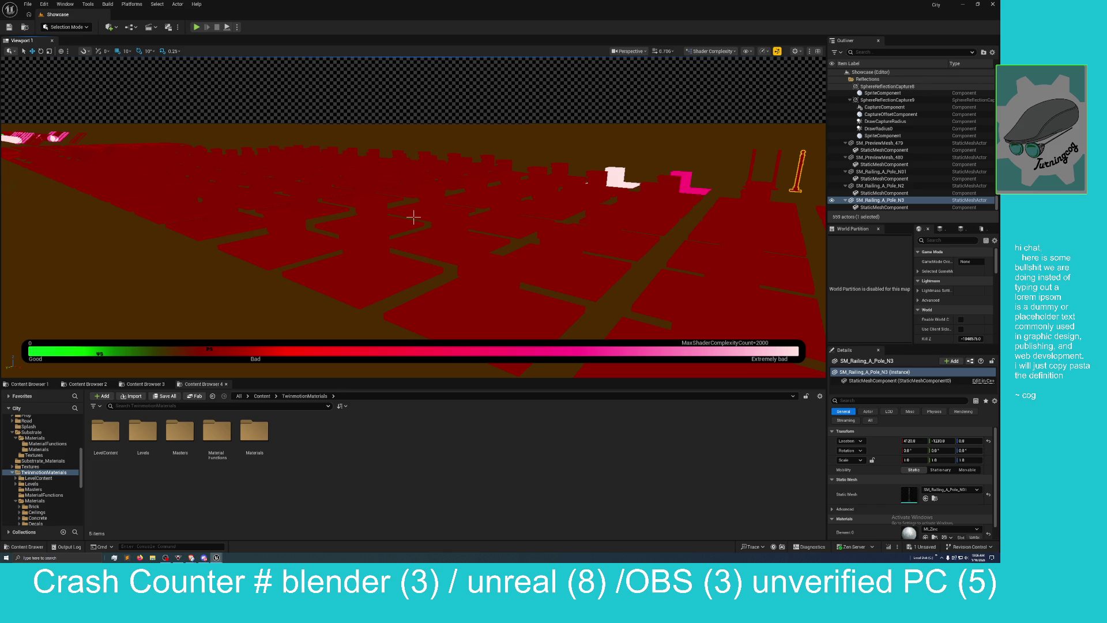
key(Right)
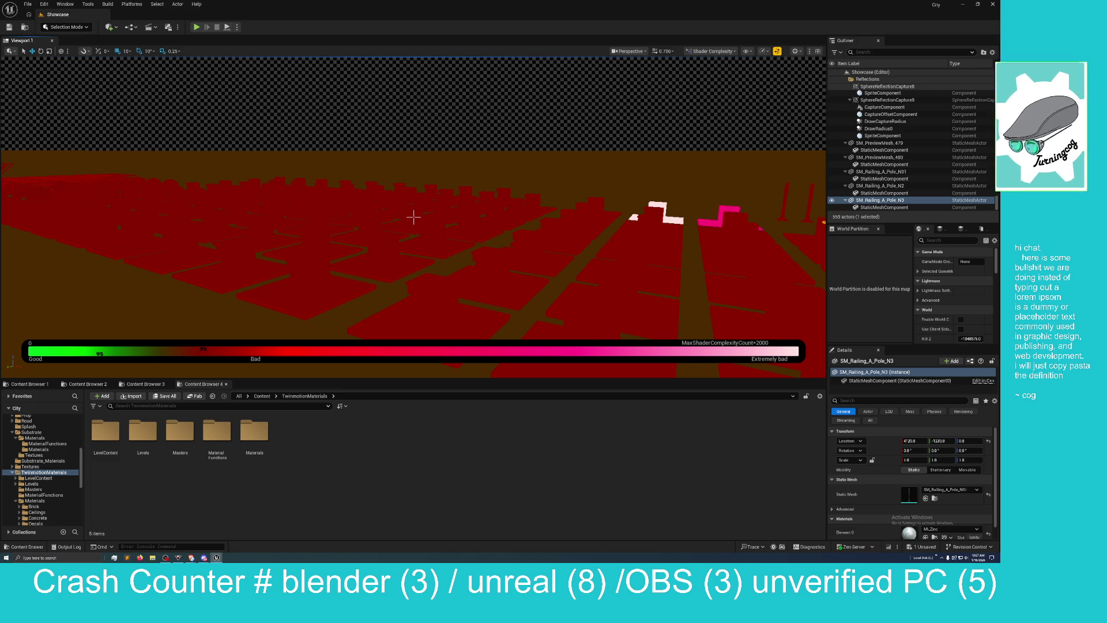
key(alt+Tab)
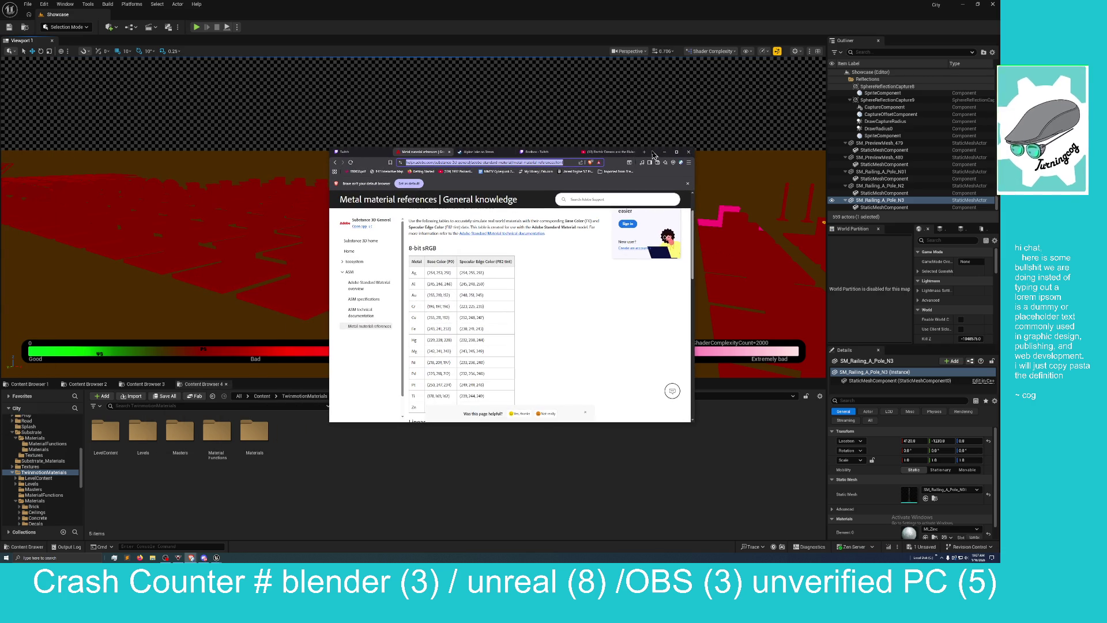
Step: Minimize the metal references browser window to return to the Unreal viewport
drag(654, 155, 656, 156)
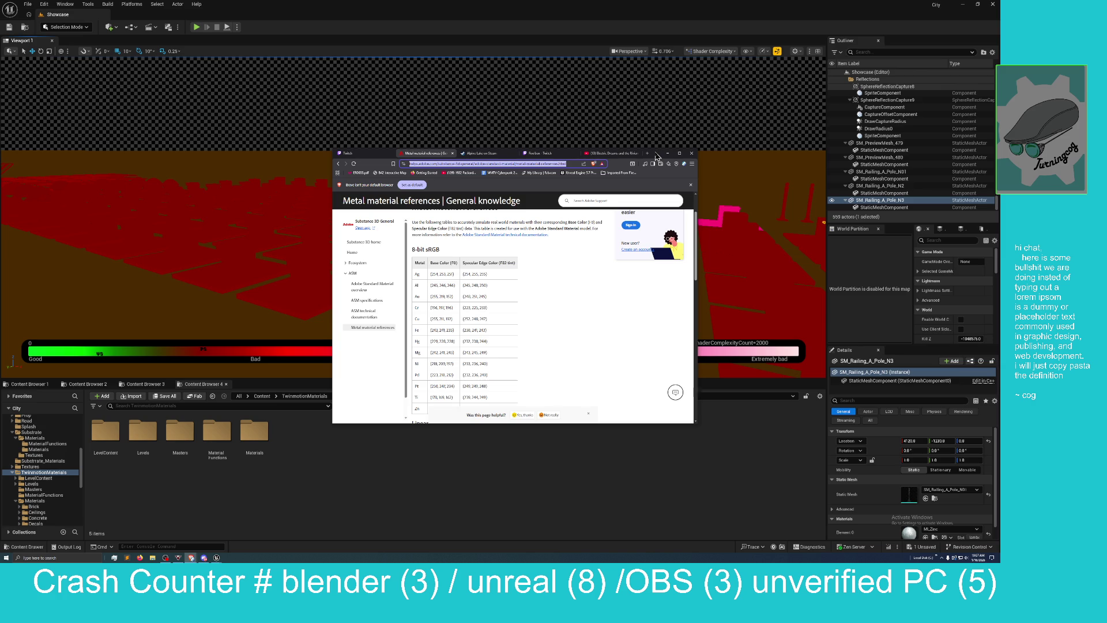
click(667, 154)
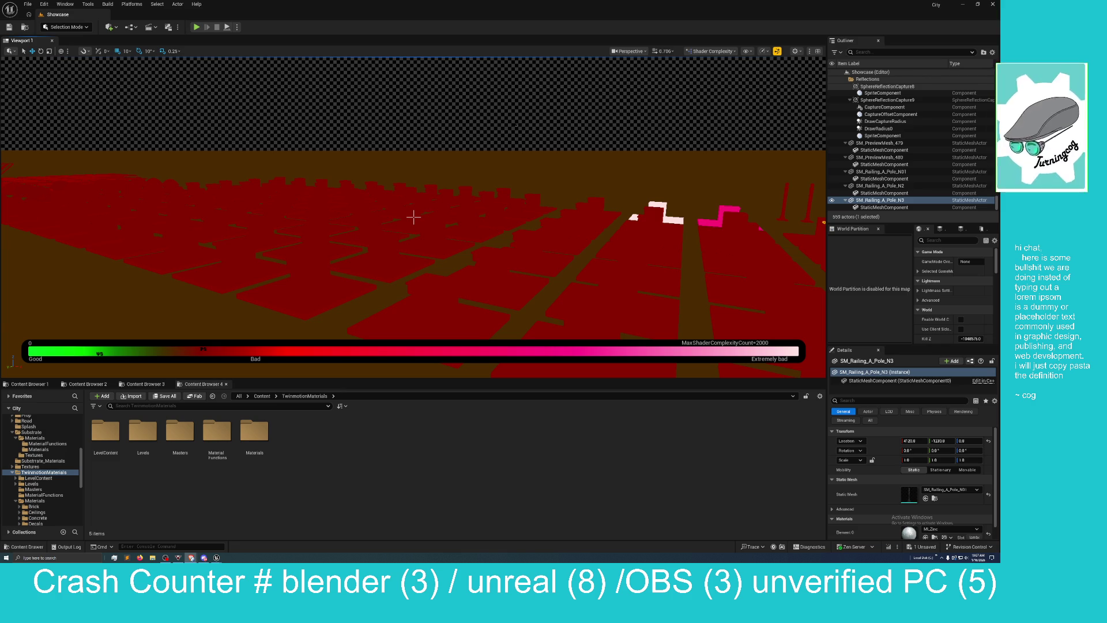
Step: Switch the viewport back to Lit and frame the camera on the three railing poles
click(703, 51)
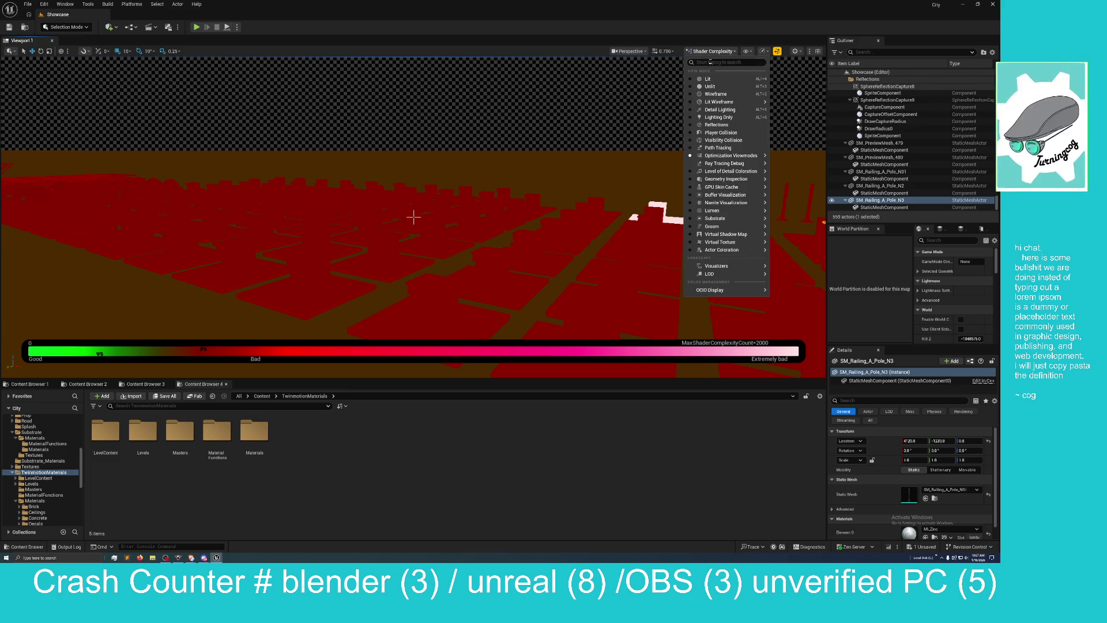
click(714, 79)
key(f)
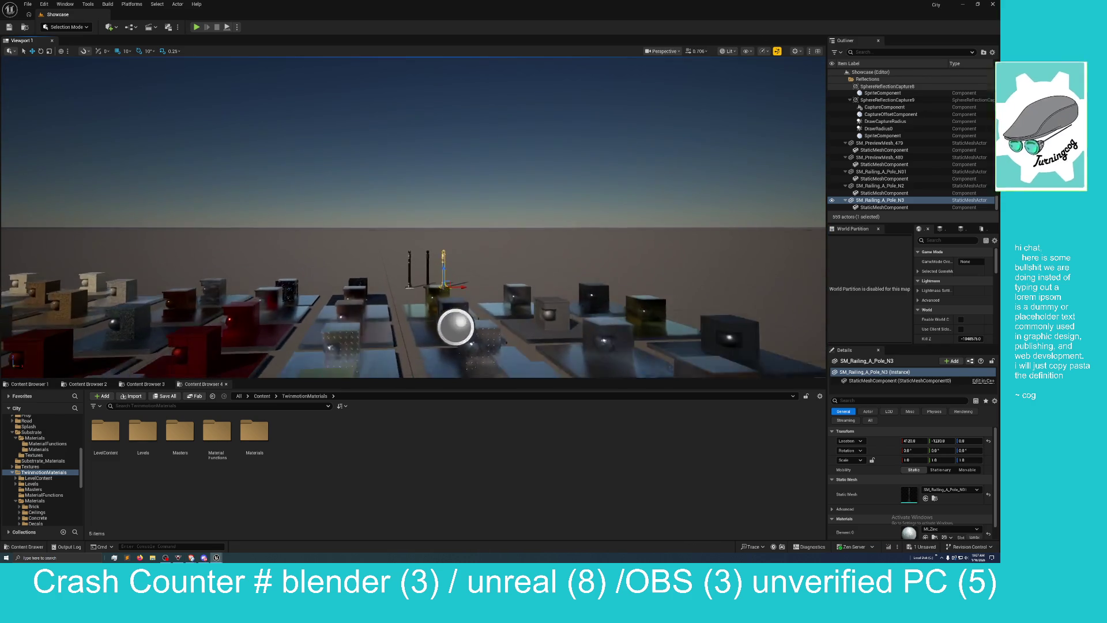
scroll(413, 217, up, 5)
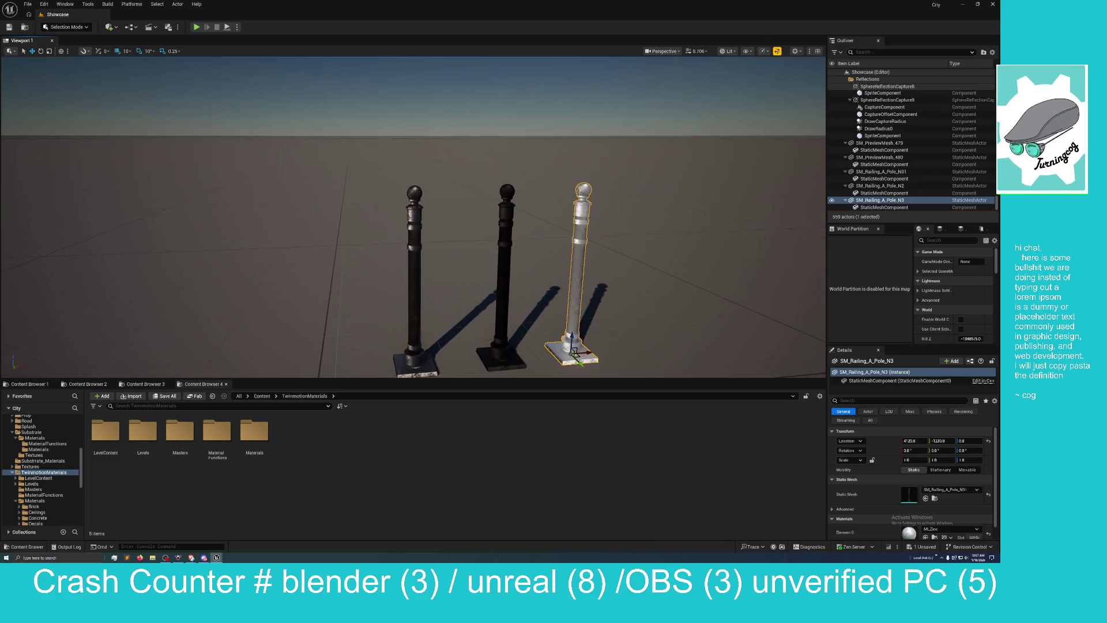
drag(538, 156, 537, 156)
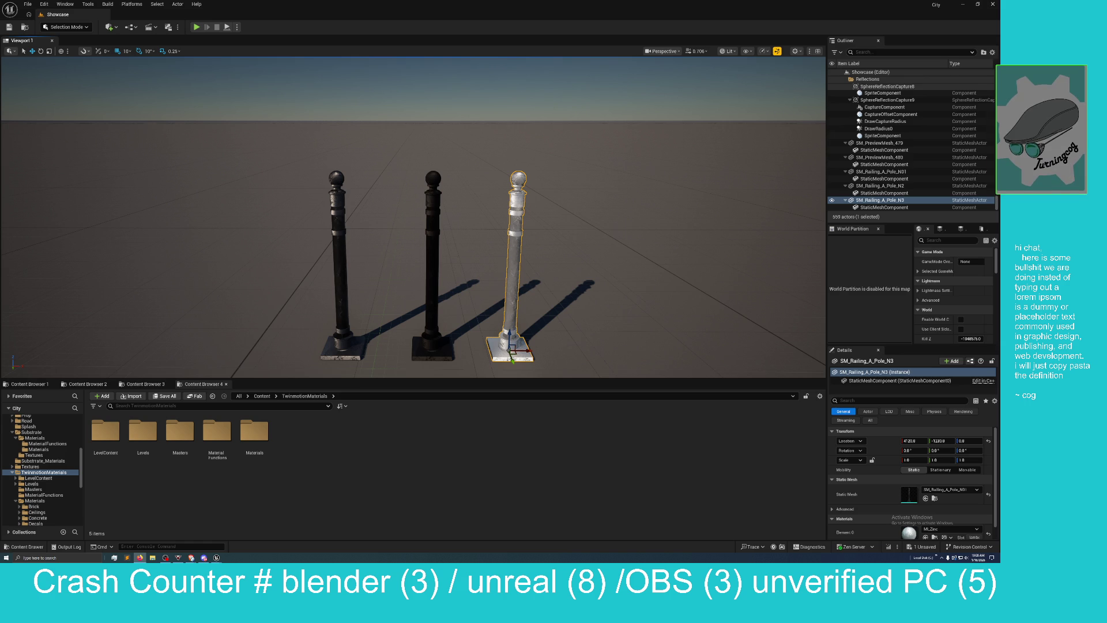
Step: Bring the frosted-glass material tutorial page to the front, maximized in the browser
key(alt+Tab)
drag(381, 216, 381, 2)
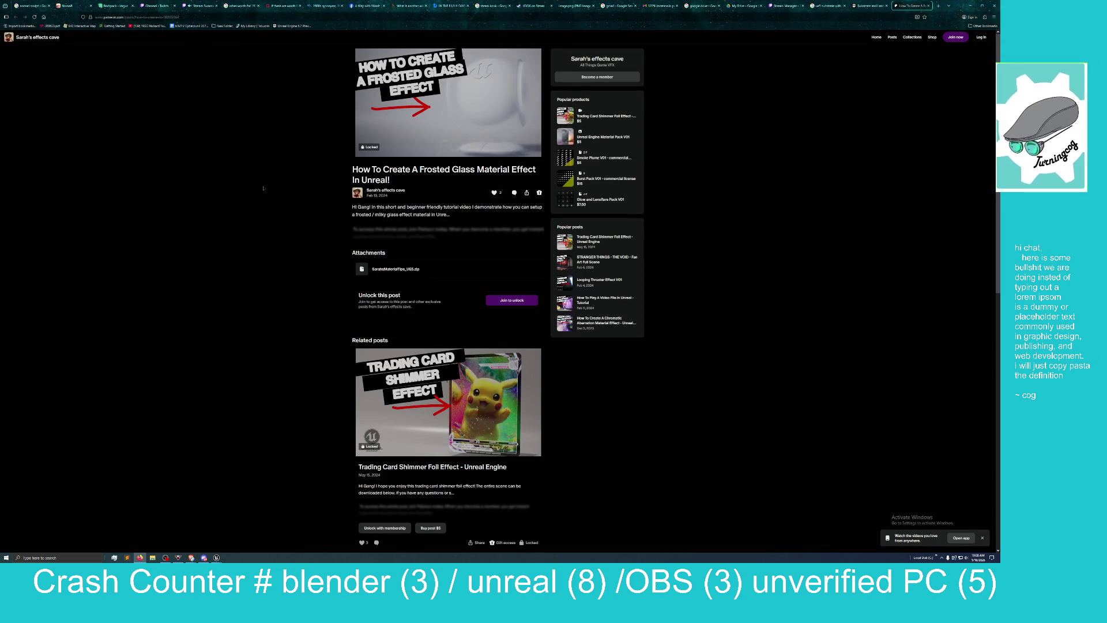
right_click(269, 240)
click(294, 153)
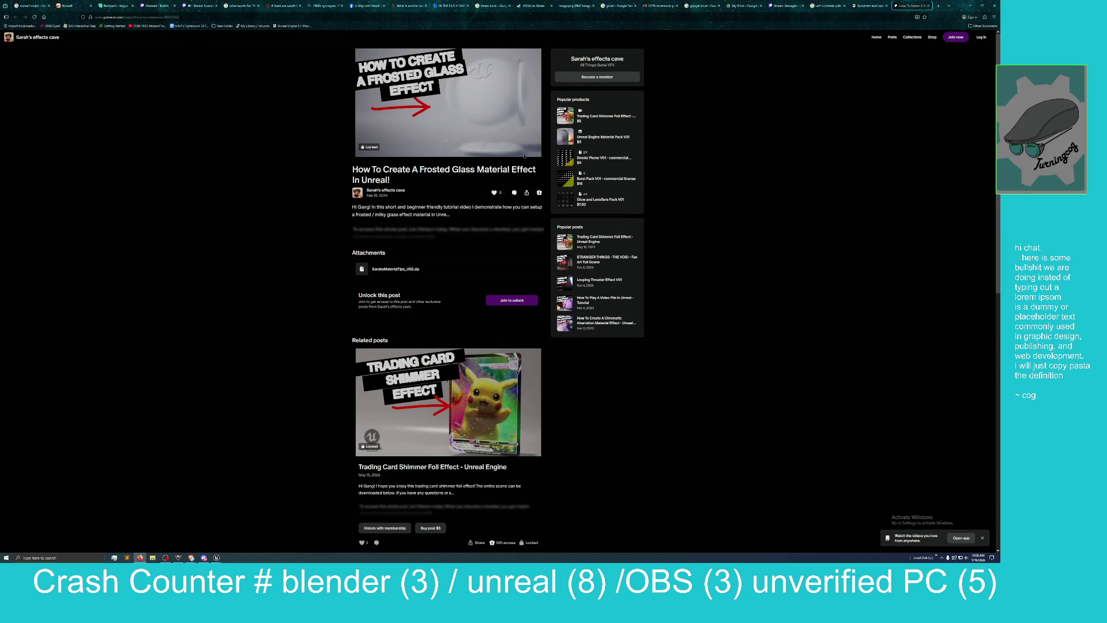